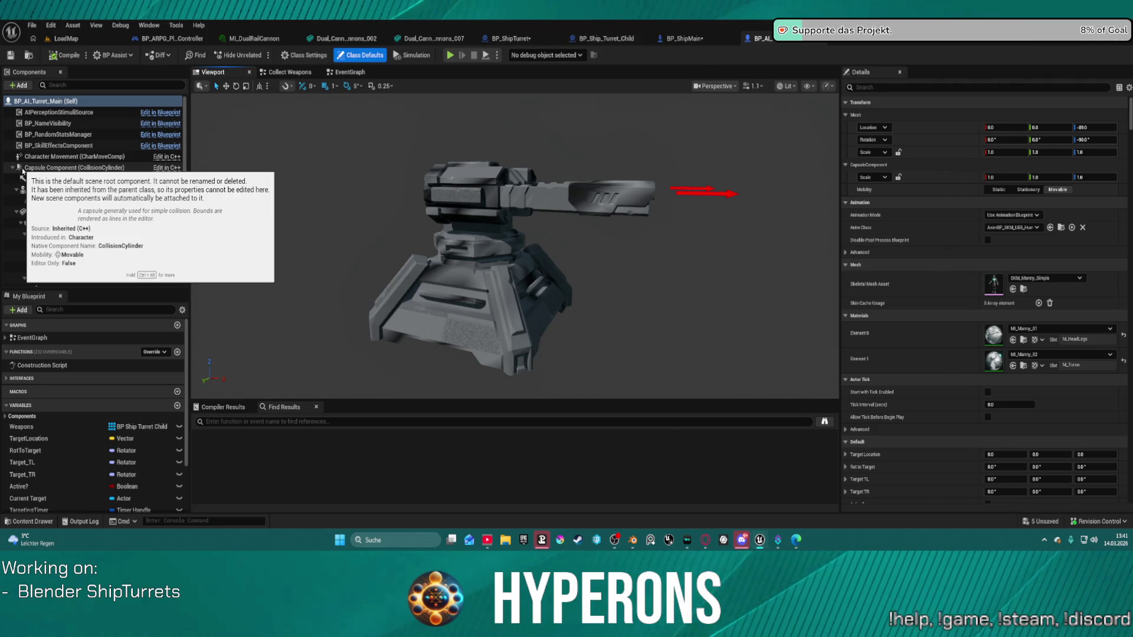
Select the MainBase, Main_Adapter and Barrel_L components of BP_AI_Turret_Main in turn
scroll(94, 224, down, 3)
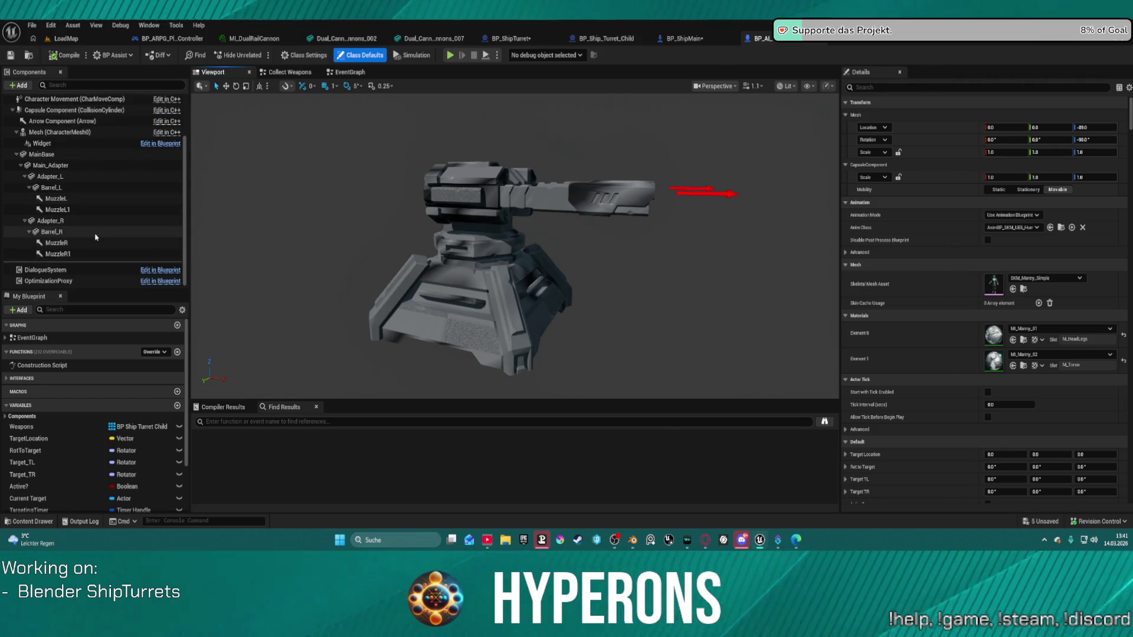
click(90, 155)
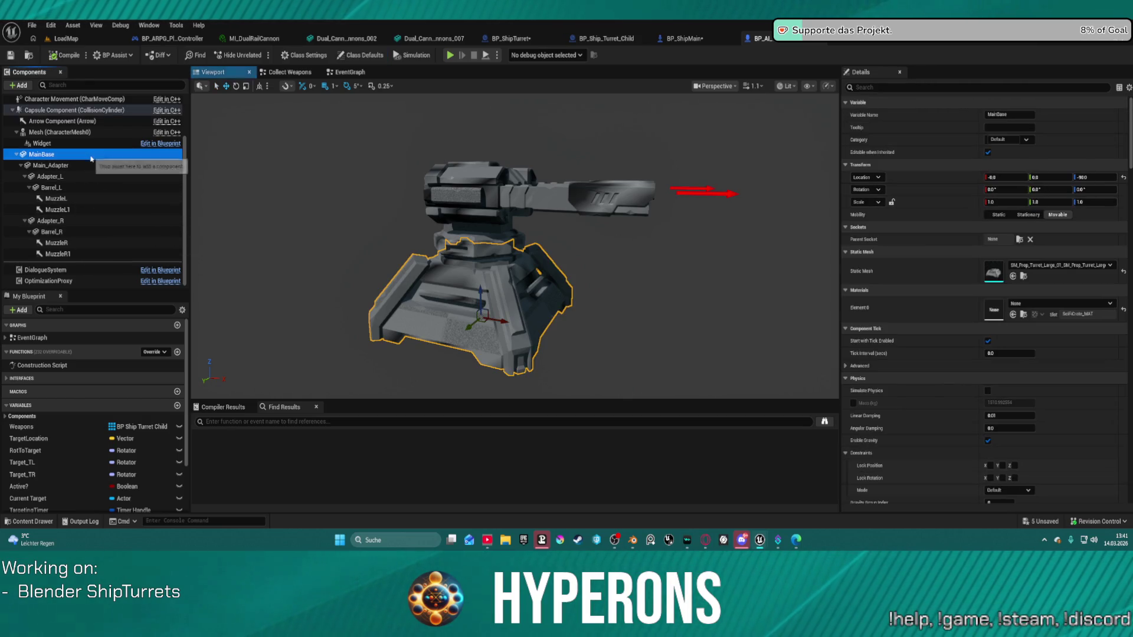
click(98, 166)
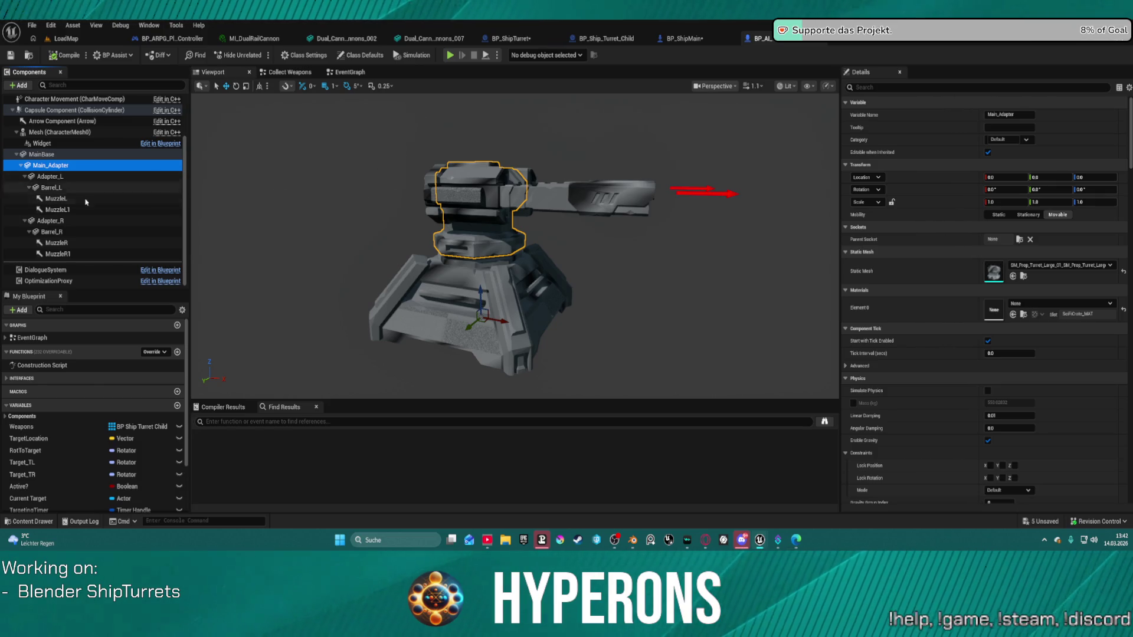
click(92, 222)
click(96, 187)
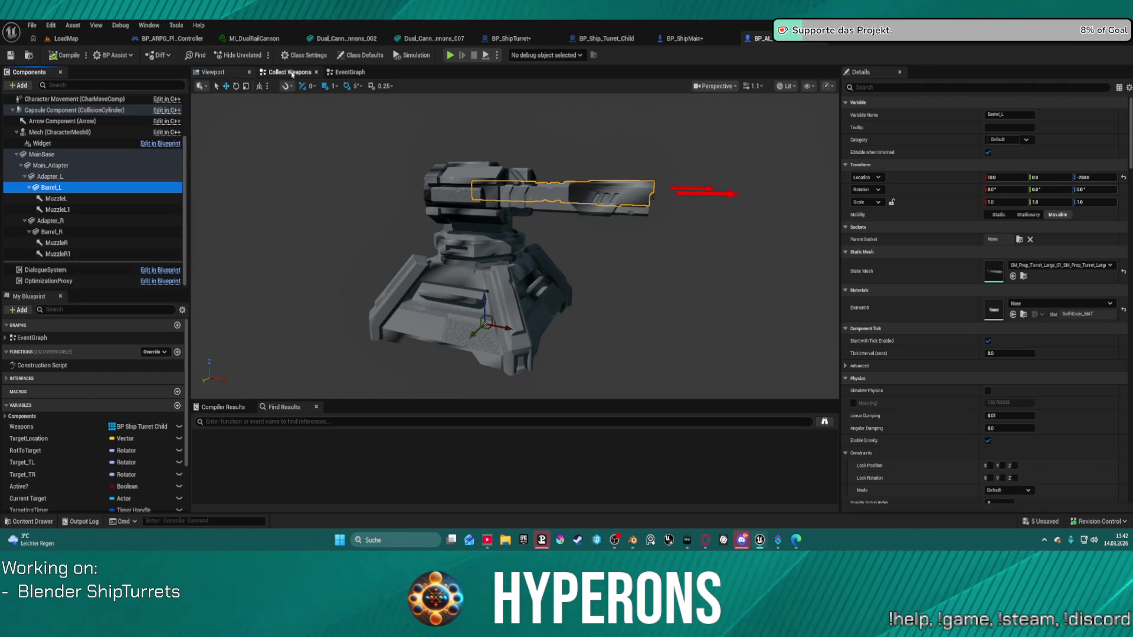
Open the EventGraph and pan to bring the Branch and Lerp nodes into view
click(350, 72)
mouse_move(448, 166)
right_down()
mouse_move(751, 250)
mouse_move(776, 282)
mouse_move(1130, 305)
right_up()
mouse_move(679, 248)
right_down()
mouse_move(395, 263)
mouse_move(485, 271)
right_up()
Zoom out the event graph and move the TurretAttack event lower
scroll(827, 279, down, 3)
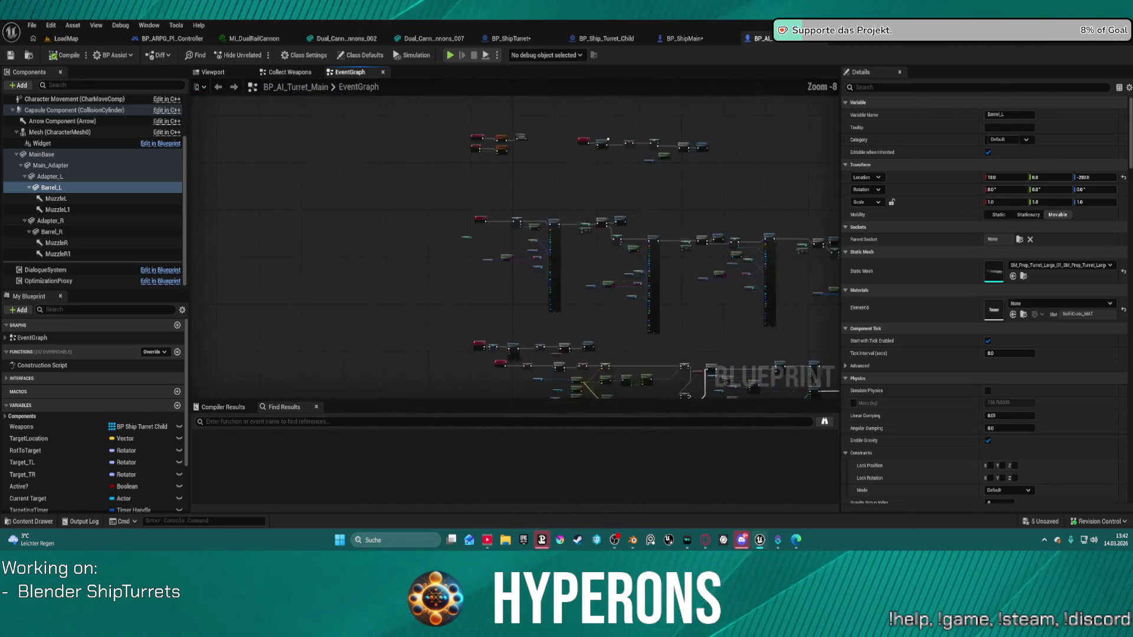
scroll(767, 286, up, 2)
scroll(752, 288, down, 3)
scroll(752, 289, down, 1)
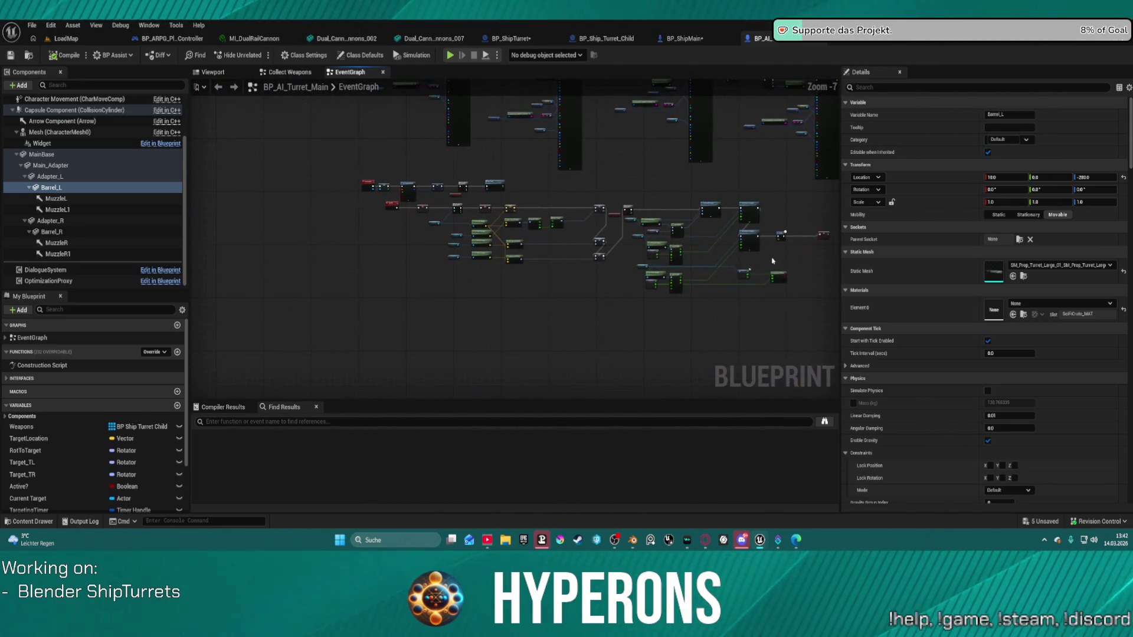
mouse_move(369, 185)
mouse_down()
mouse_move(354, 253)
mouse_move(357, 335)
mouse_up()
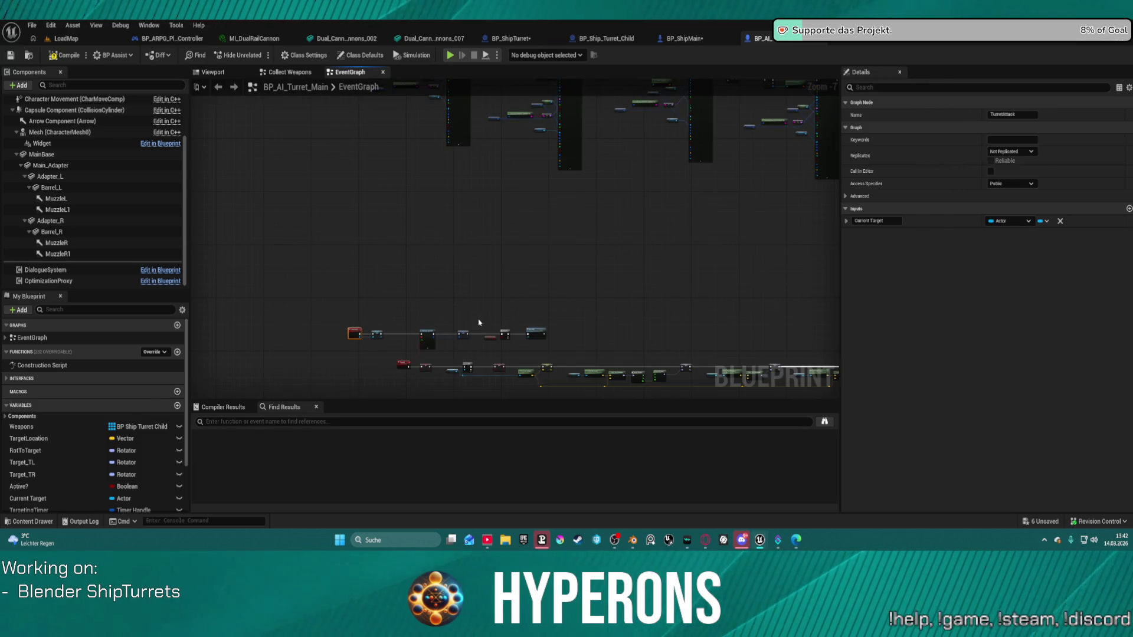
Zoom in along the adapter node chain, select the Adapter L reference, then go back to the Viewport
scroll(503, 186, up, 5)
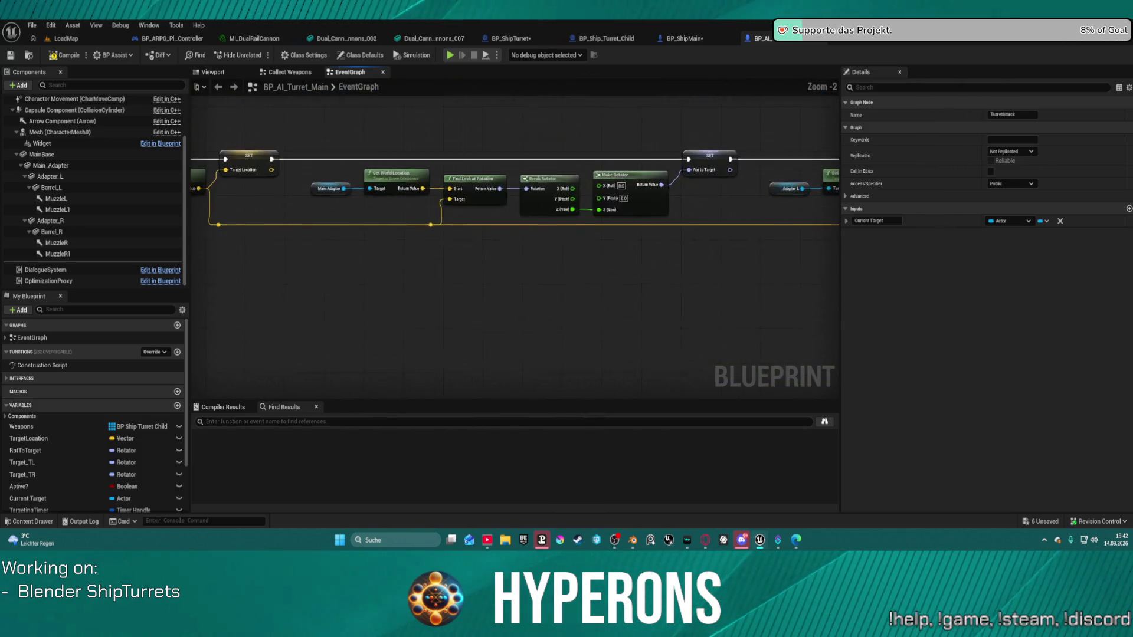
scroll(347, 168, down, 3)
scroll(347, 169, up, 2)
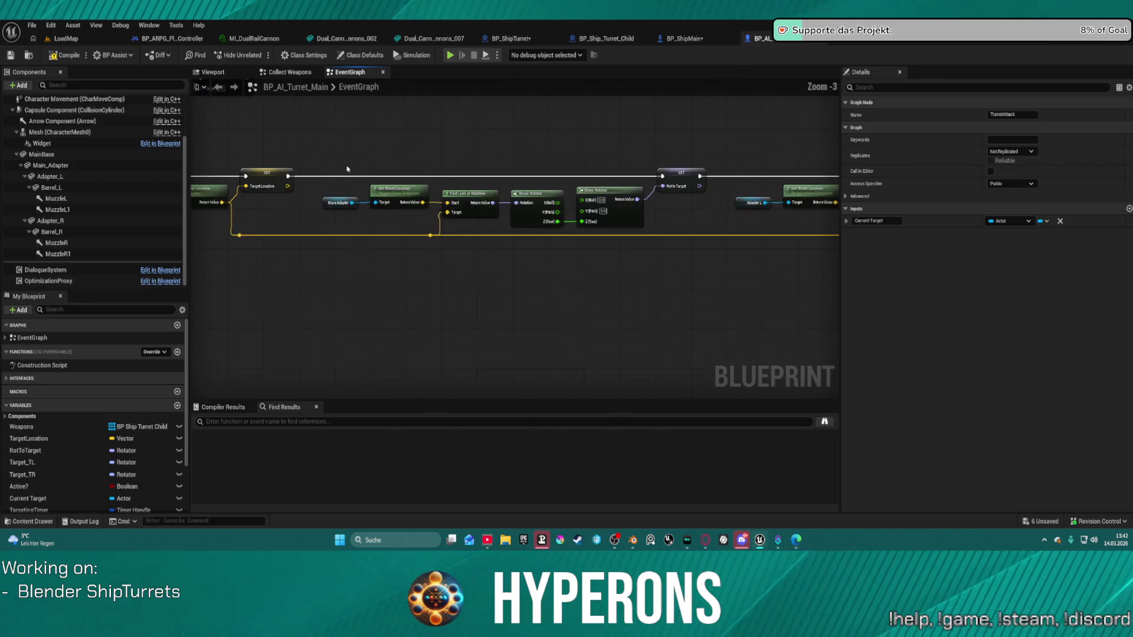
scroll(347, 169, up, 1)
right_drag(347, 169, 148, 177)
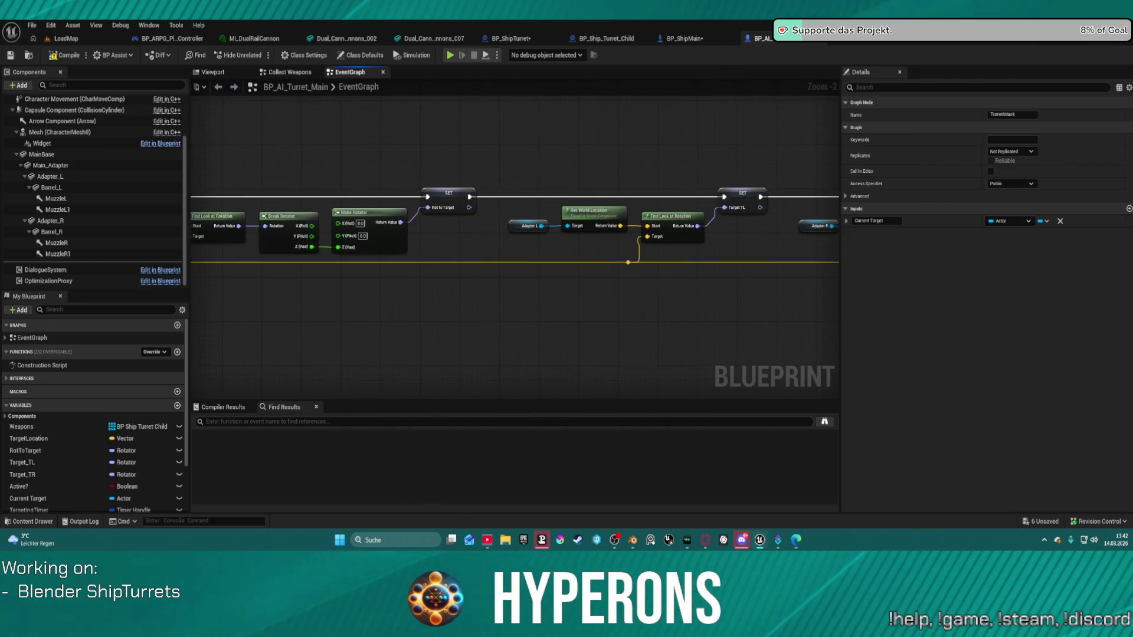
right_drag(298, 195, 233, 200)
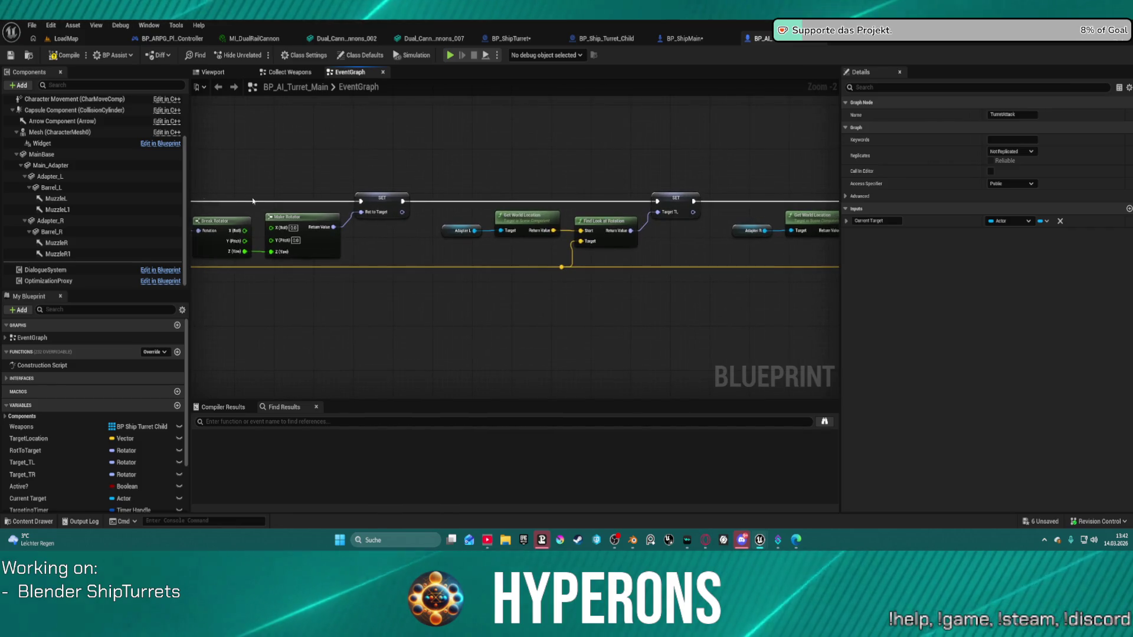
click(445, 226)
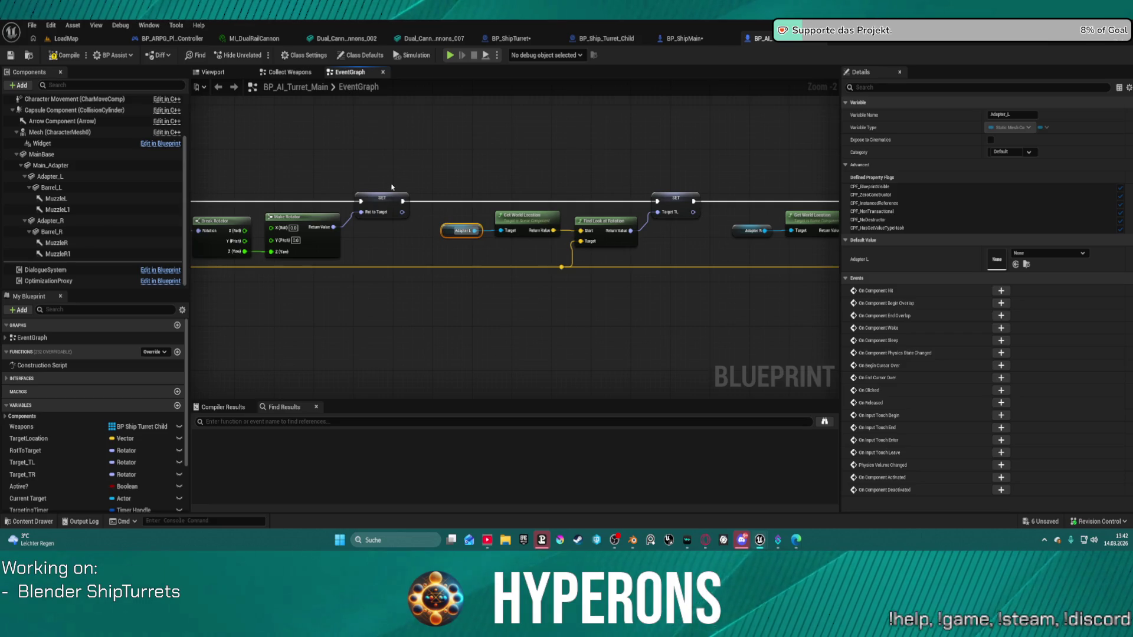
click(220, 73)
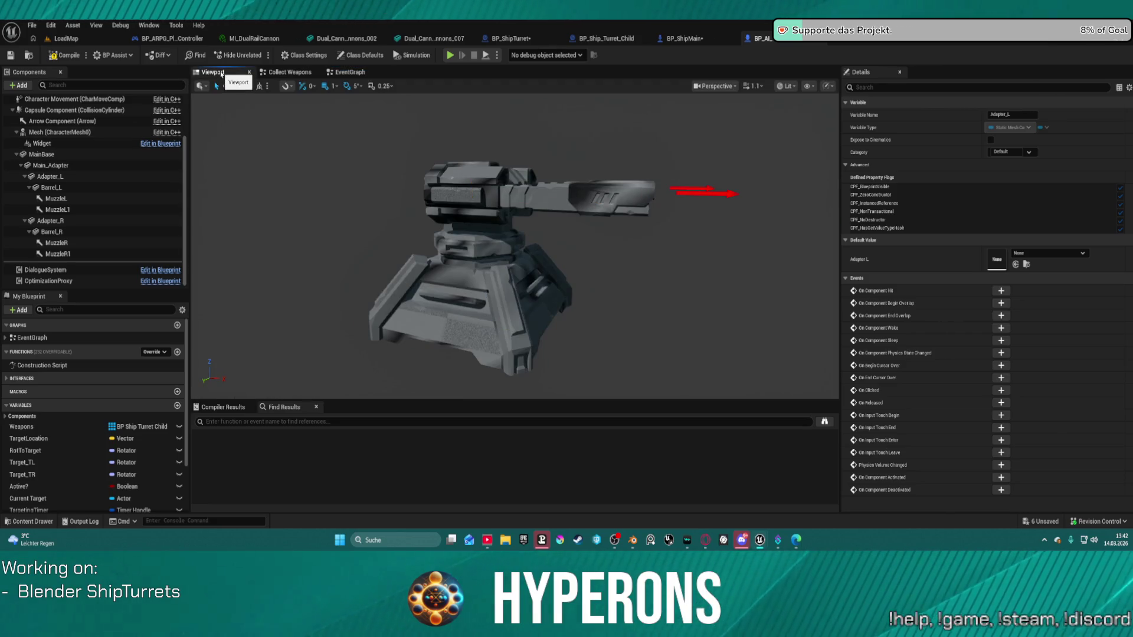
Select the Adapter_L component and orbit back to a side view of the turret
click(54, 176)
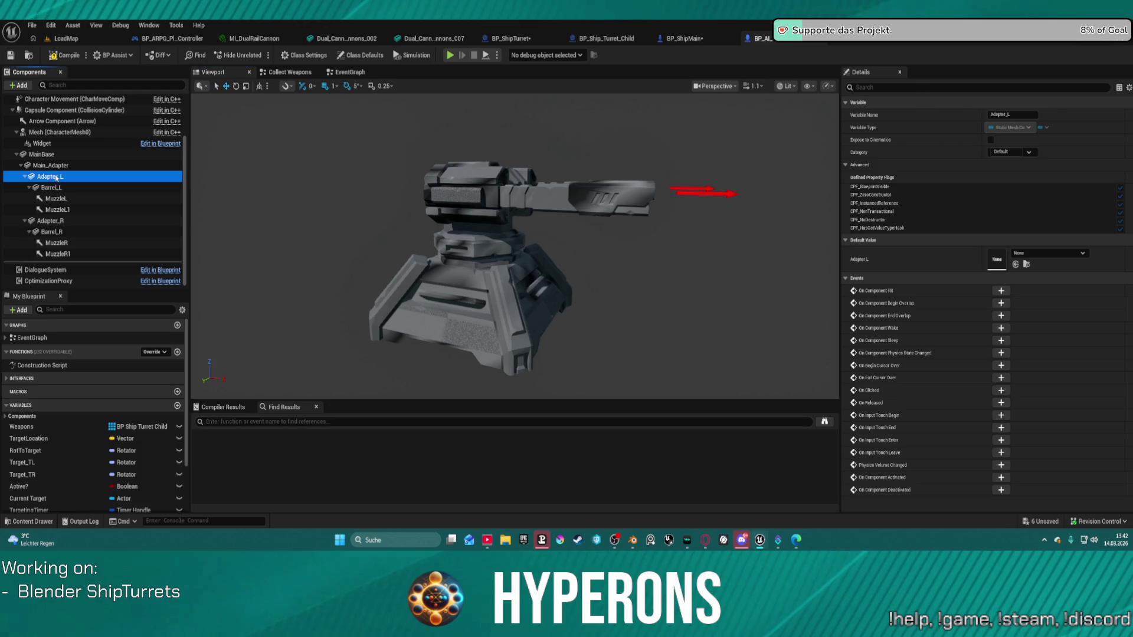
mouse_move(513, 248)
right_down()
mouse_move(401, 253)
mouse_move(671, 248)
right_up()
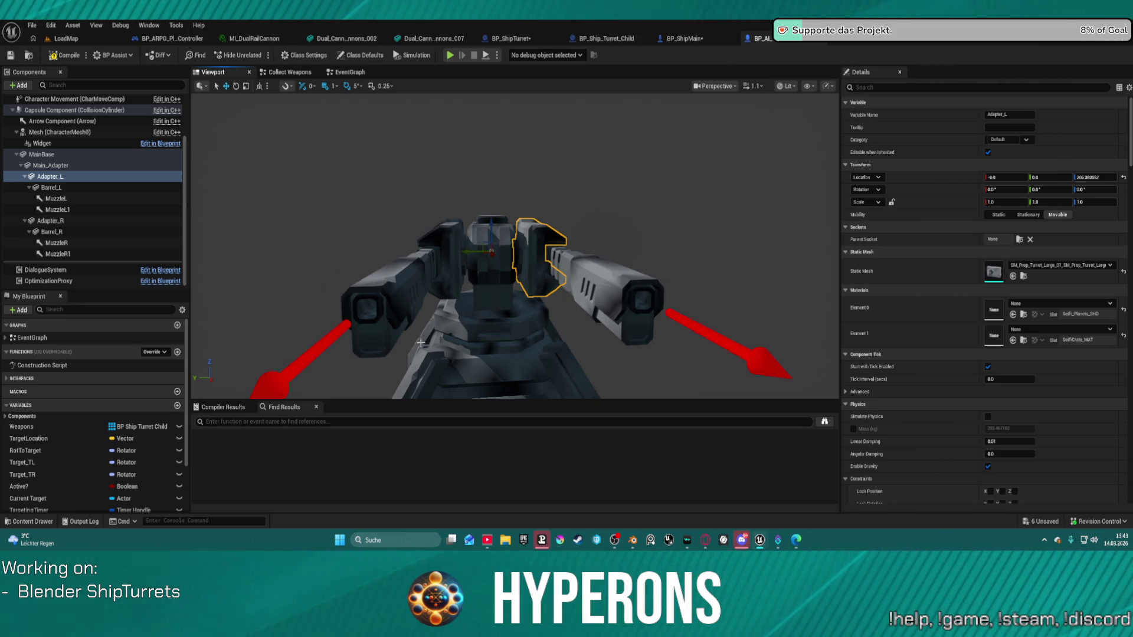
scroll(675, 186, down, 3)
mouse_move(675, 186)
right_down()
mouse_move(761, 189)
mouse_move(602, 195)
right_up()
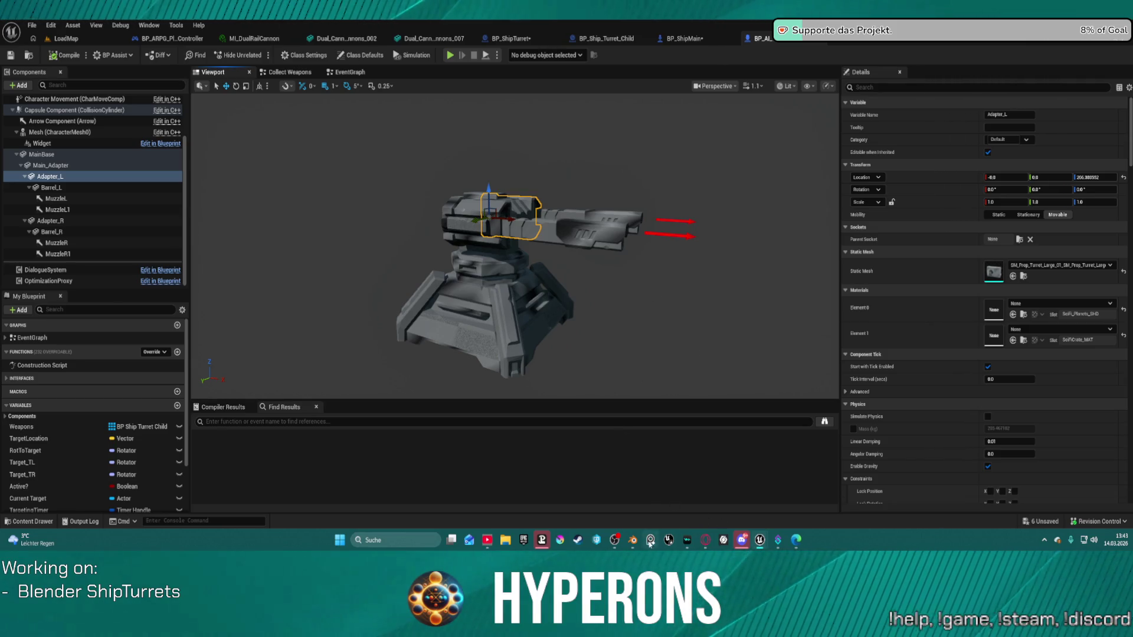
Bring up the turret model in Blender and orbit around it
mouse_move(635, 542)
click(671, 498)
scroll(547, 255, up, 5)
mouse_move(547, 255)
middle_down()
mouse_move(459, 235)
mouse_move(534, 319)
mouse_move(509, 363)
middle_up()
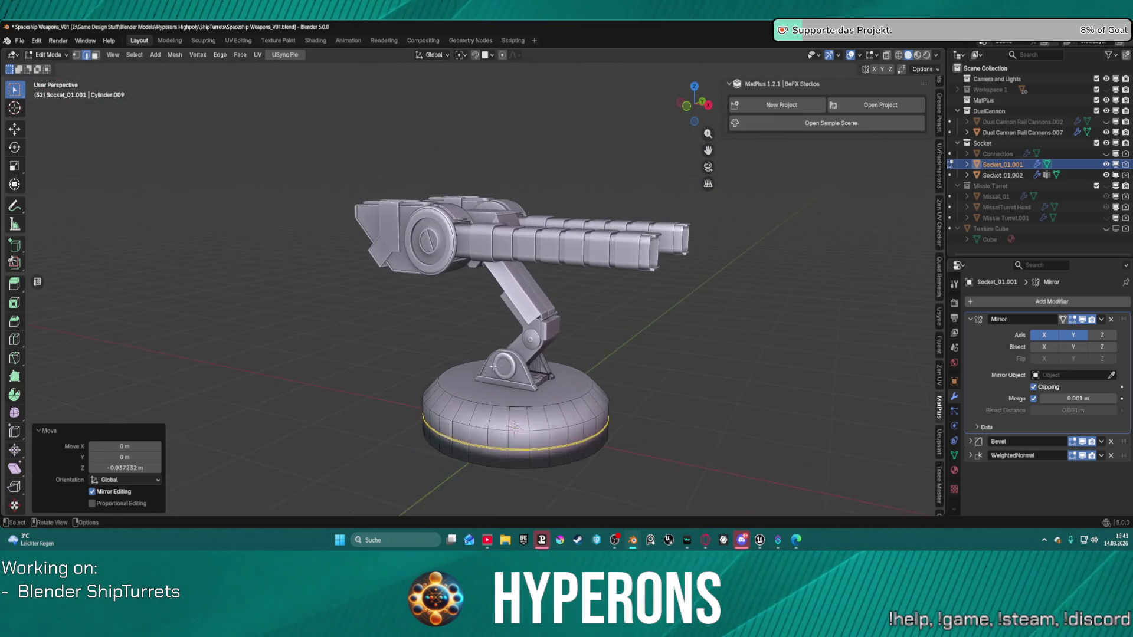
Orbit the Blender turret to side and front-left views of both cannons, then return to Unreal Editor
scroll(509, 363, up, 2)
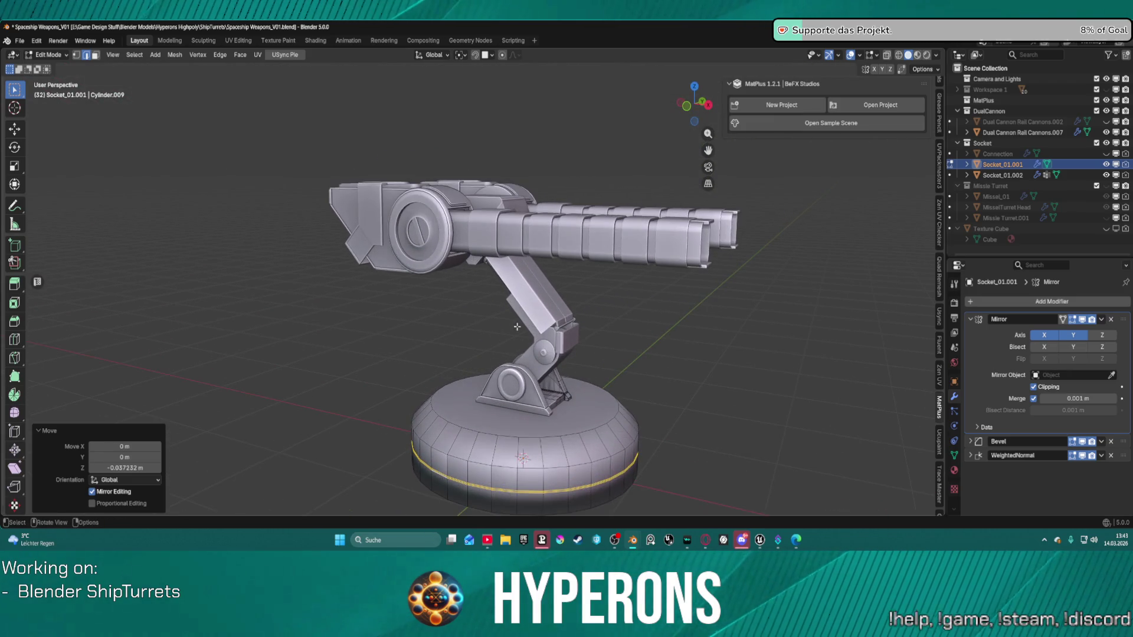
mouse_move(624, 361)
middle_down()
mouse_move(644, 330)
mouse_move(658, 342)
mouse_move(639, 358)
middle_up()
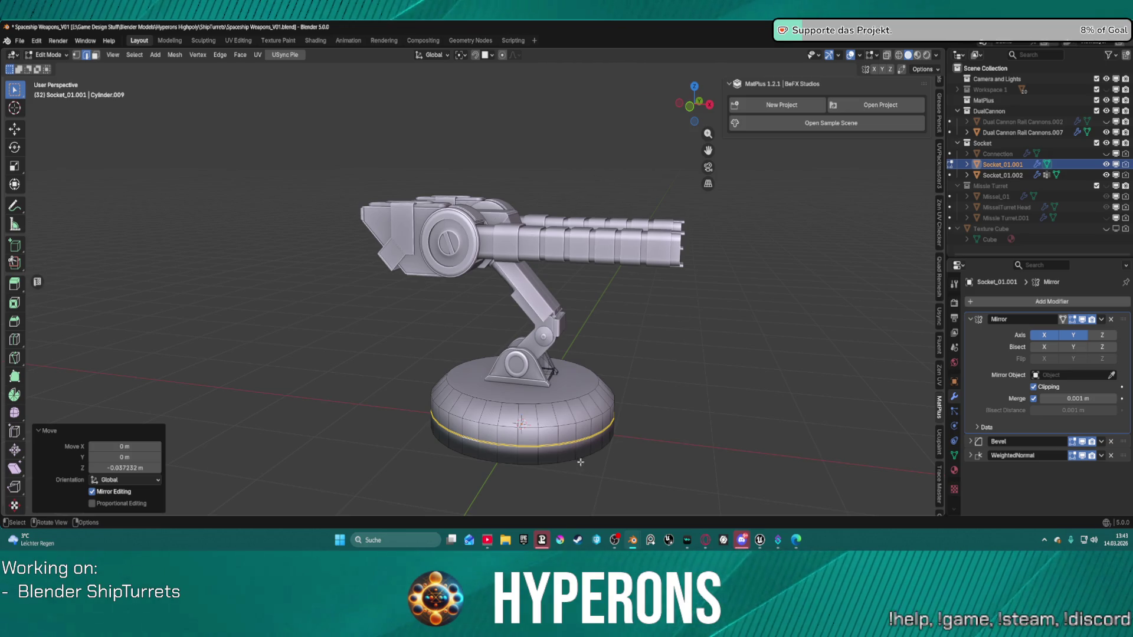
mouse_move(654, 410)
middle_down()
mouse_move(625, 410)
mouse_move(689, 416)
middle_up()
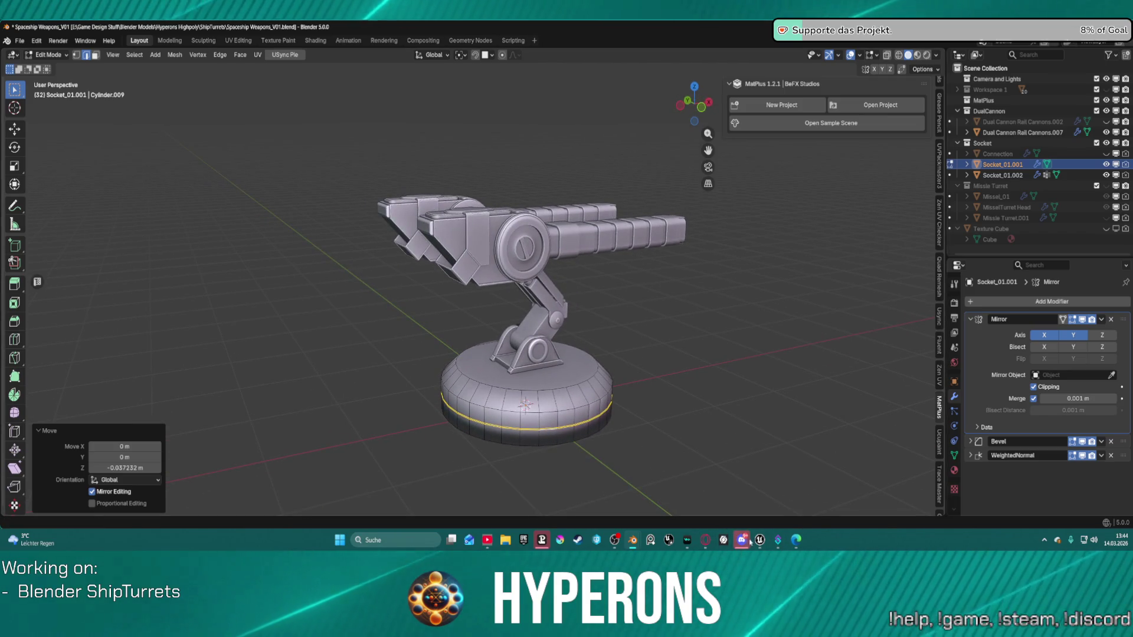
mouse_move(762, 539)
click(799, 497)
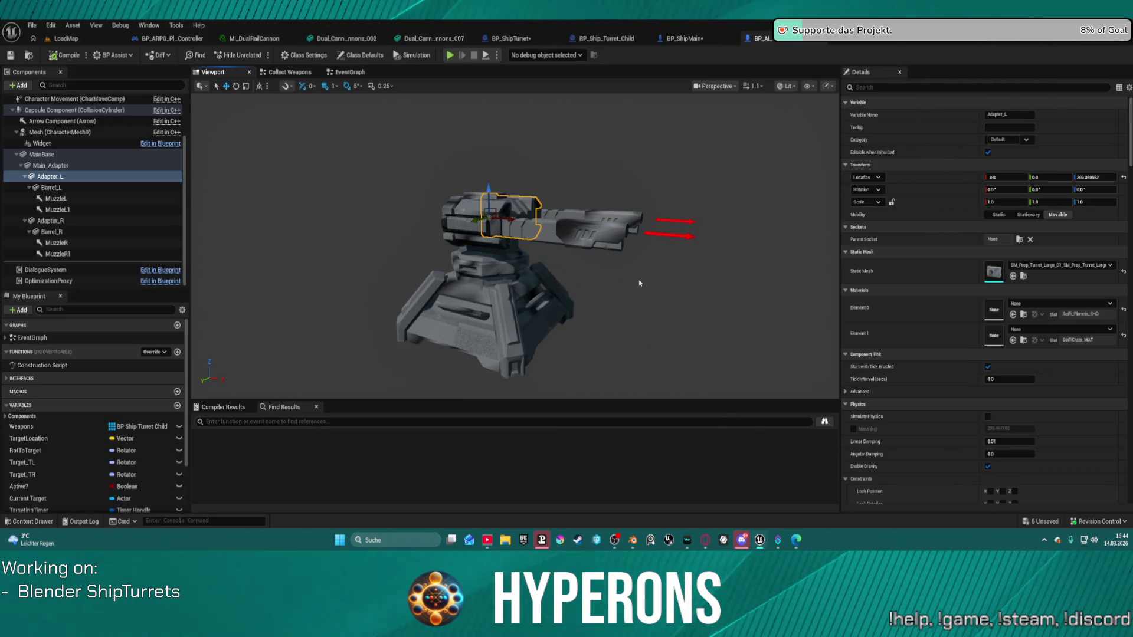
In BP_ShipTurret, focus on the SM_1 turret head and switch to the rotate gizmo
click(511, 39)
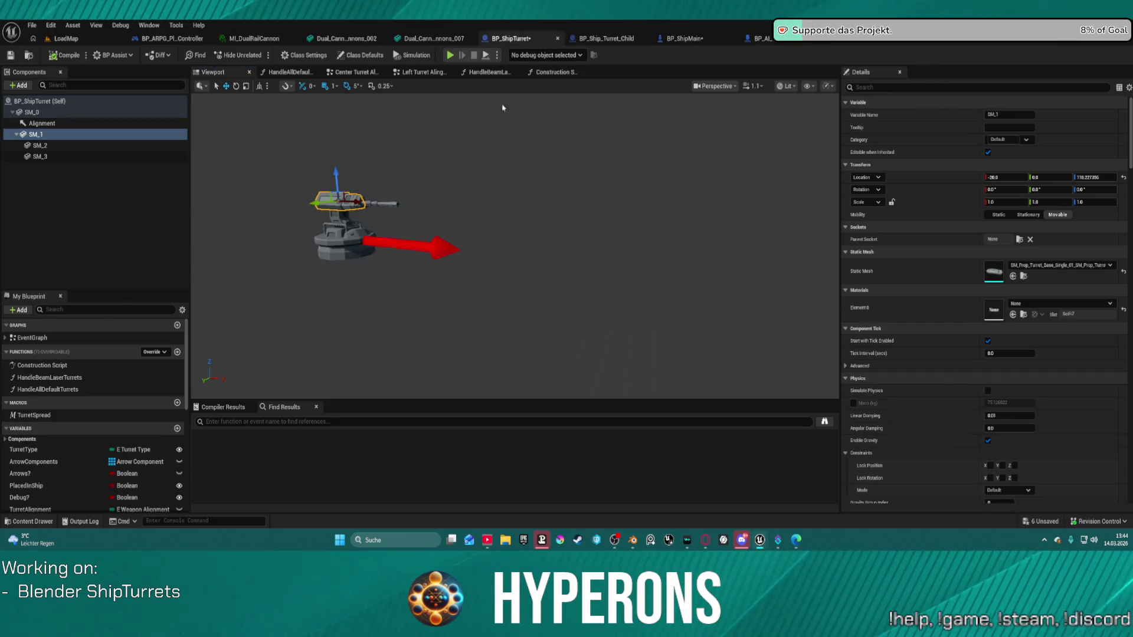
key(f)
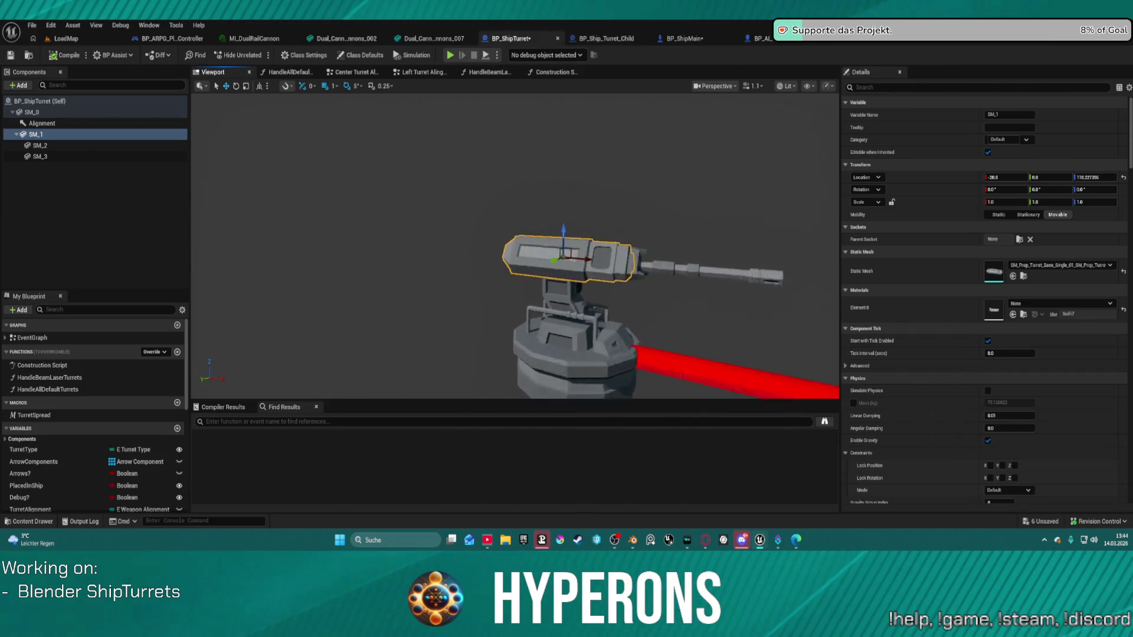
alt+drag(413, 201, 466, 196)
key(e)
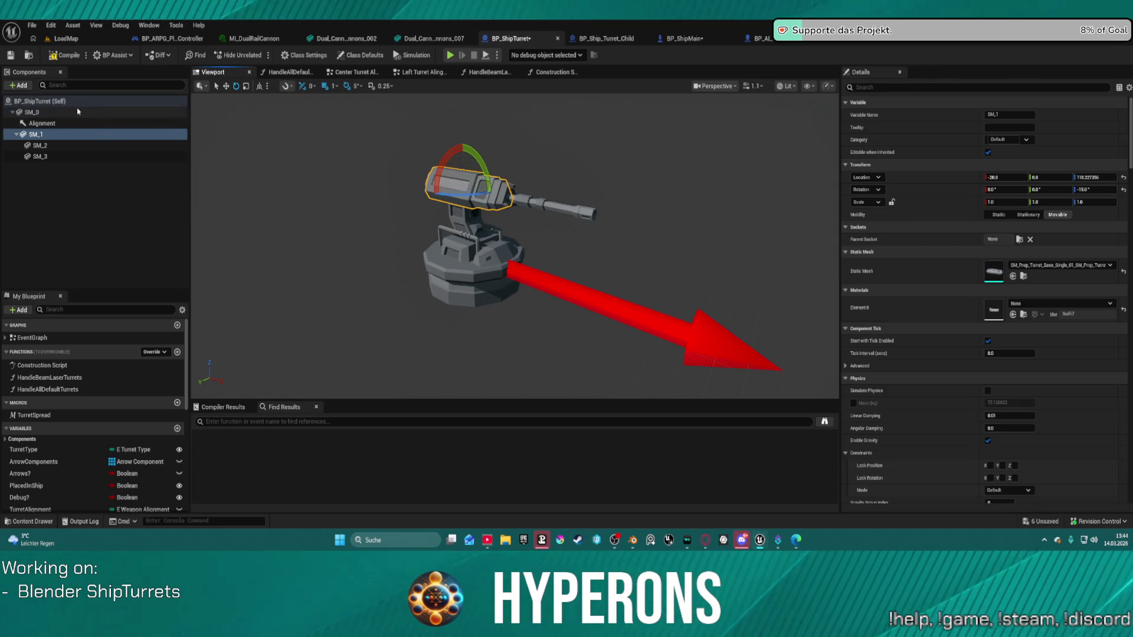
Select the SM_0 base component and orbit the camera to centre the turret
click(33, 112)
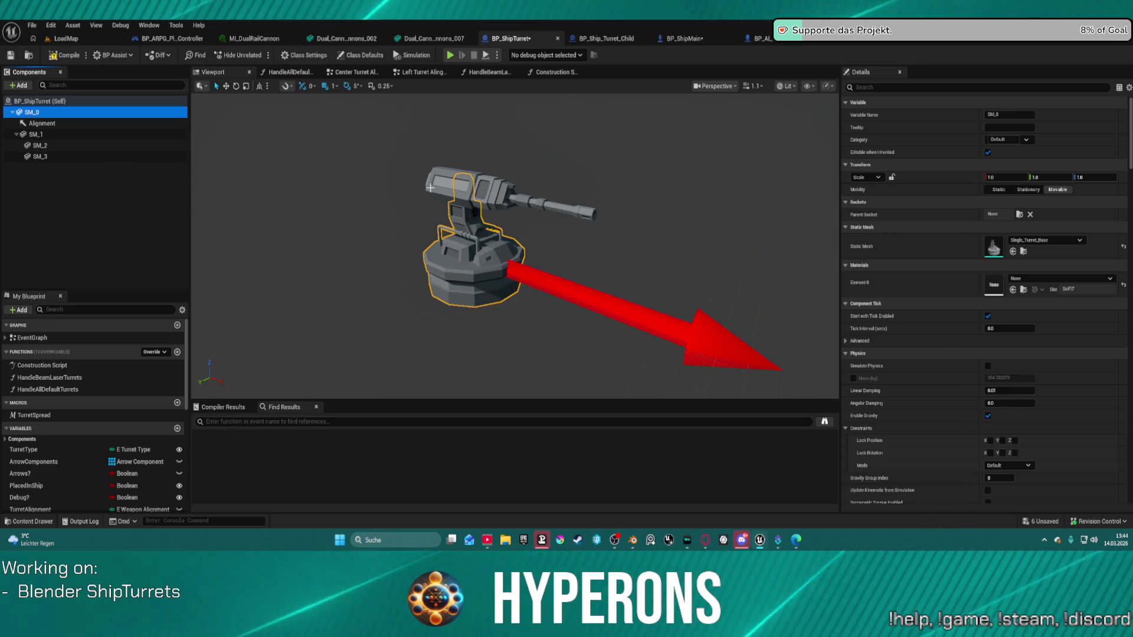
scroll(429, 229, down, 2)
scroll(429, 229, up, 4)
scroll(429, 229, down, 2)
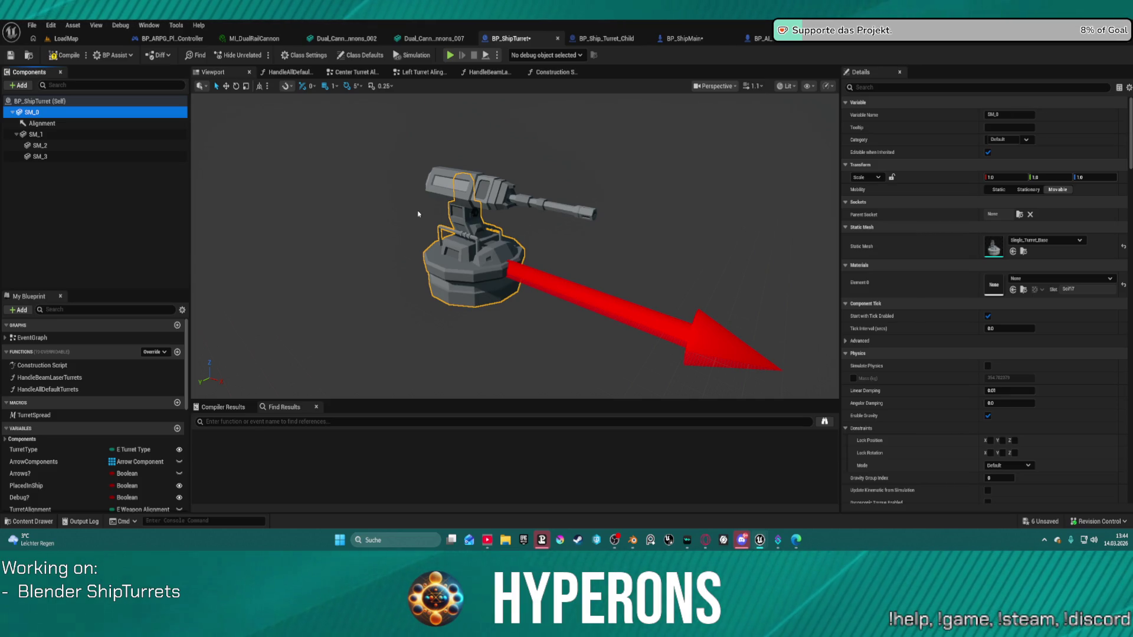
mouse_move(452, 160)
right_down()
mouse_move(532, 165)
mouse_move(413, 172)
right_up()
right_drag(484, 311, 540, 310)
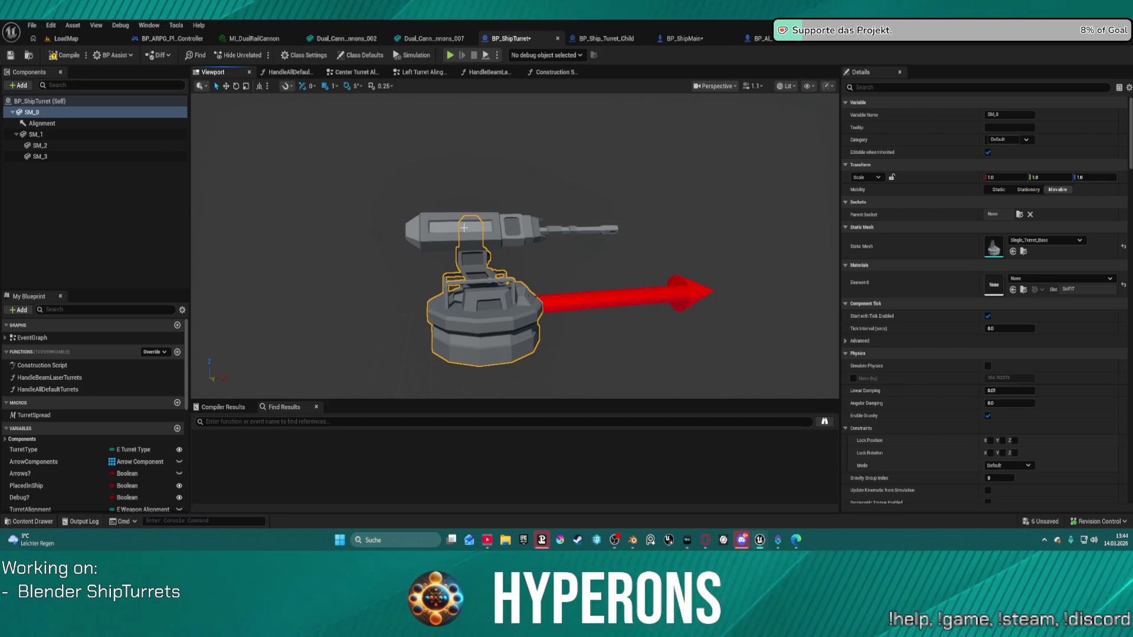
In the Left Turret Alingement graph, place the SM_0 getter beside Get World Rotation
click(420, 72)
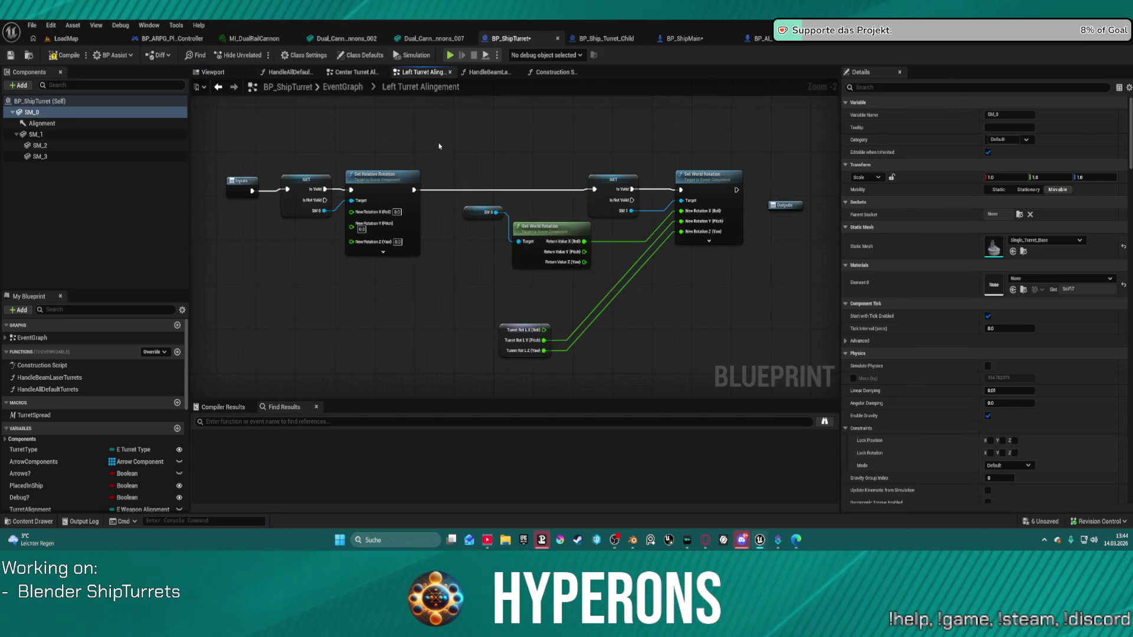
click(473, 211)
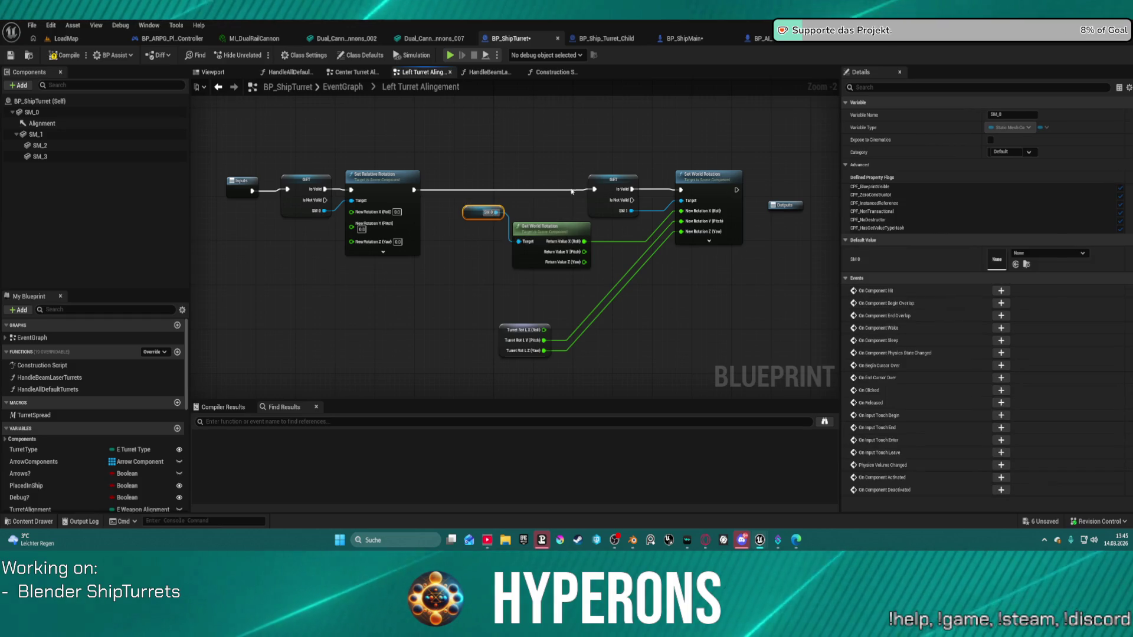
click(594, 178)
click(593, 178)
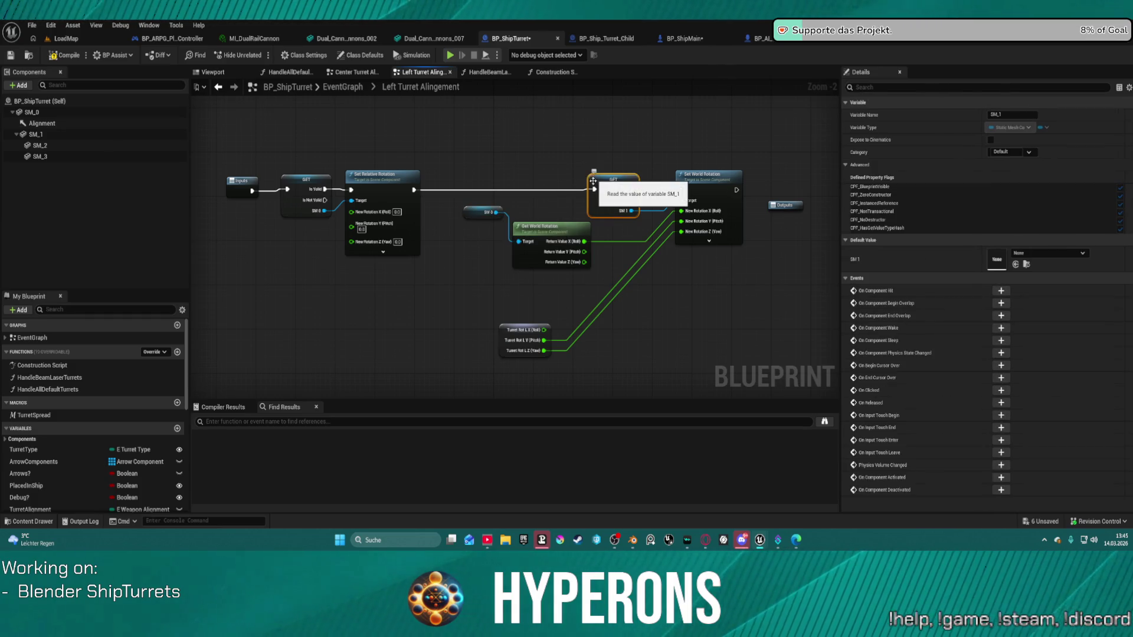
drag(463, 243, 457, 241)
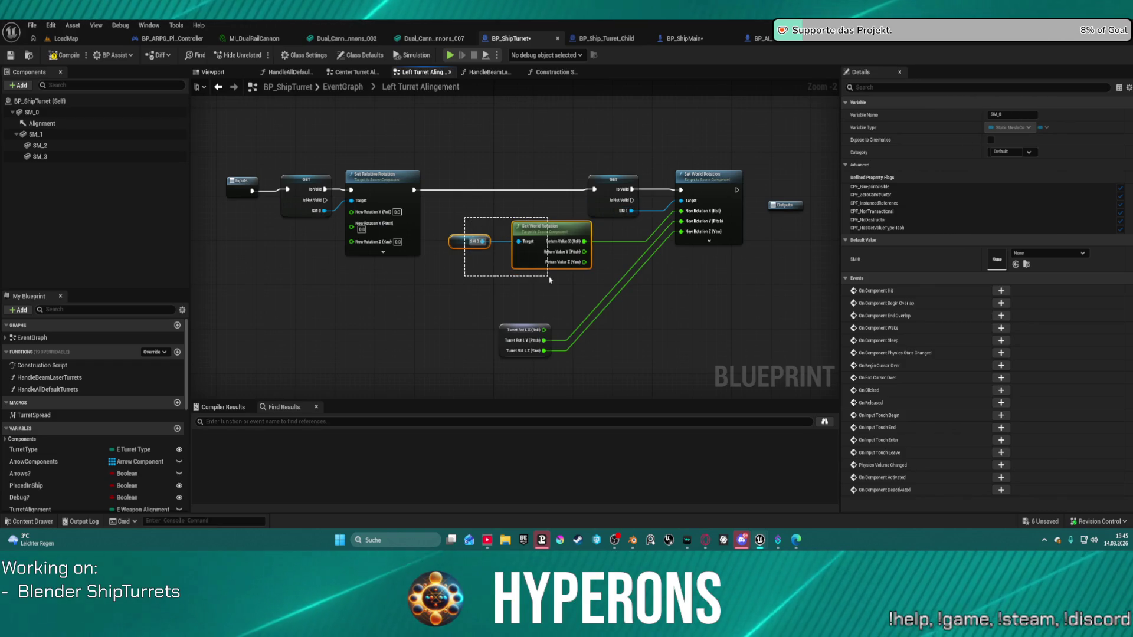
click(569, 235)
mouse_move(535, 146)
mouse_down()
mouse_move(640, 211)
mouse_move(742, 243)
mouse_move(734, 221)
mouse_up()
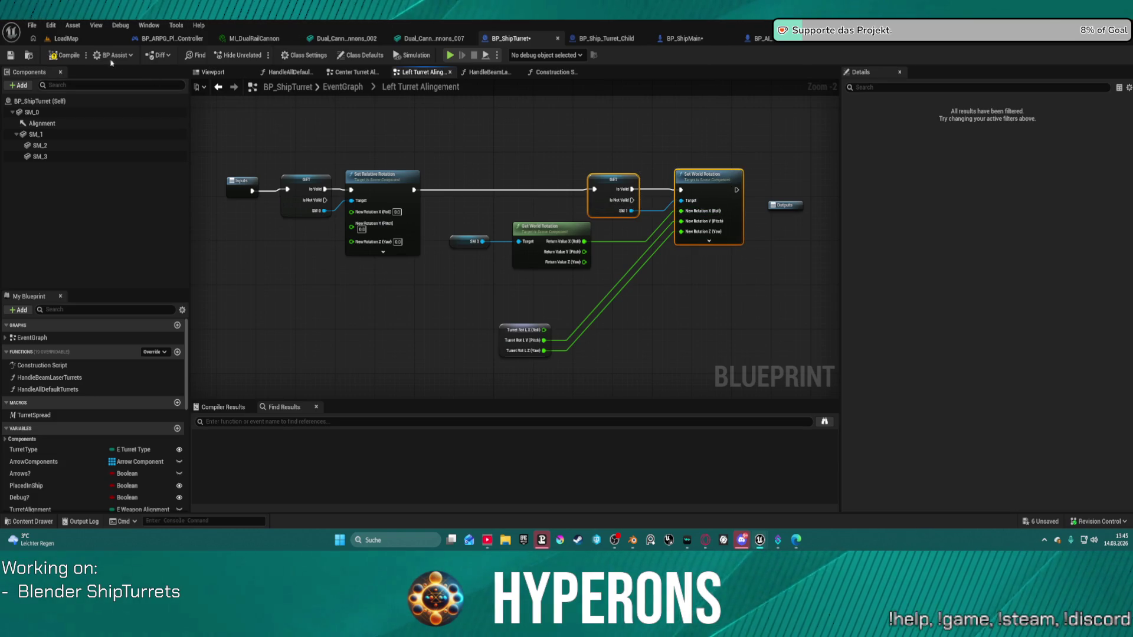
In the LoadMap level, rotate the missile turret box about 30° around Z
click(116, 39)
right_drag(312, 295, 260, 298)
click(461, 213)
mouse_move(434, 255)
mouse_down()
mouse_move(372, 253)
mouse_move(417, 260)
mouse_up()
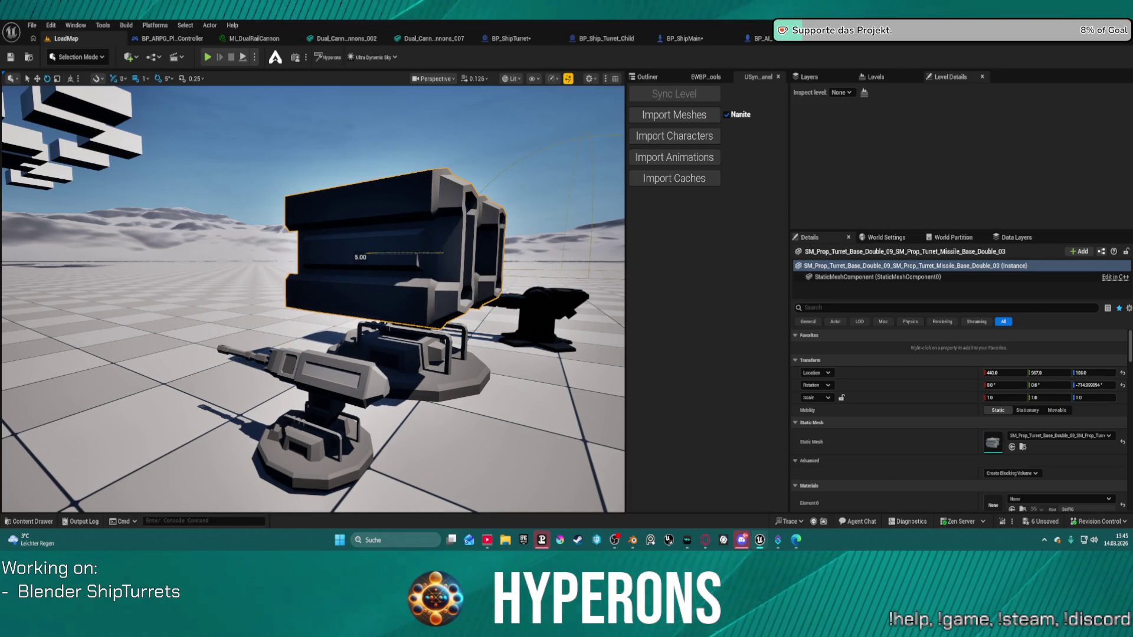
Tilt the missile box to −10 pitch, turn the turret base to 40°, and swing the box again
mouse_move(433, 269)
mouse_down()
mouse_move(434, 236)
mouse_move(434, 278)
mouse_up()
click(435, 350)
mouse_move(367, 361)
mouse_down()
mouse_move(397, 352)
mouse_move(378, 356)
mouse_up()
click(452, 213)
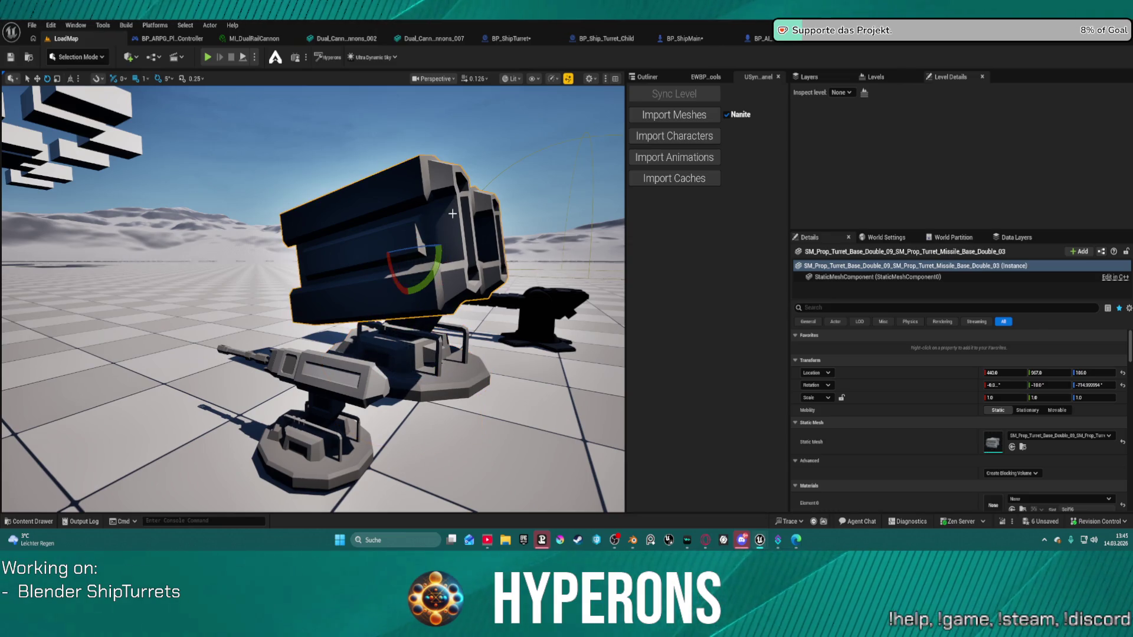
mouse_move(416, 247)
mouse_down()
mouse_move(437, 254)
mouse_move(407, 250)
mouse_move(420, 251)
mouse_move(389, 203)
mouse_up()
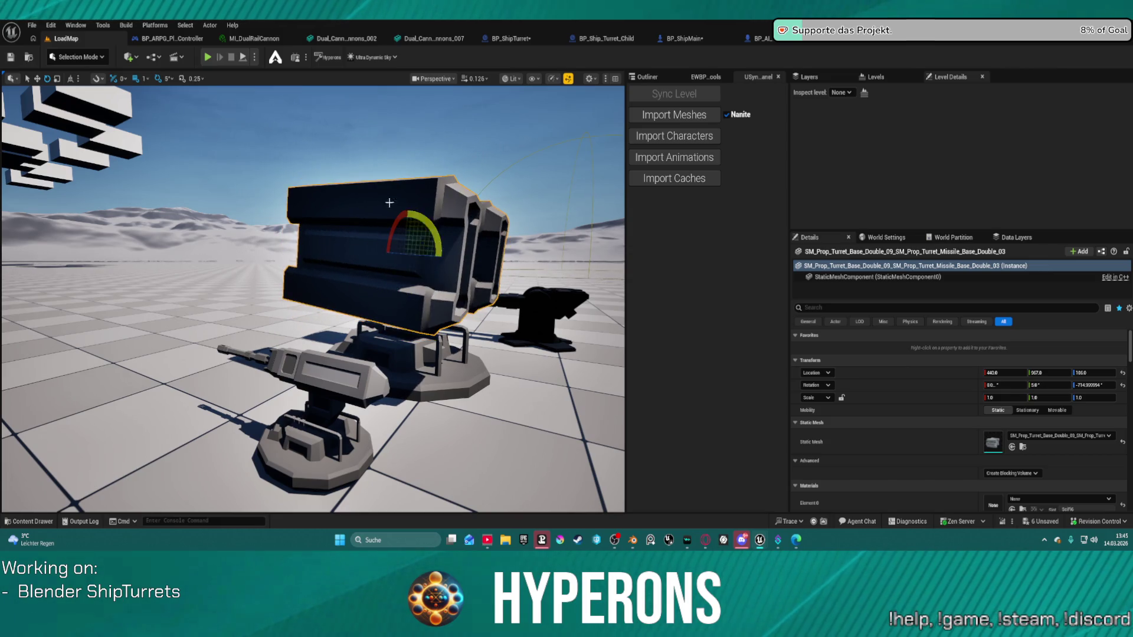
Look through the File menu's recent levels and close it without choosing
click(32, 24)
mouse_move(93, 95)
click(277, 87)
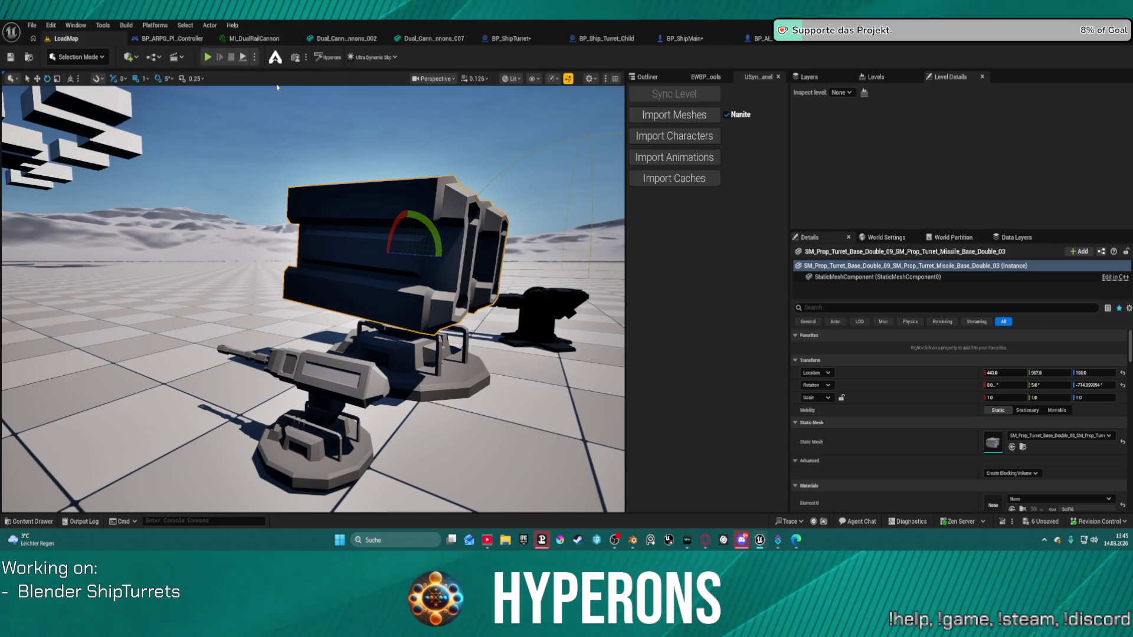
Show the LoadMap Outliner actor list and scroll through it
click(647, 76)
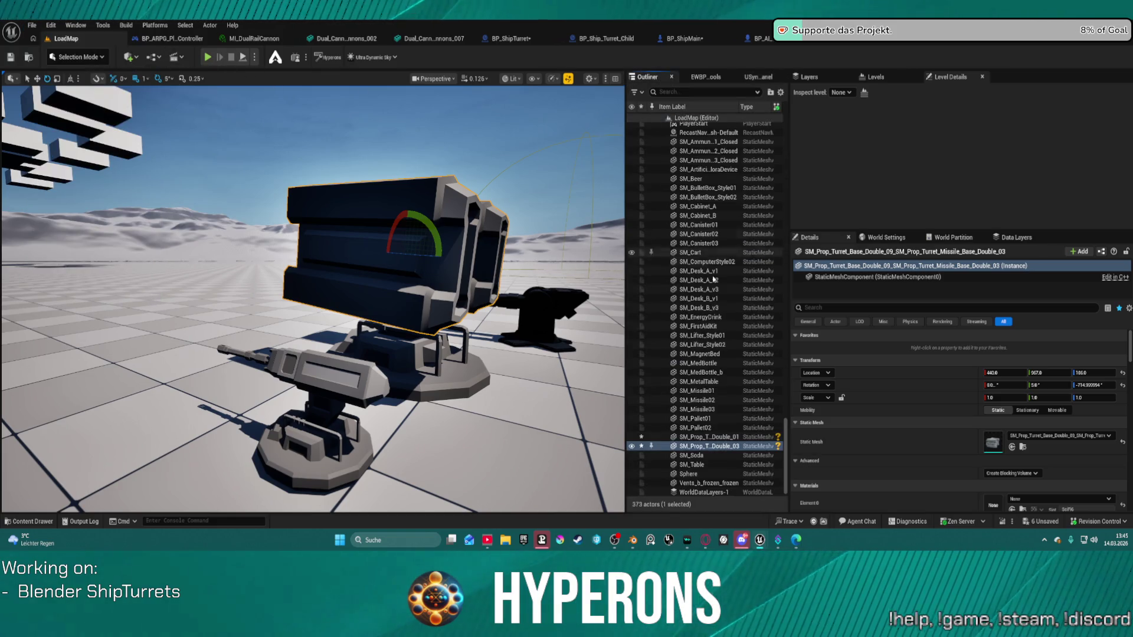
scroll(722, 413, up, 10)
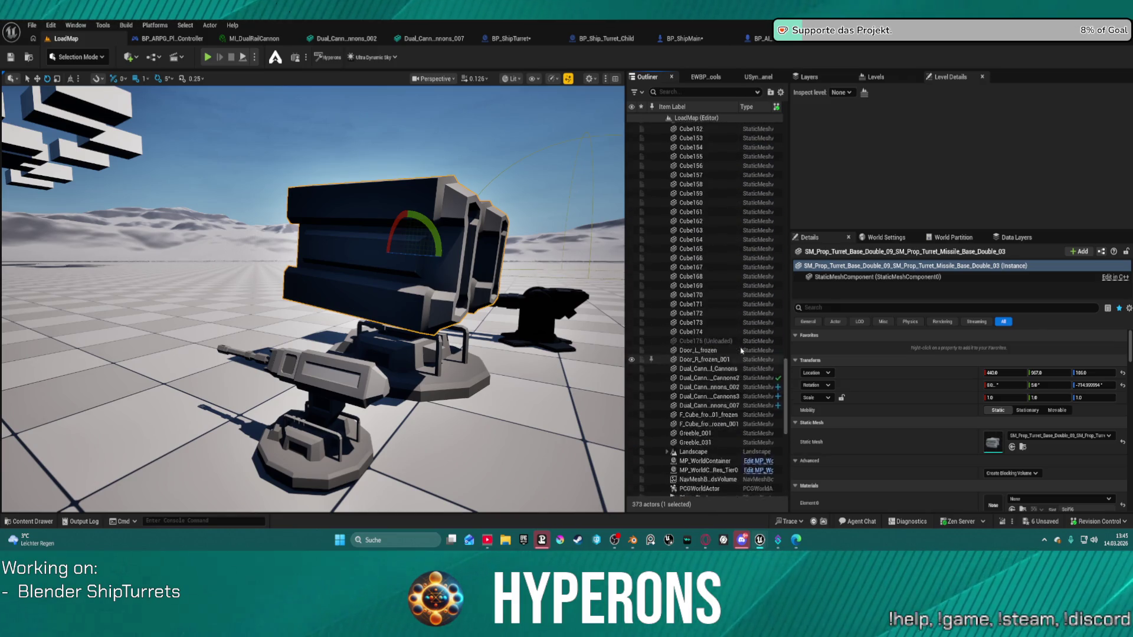
scroll(716, 337, up, 1)
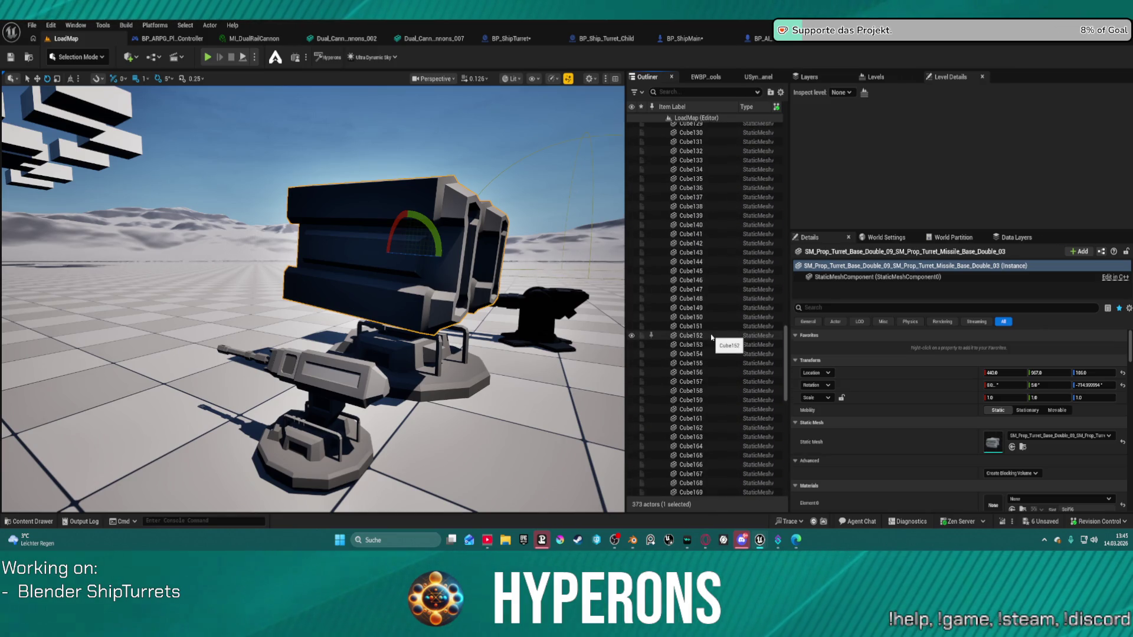
scroll(711, 337, up, 1)
click(705, 77)
click(647, 77)
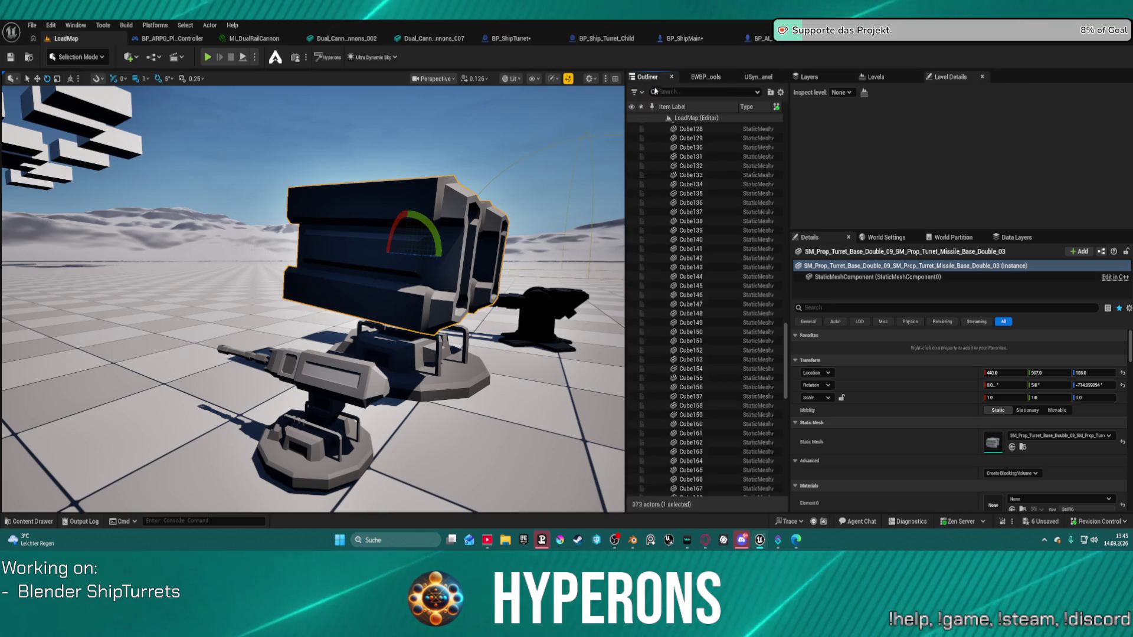
Filter the Outliner for 'play' to find the PlayerStart, then reposition the view over the turrets
click(688, 92)
text(play)
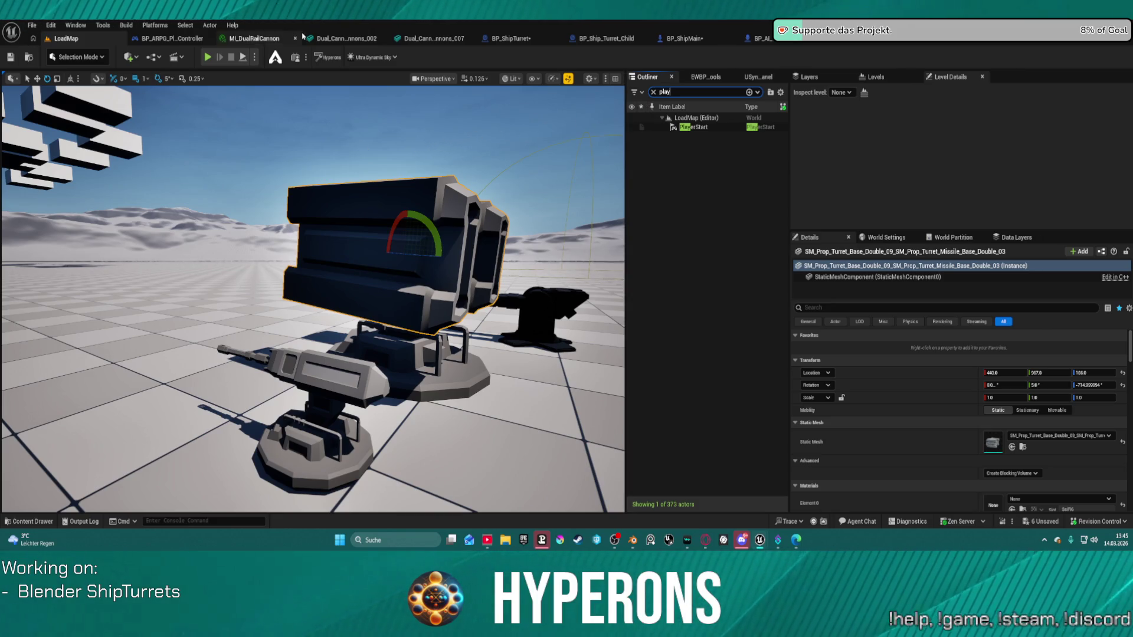
click(30, 26)
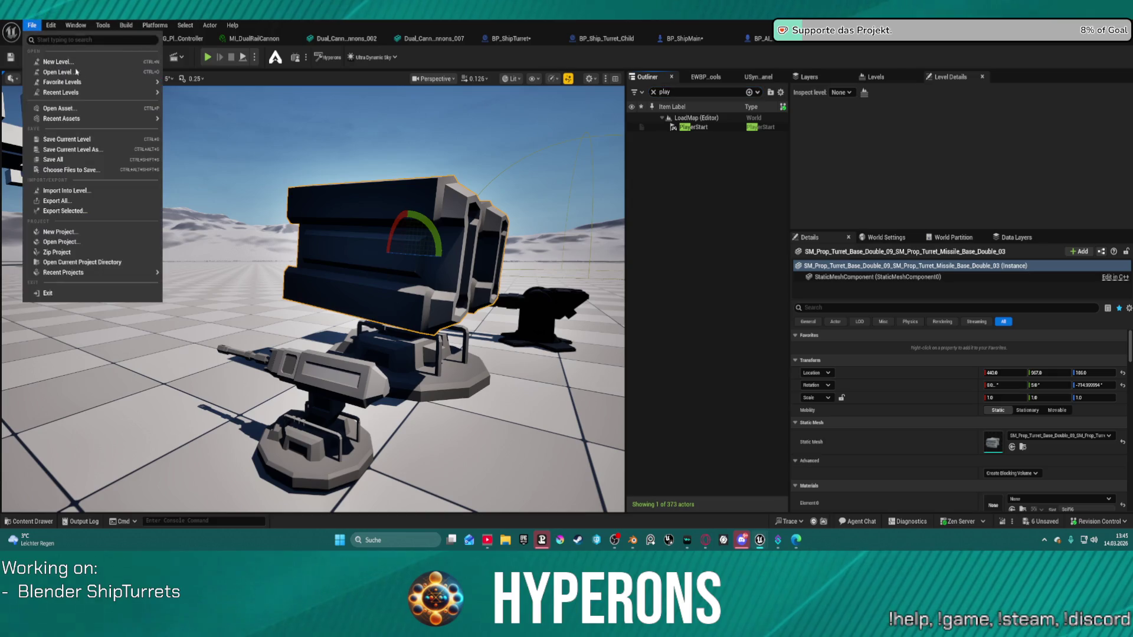
mouse_move(91, 93)
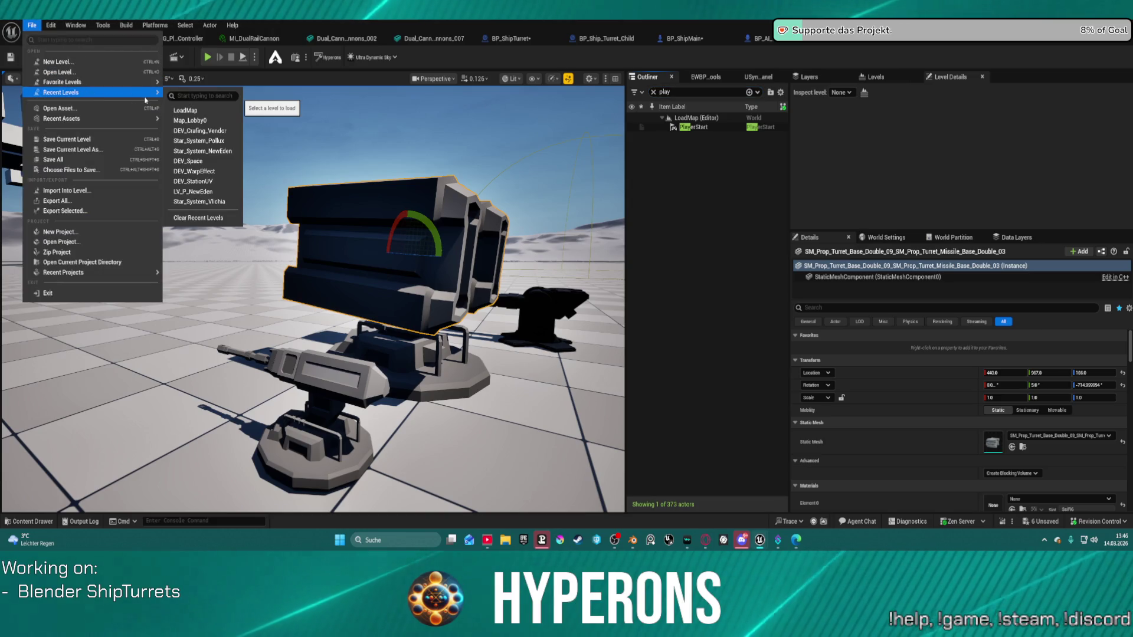
key(Escape)
right_drag(313, 295, 301, 287)
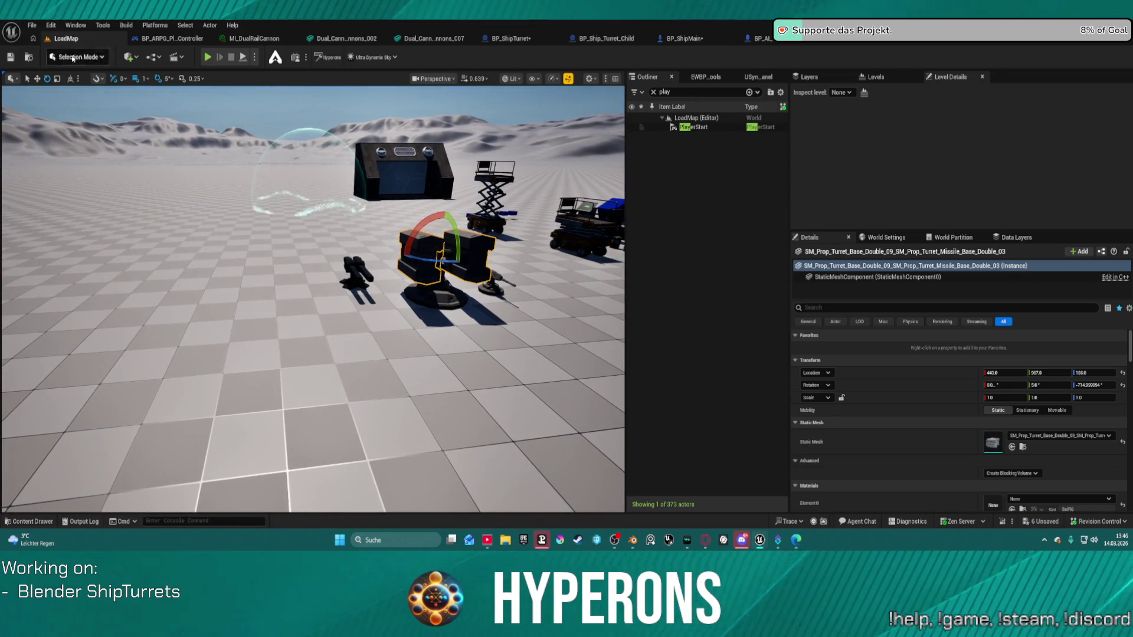
Open Map_Lobby0 from Recent Levels, saving the assets and checking out BP_Ship_Turret_Child
click(32, 25)
mouse_move(118, 82)
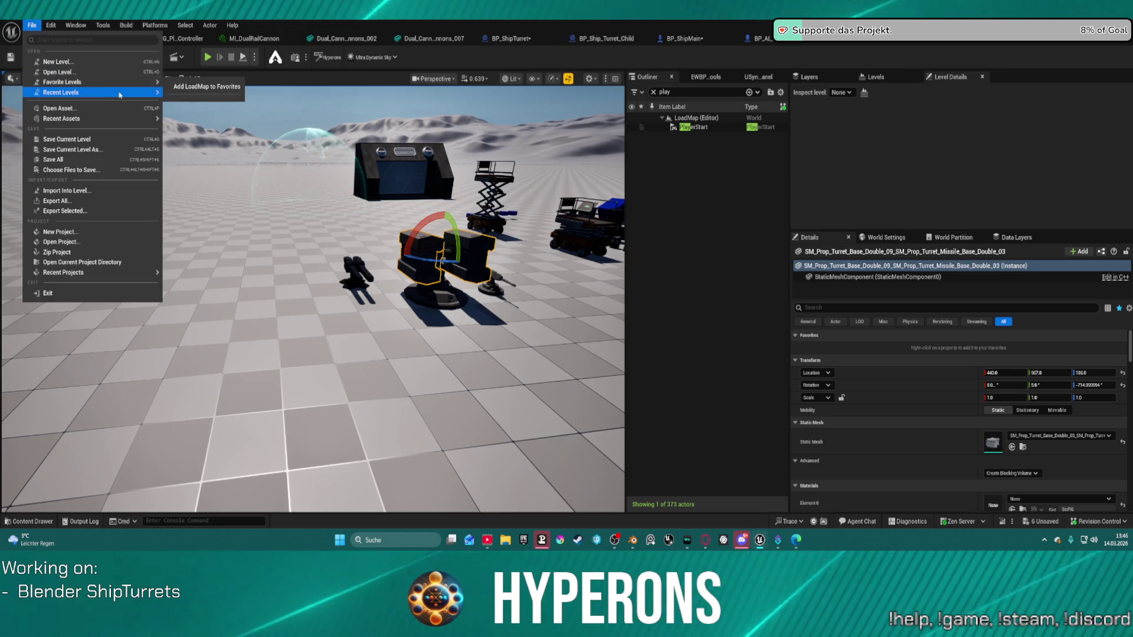
click(199, 122)
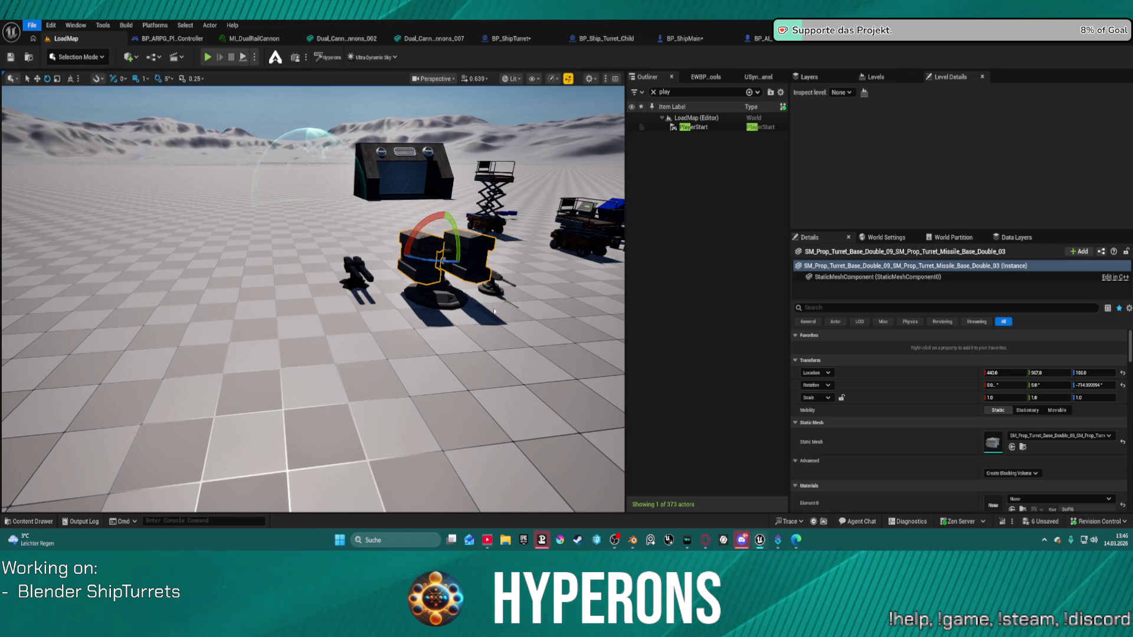
click(587, 382)
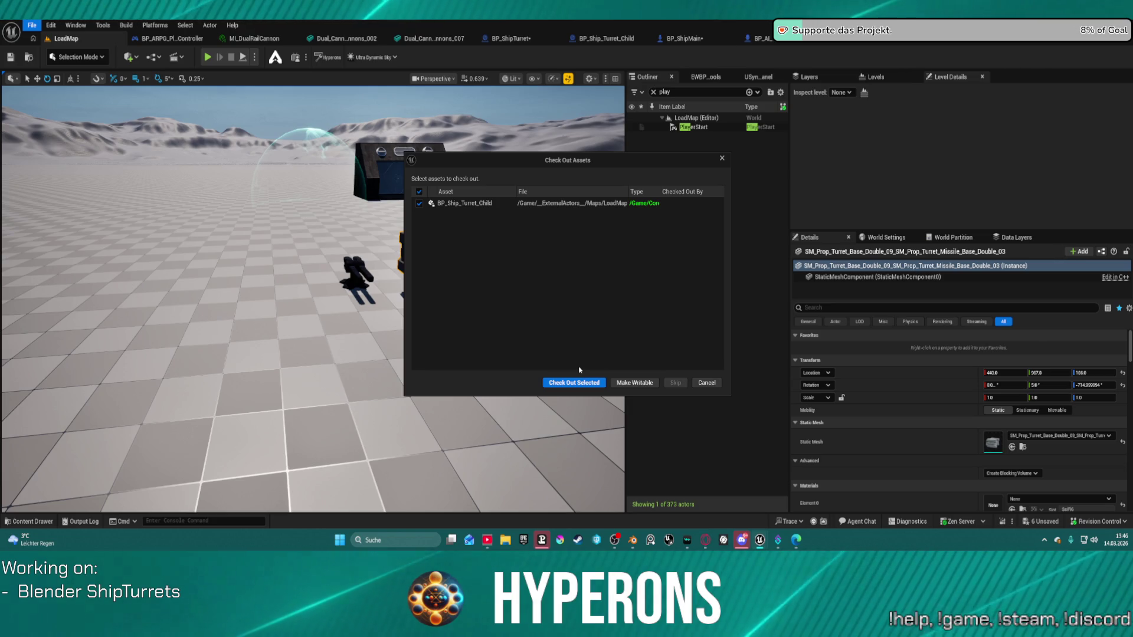
click(562, 383)
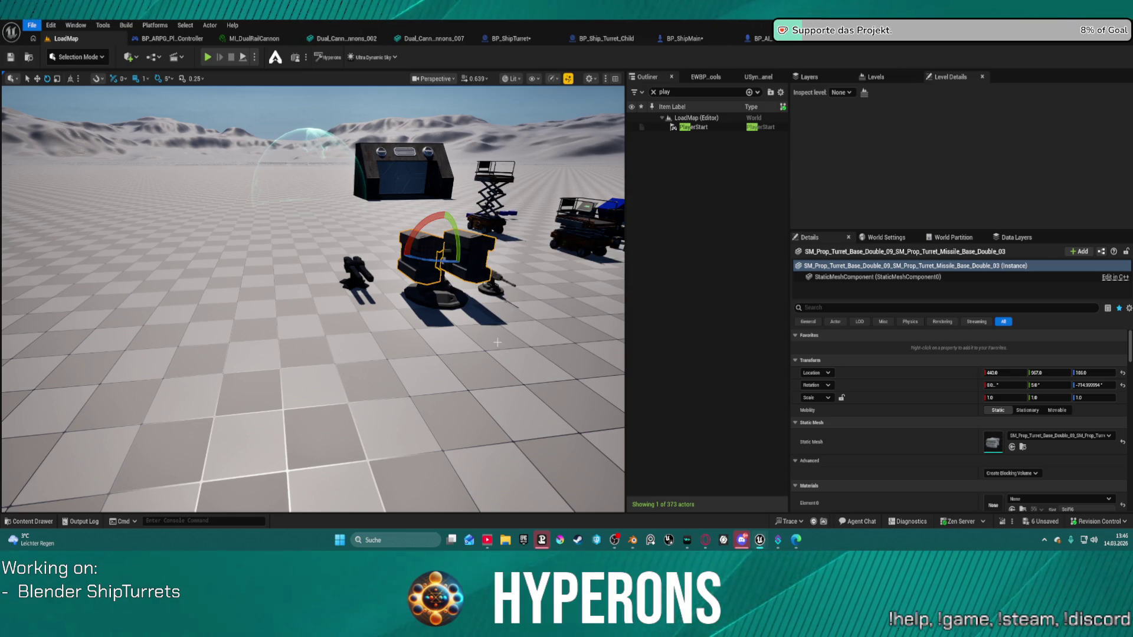
Review the cannon turret in Blender, then return to Unreal and close the Message Log window
mouse_move(634, 539)
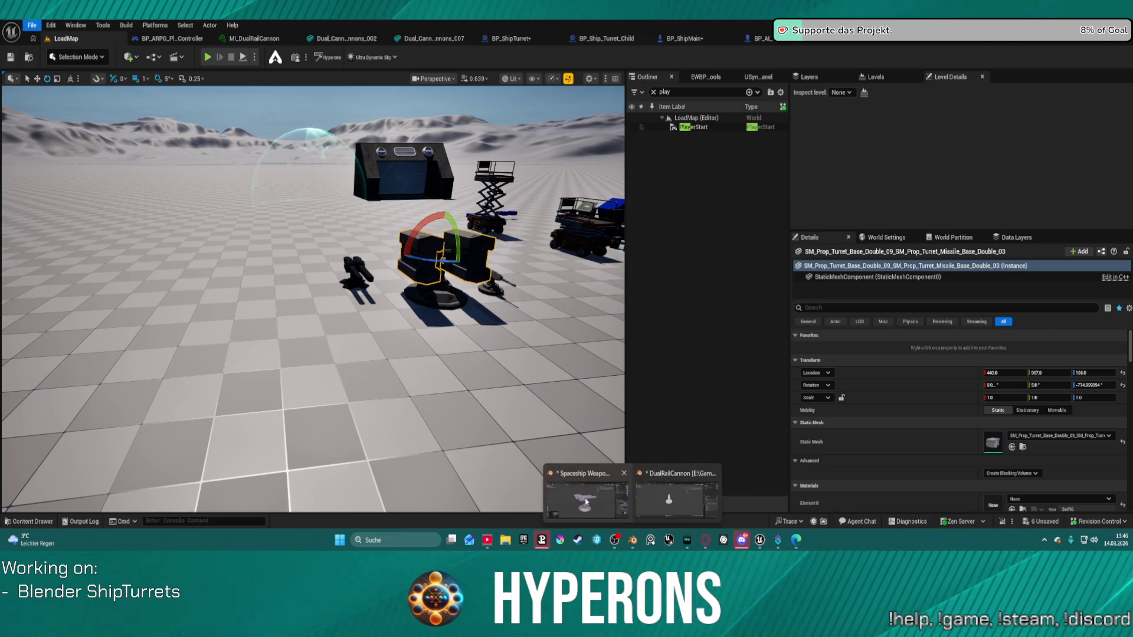
click(585, 499)
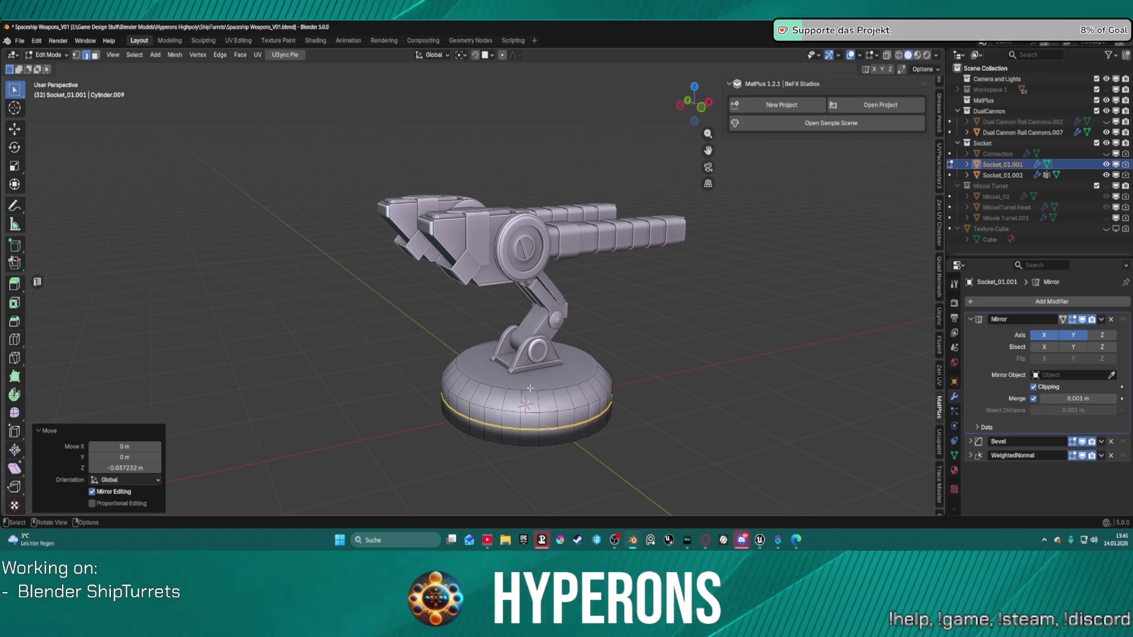
click(616, 542)
mouse_move(759, 542)
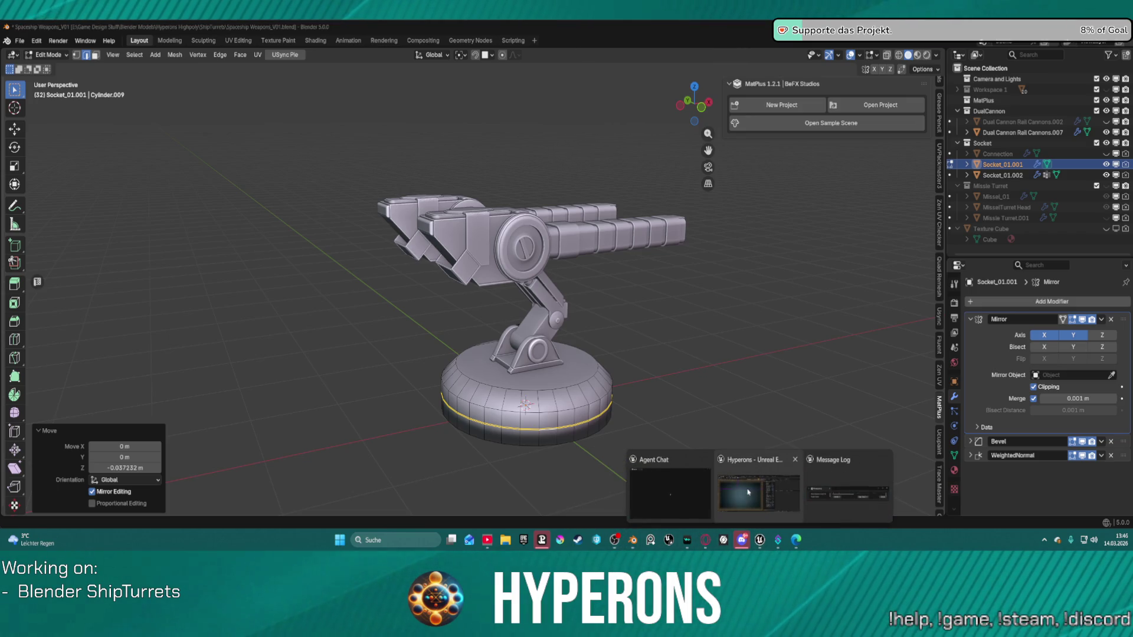
click(667, 496)
click(901, 179)
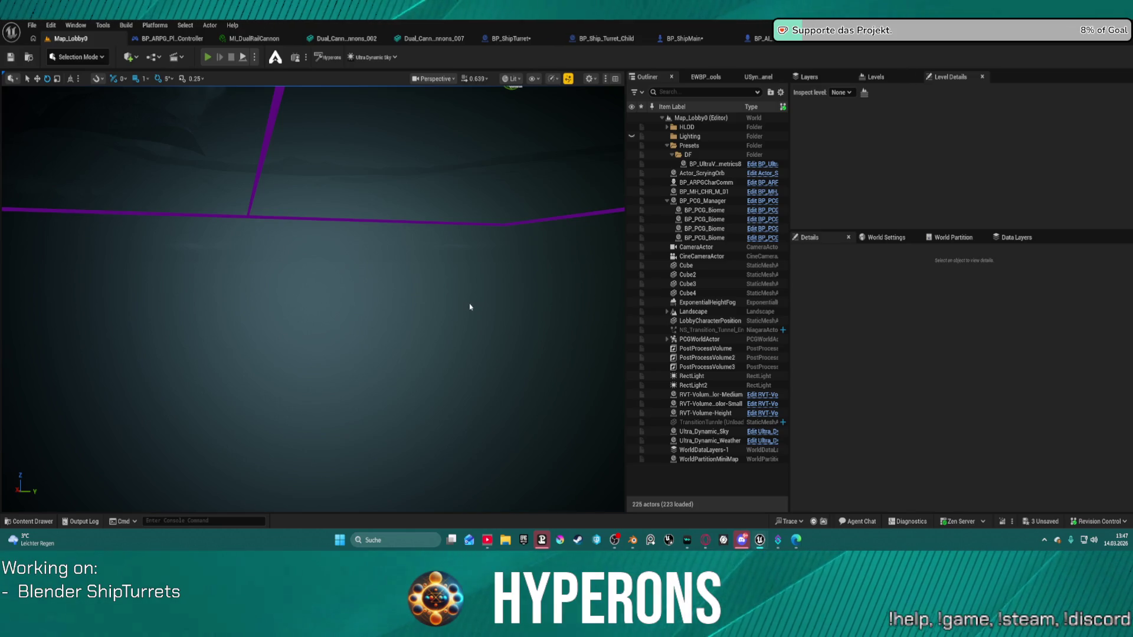
Play Map_Lobby0 with Alt+P, choose and confirm the second saved character, then resume
key(alt+p)
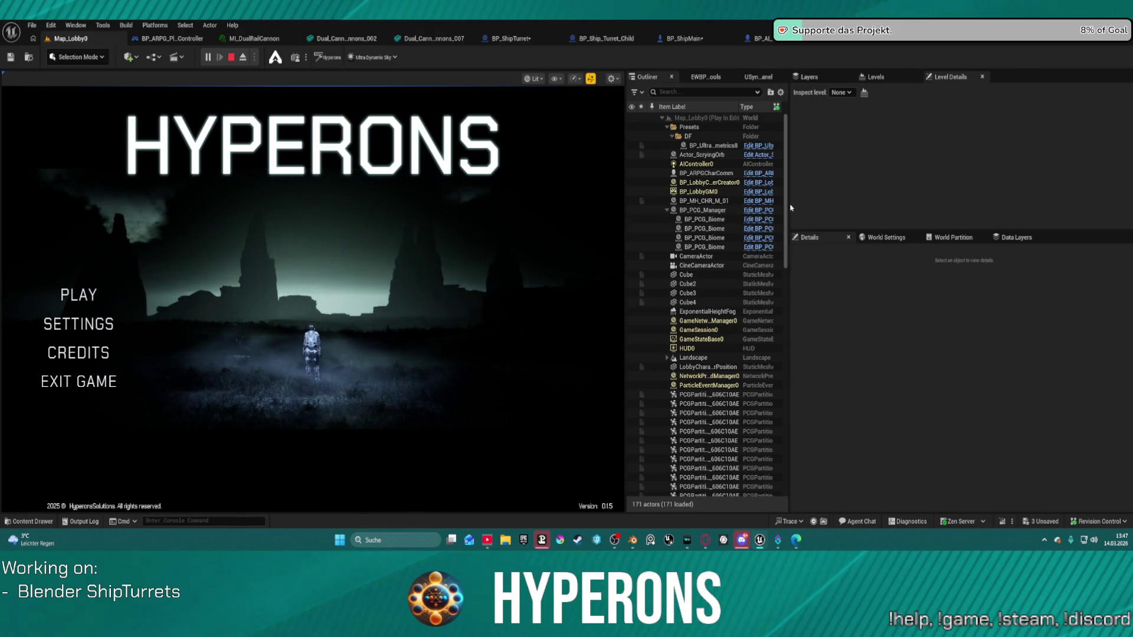
drag(789, 203, 966, 203)
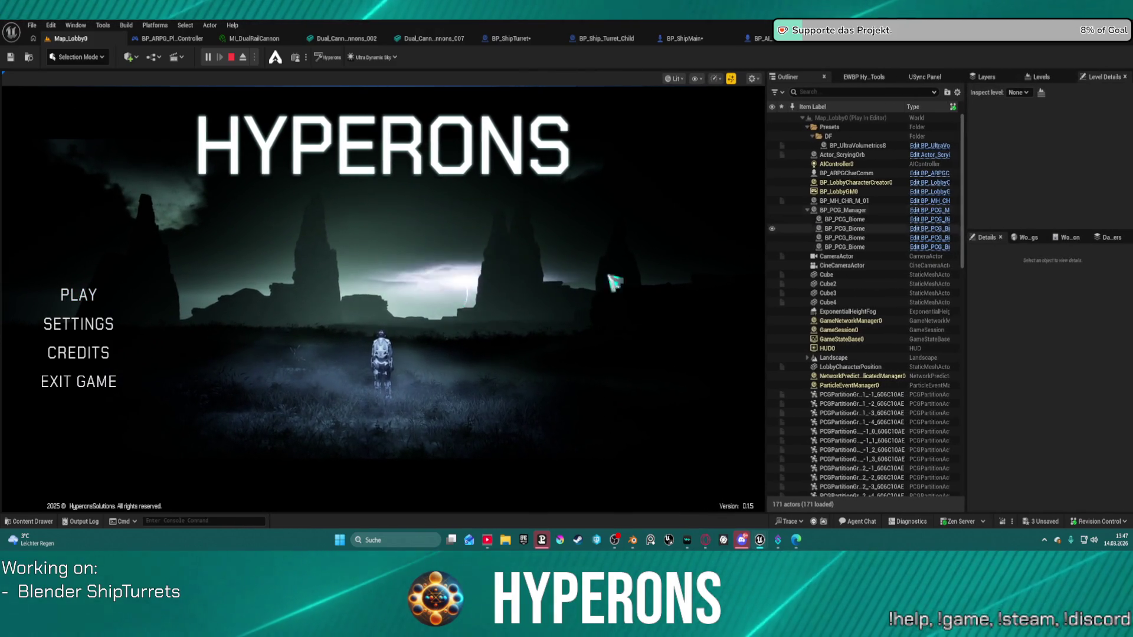
click(97, 306)
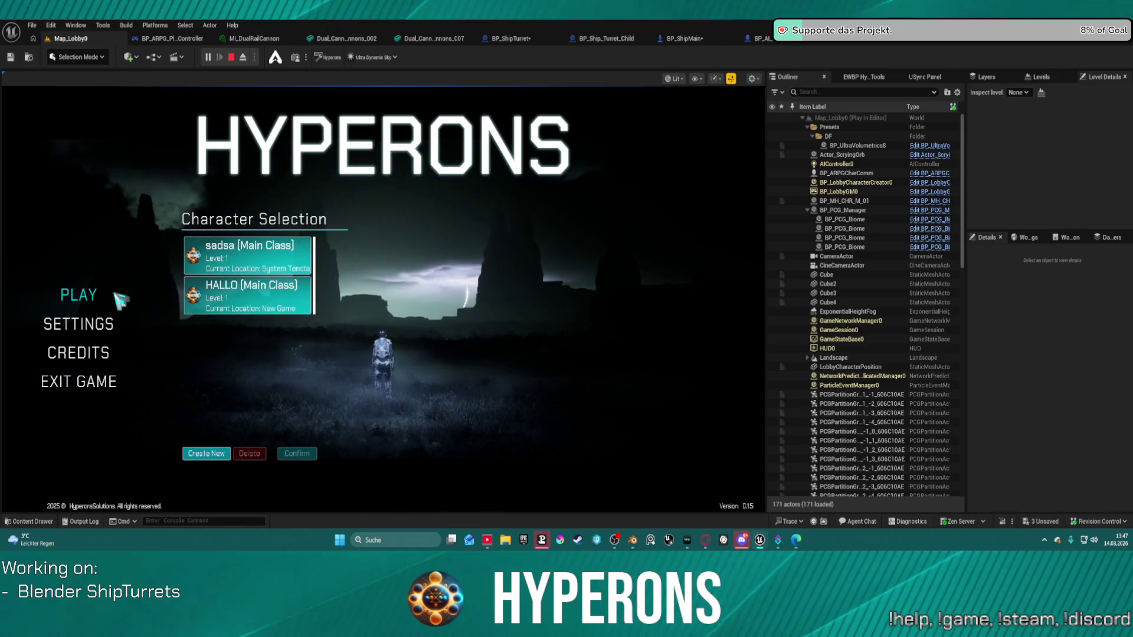
click(272, 296)
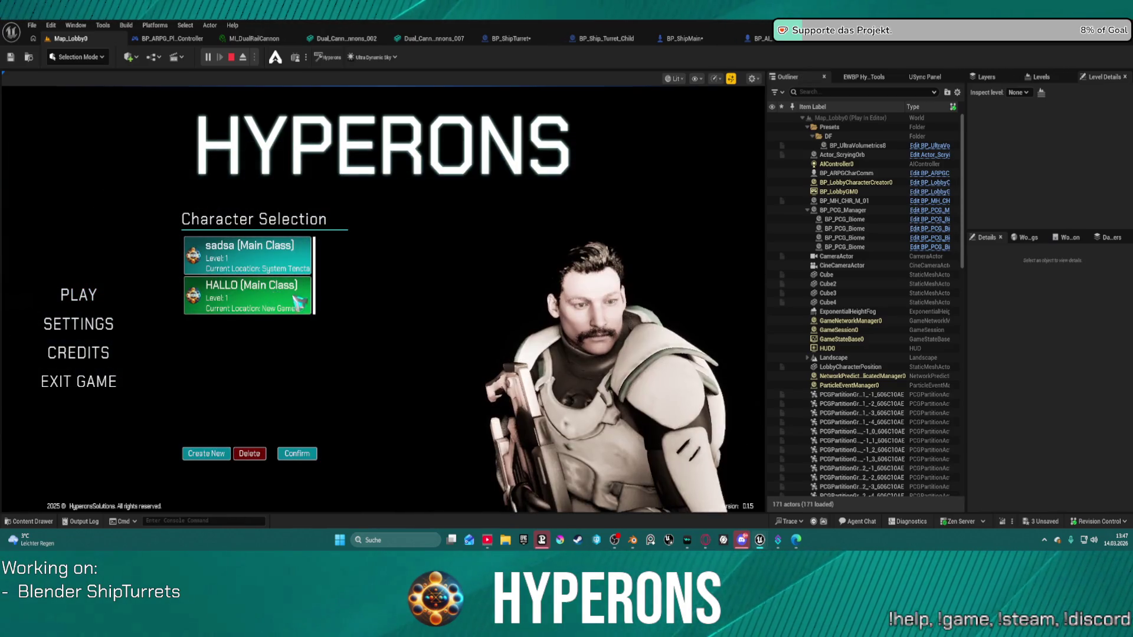
click(297, 453)
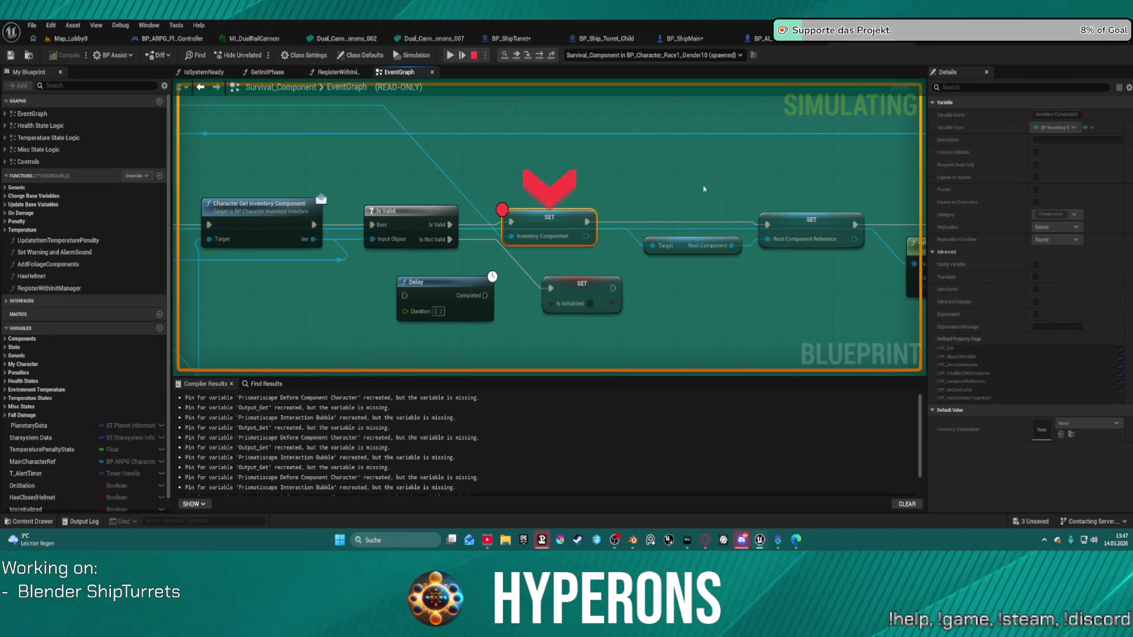
click(449, 55)
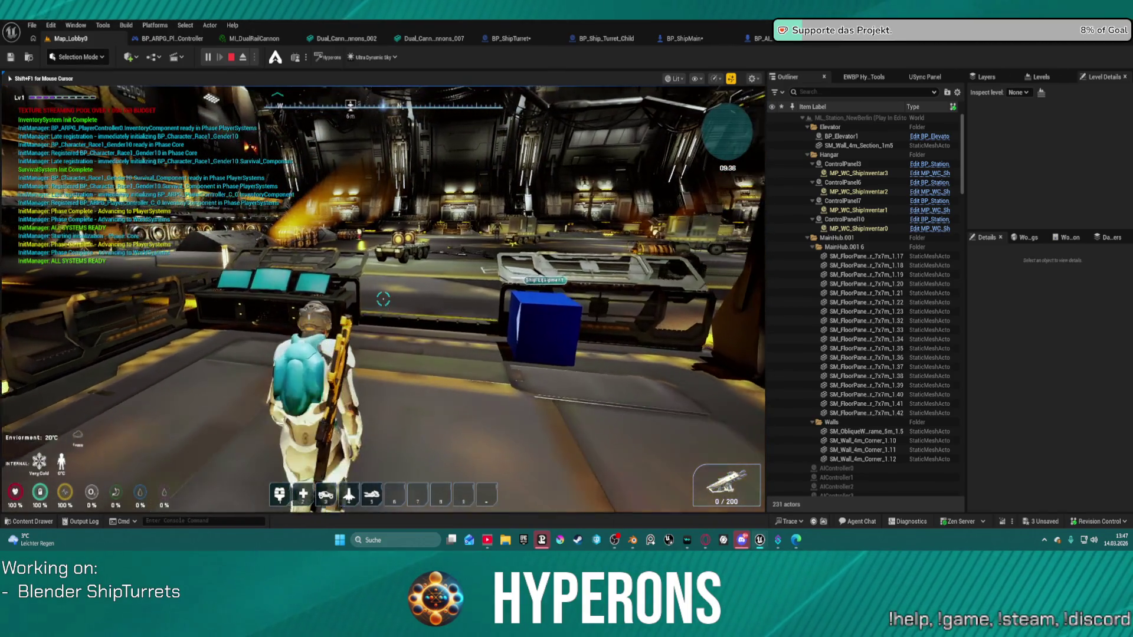
Move two turrets, the green canister and the silver-teal ring from Ship Equipment into inventory
key(w)
key(e)
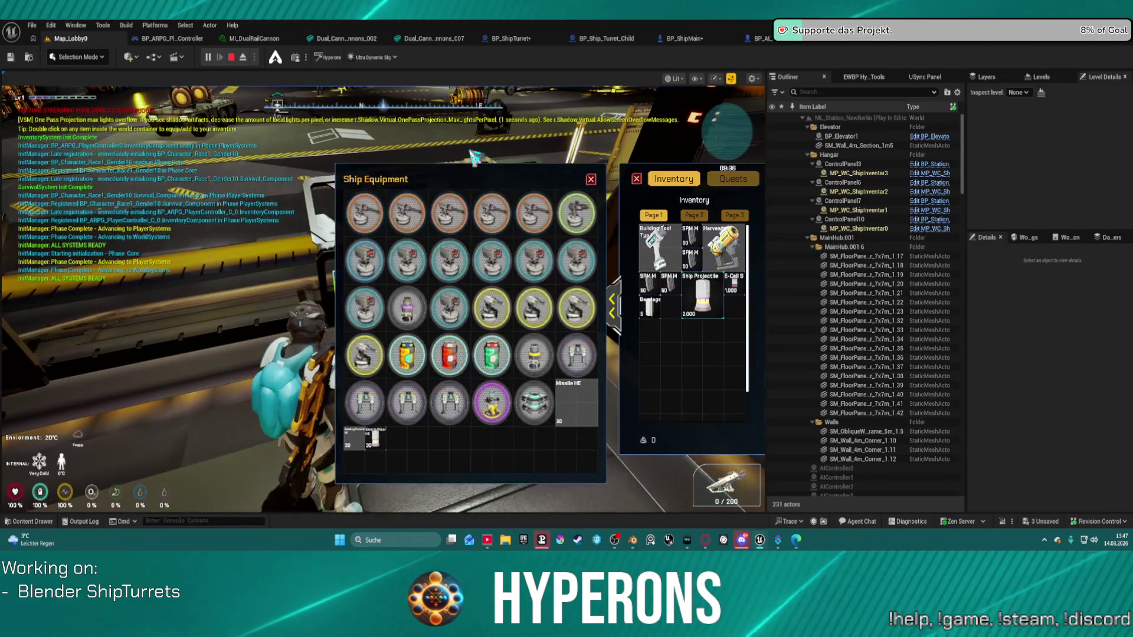
double_click(364, 212)
double_click(407, 213)
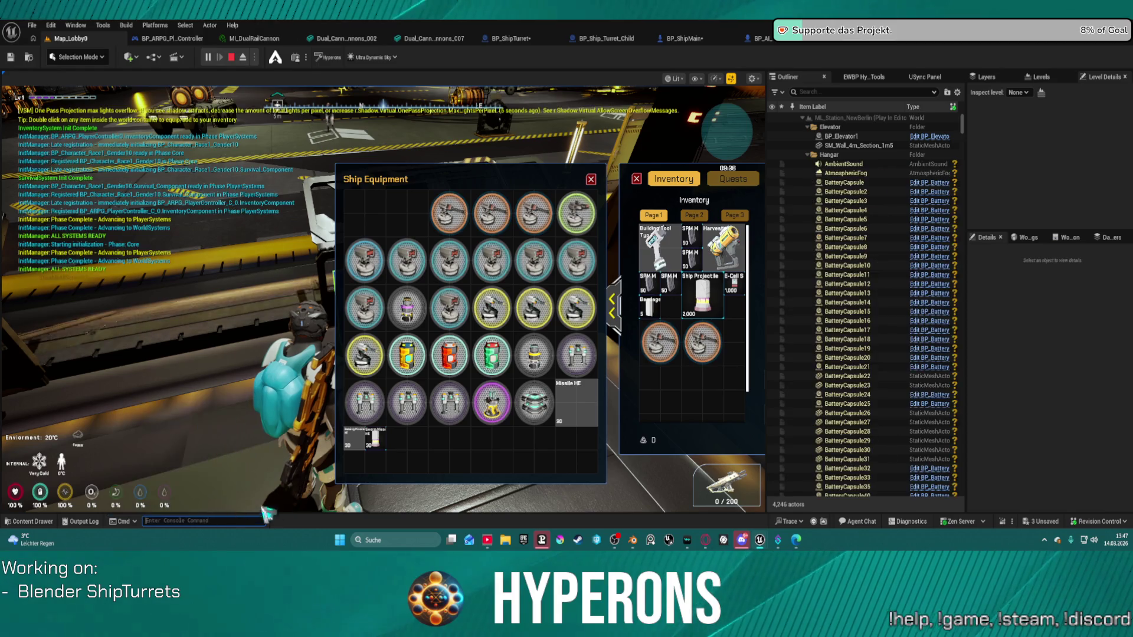
double_click(500, 361)
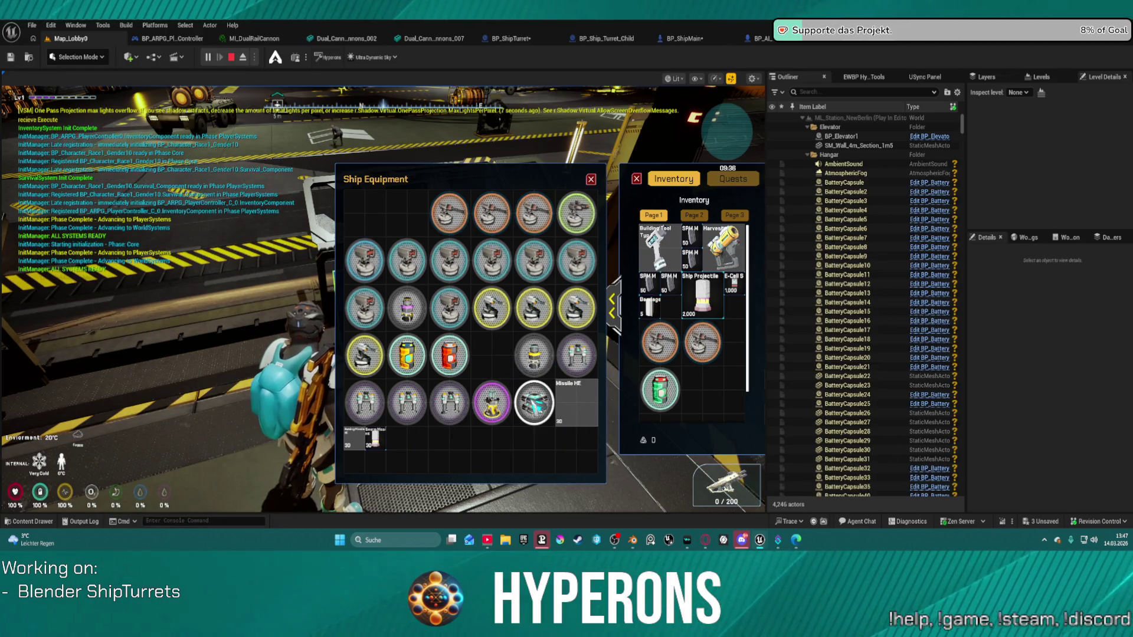
double_click(540, 393)
click(592, 180)
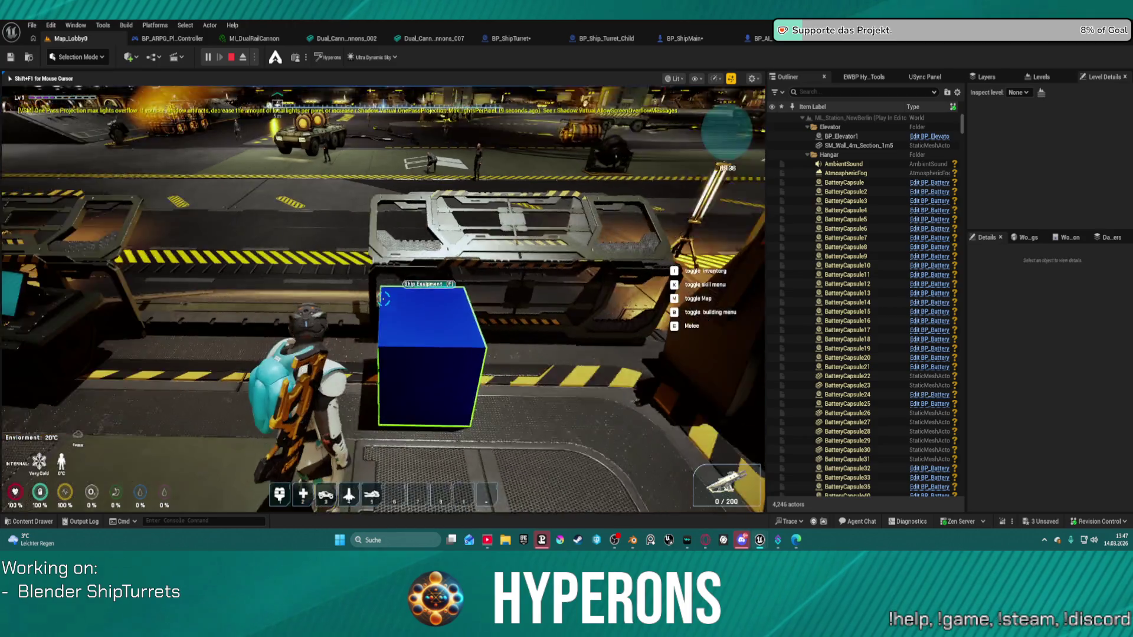
On the C50, mount both turrets as primary weapons, the grey module as shield and the canister as armor
key(f)
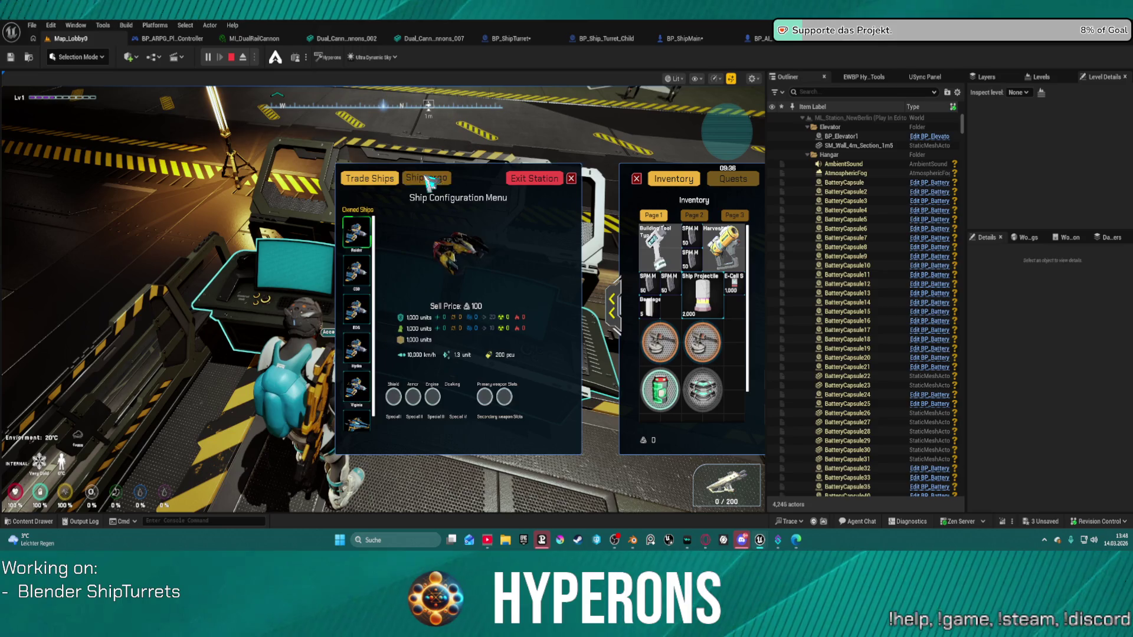
click(435, 177)
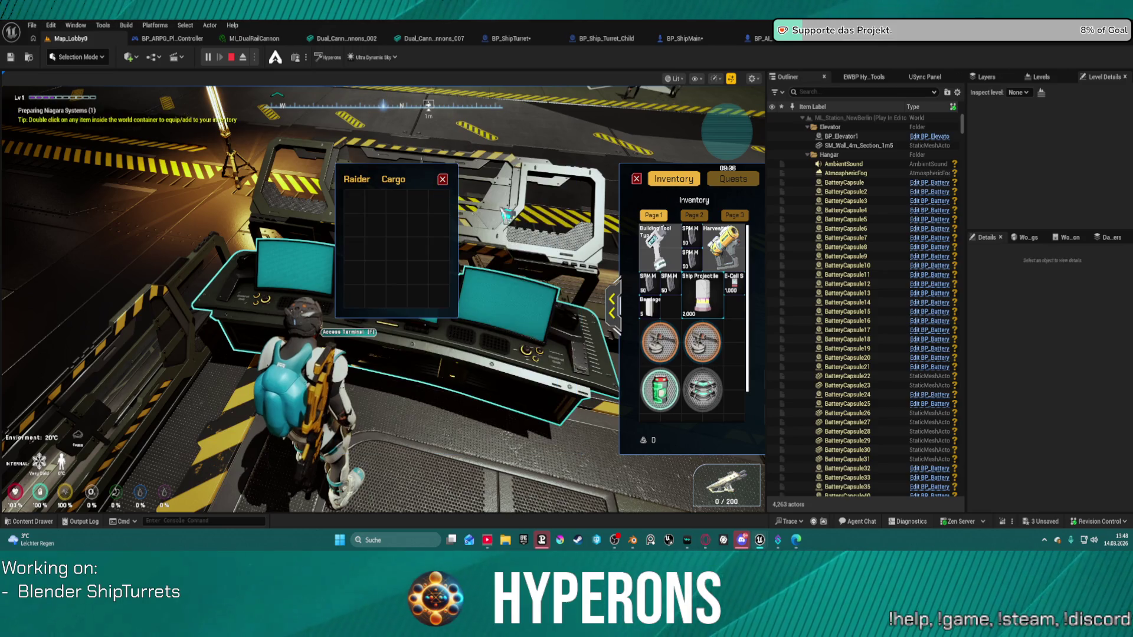
click(443, 180)
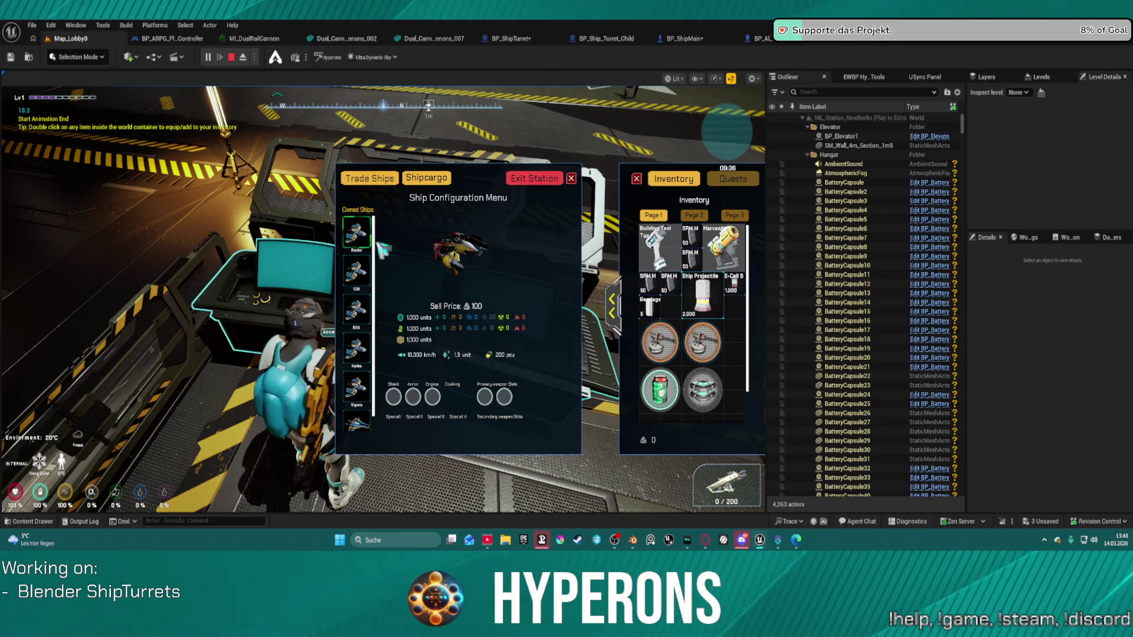
click(357, 271)
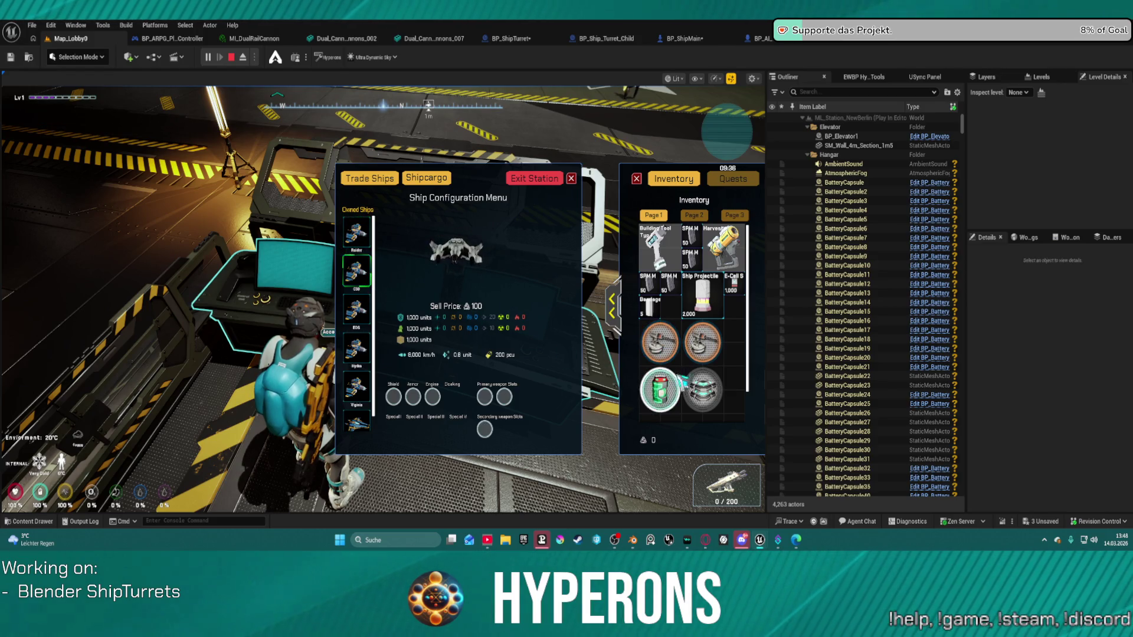
right_click(660, 342)
right_click(703, 342)
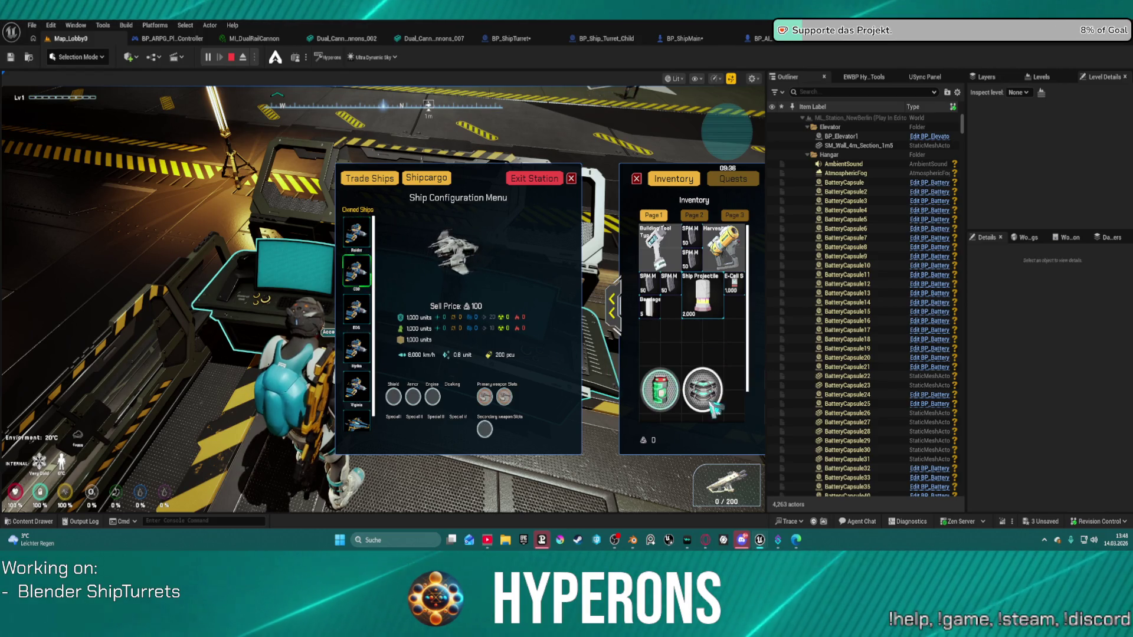
right_click(708, 401)
right_click(663, 390)
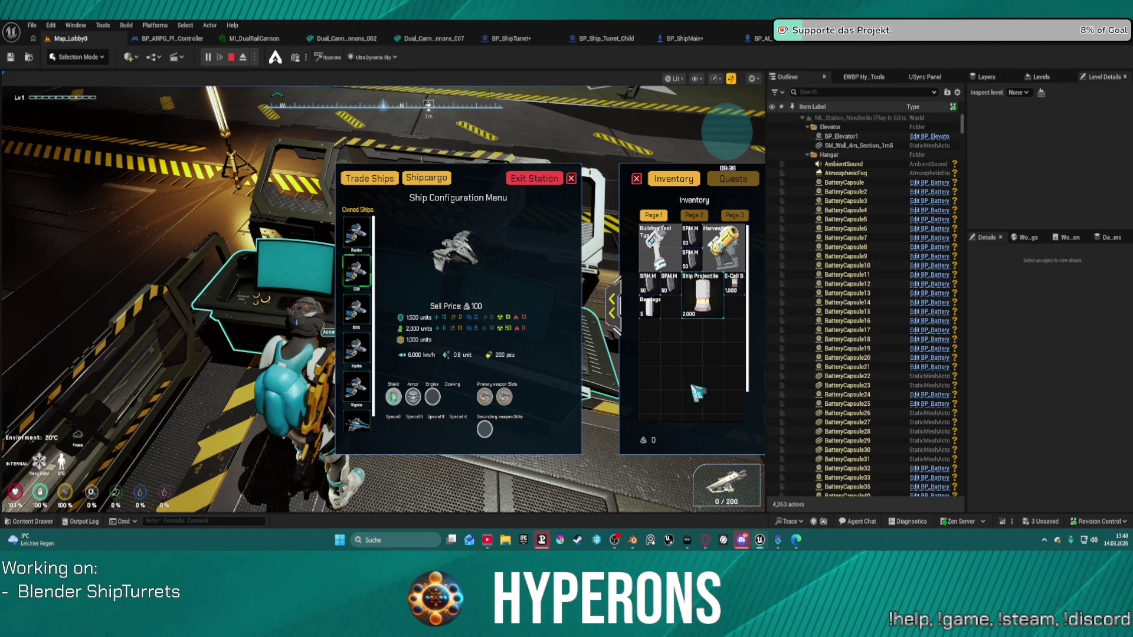
click(571, 178)
Take the grey engine module from the Ship Equipment box into the inventory
key(w)
key(e)
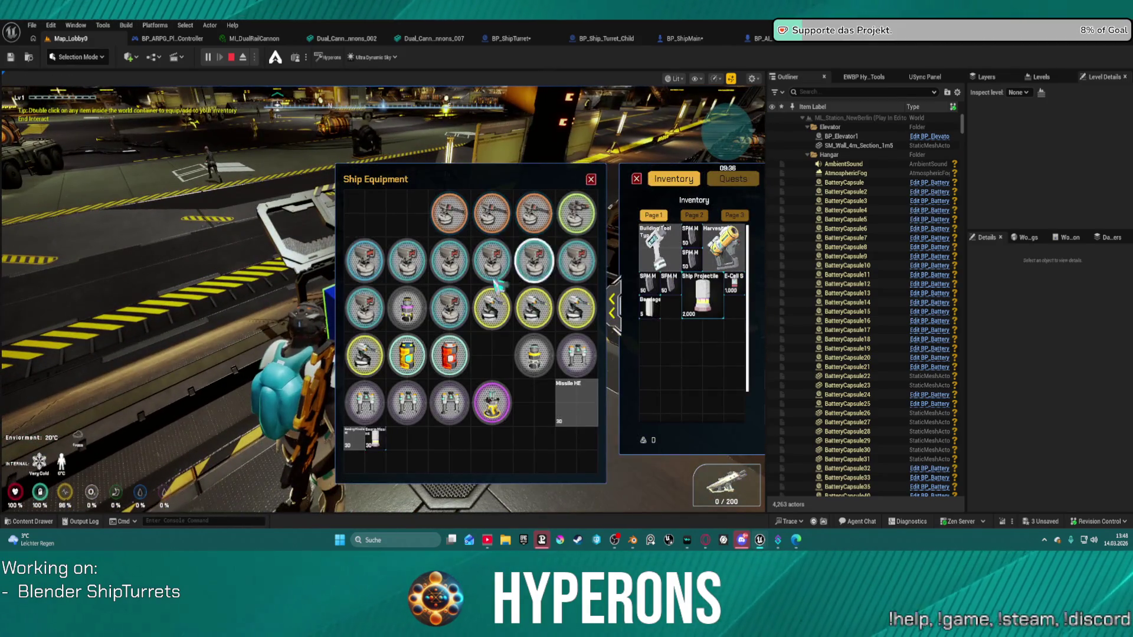
double_click(534, 354)
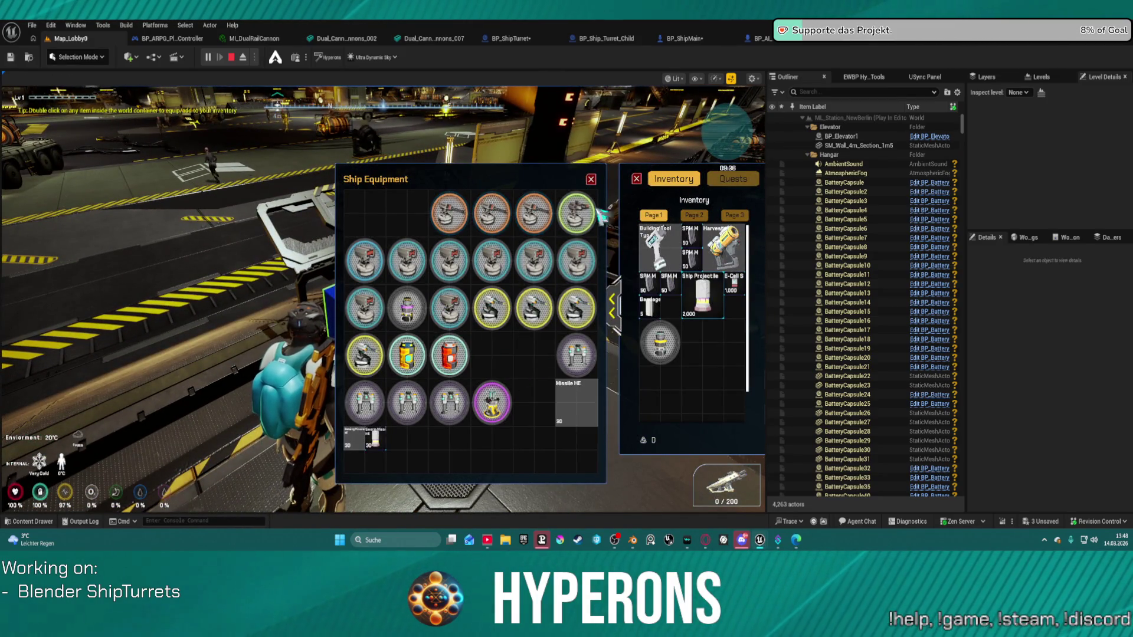
click(590, 179)
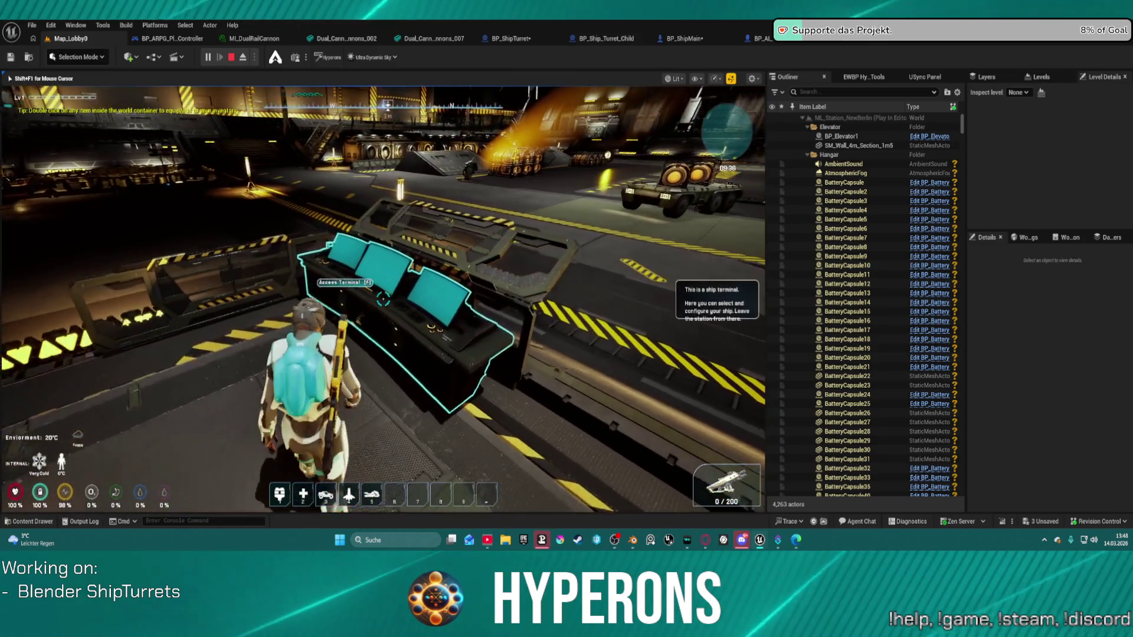
Fit the Nova Engine S to the C50, check its cargo hold, and exit the station
key(f)
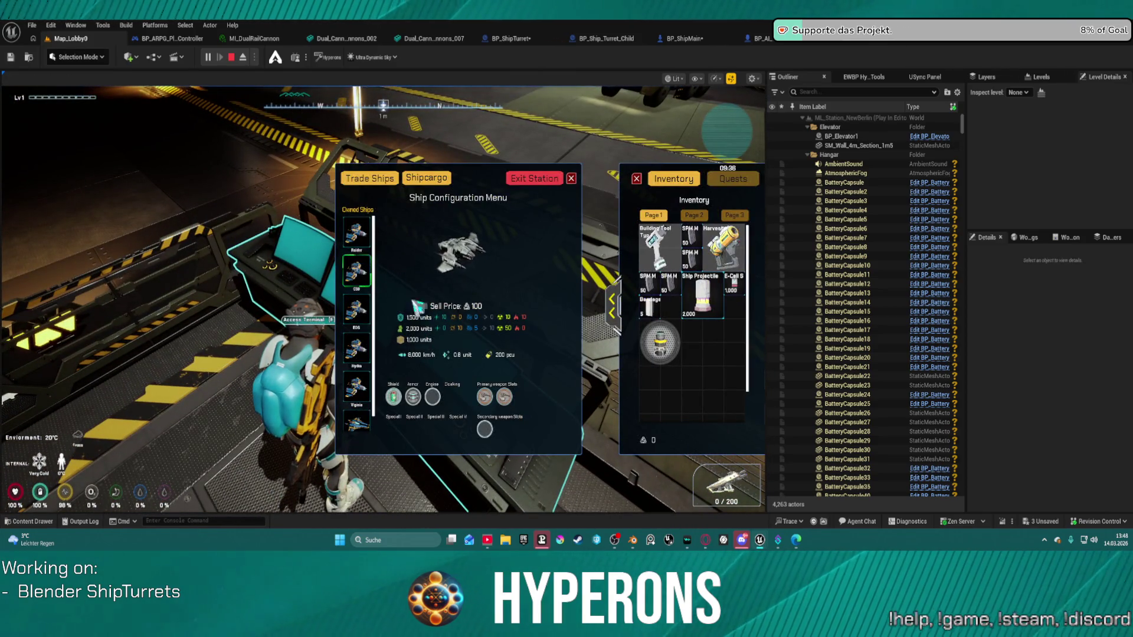
click(666, 350)
click(436, 179)
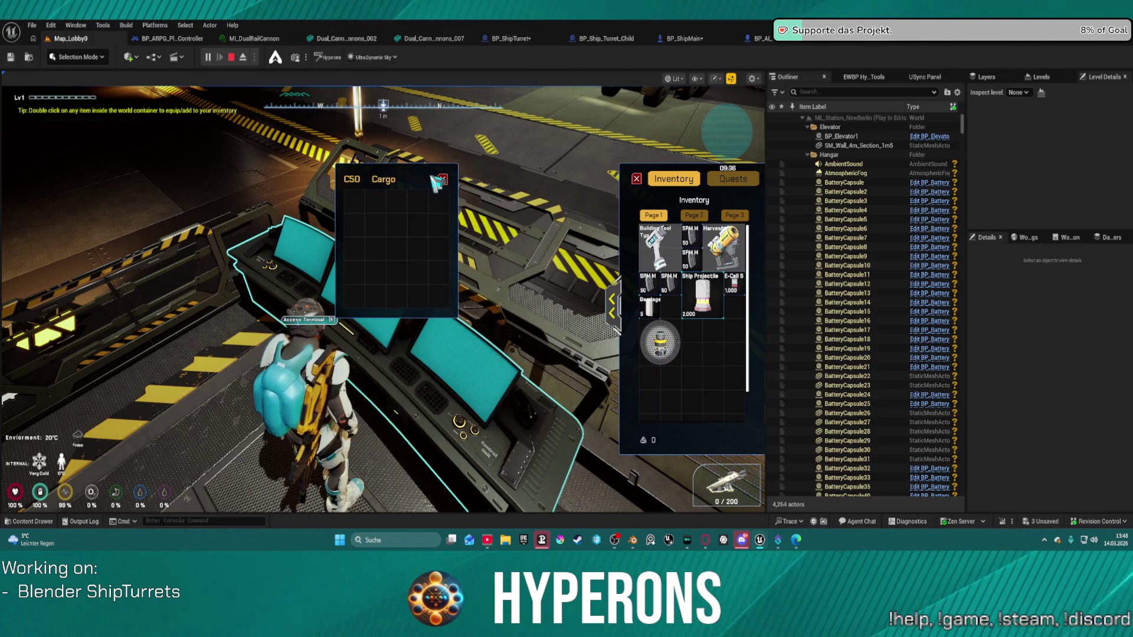
click(443, 180)
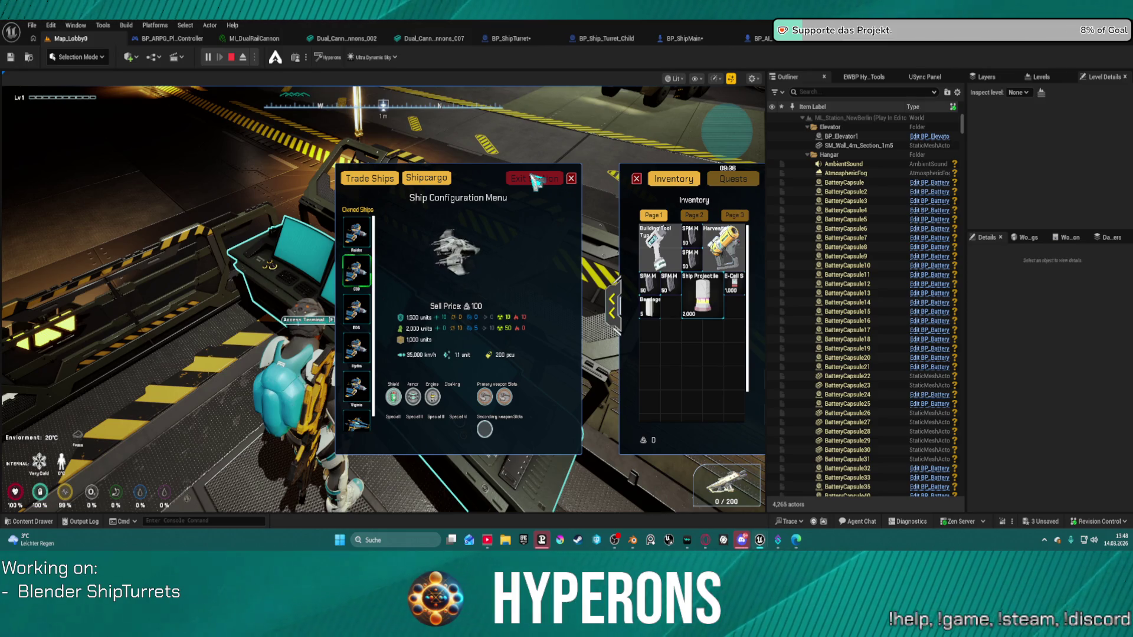
click(535, 179)
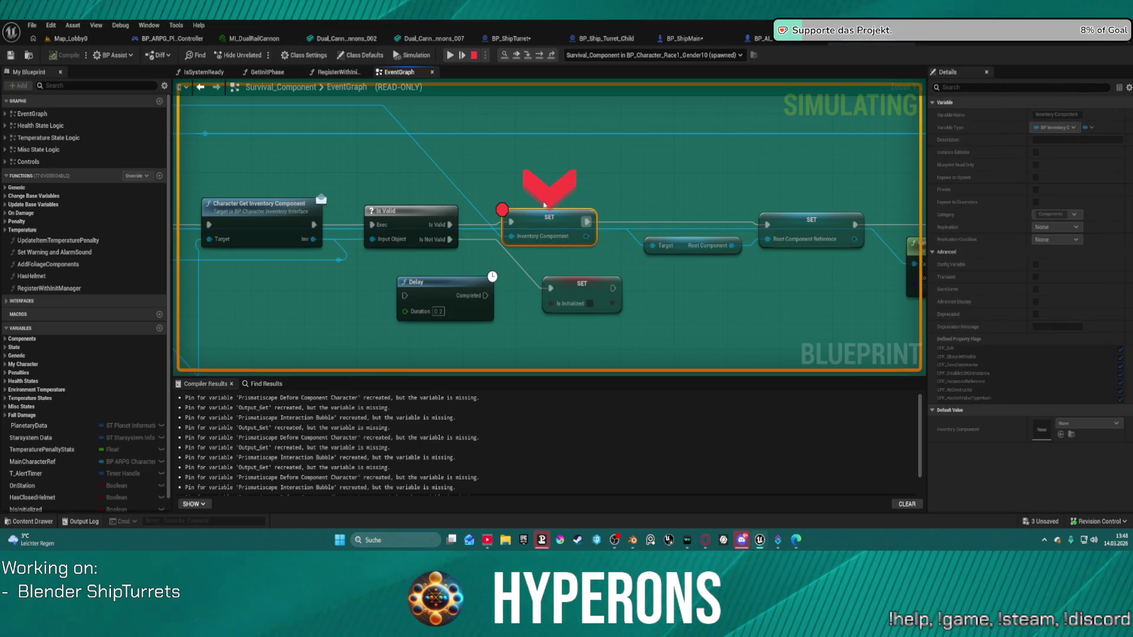
Resume the game past the Blueprint breakpoint to fly the ship in New Eden
click(452, 56)
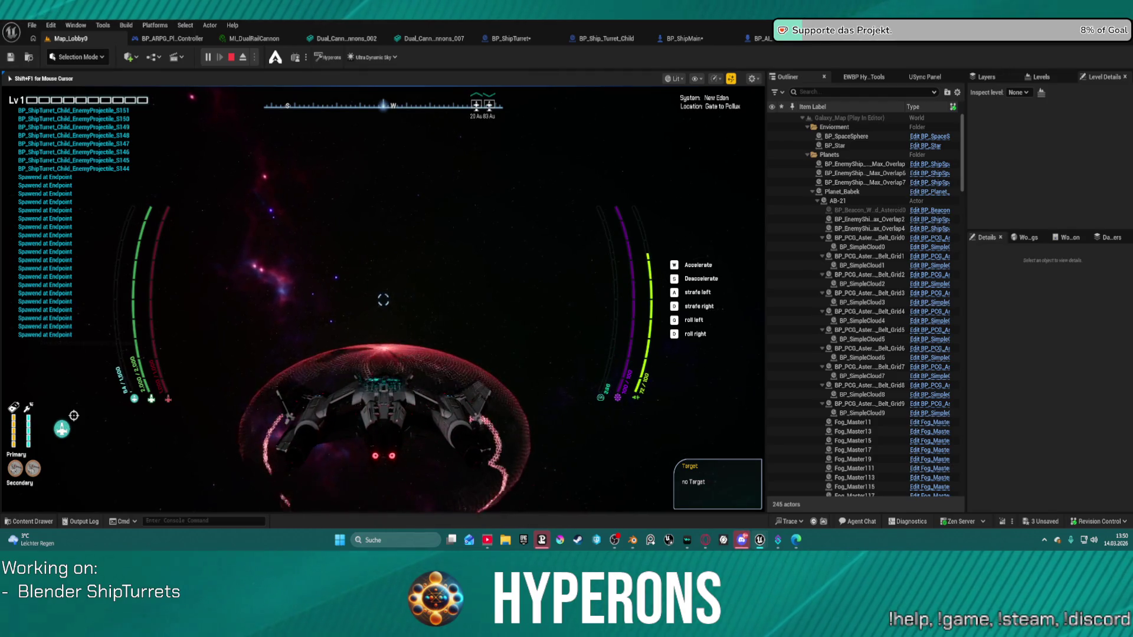
Eject and re-possess the ship with F8, stop the session, and start a new Play session
key(F8)
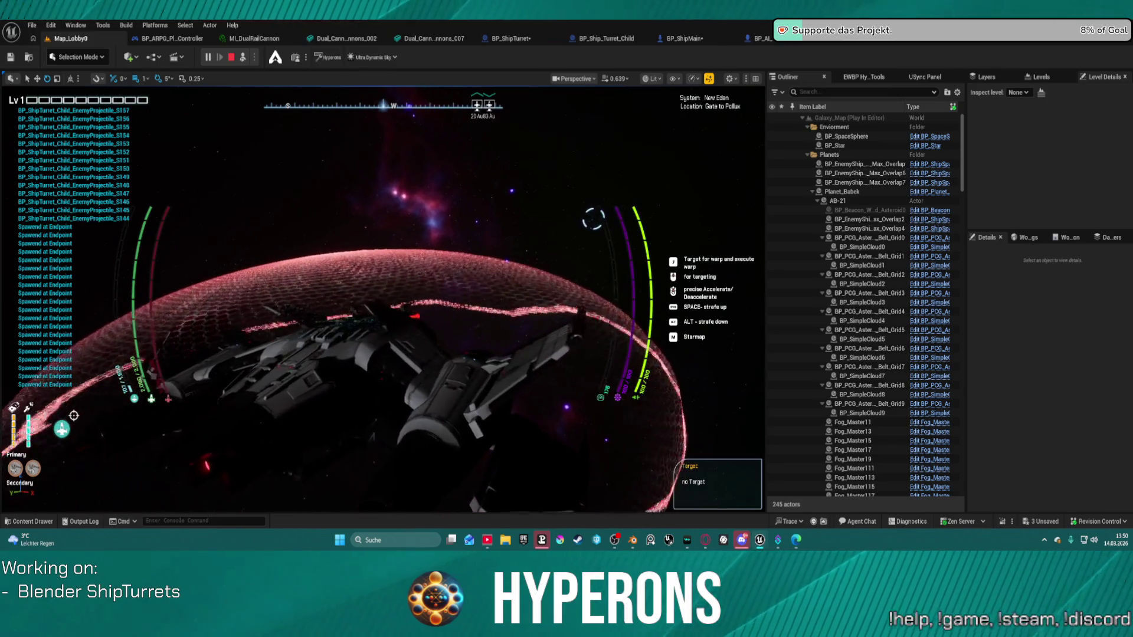
key(F8)
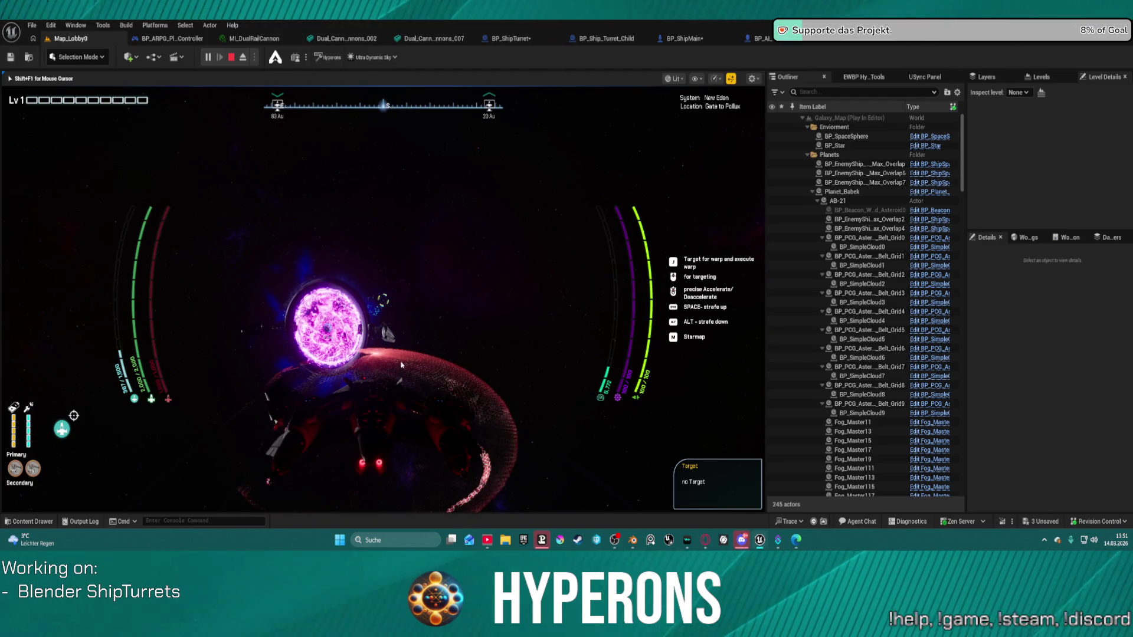
key(Escape)
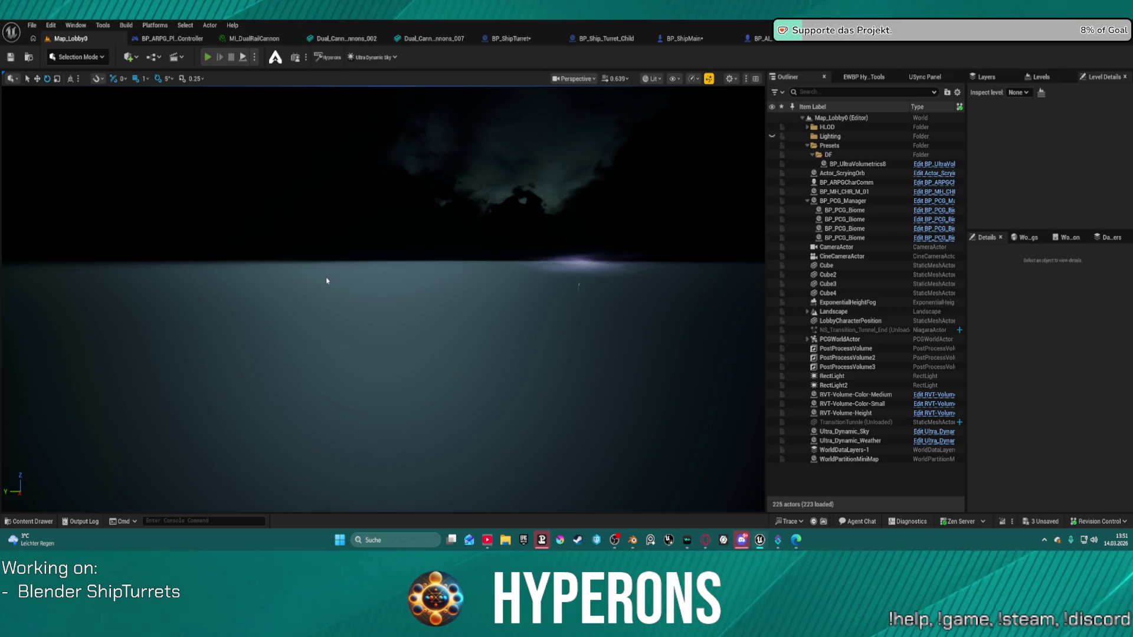
key(alt+p)
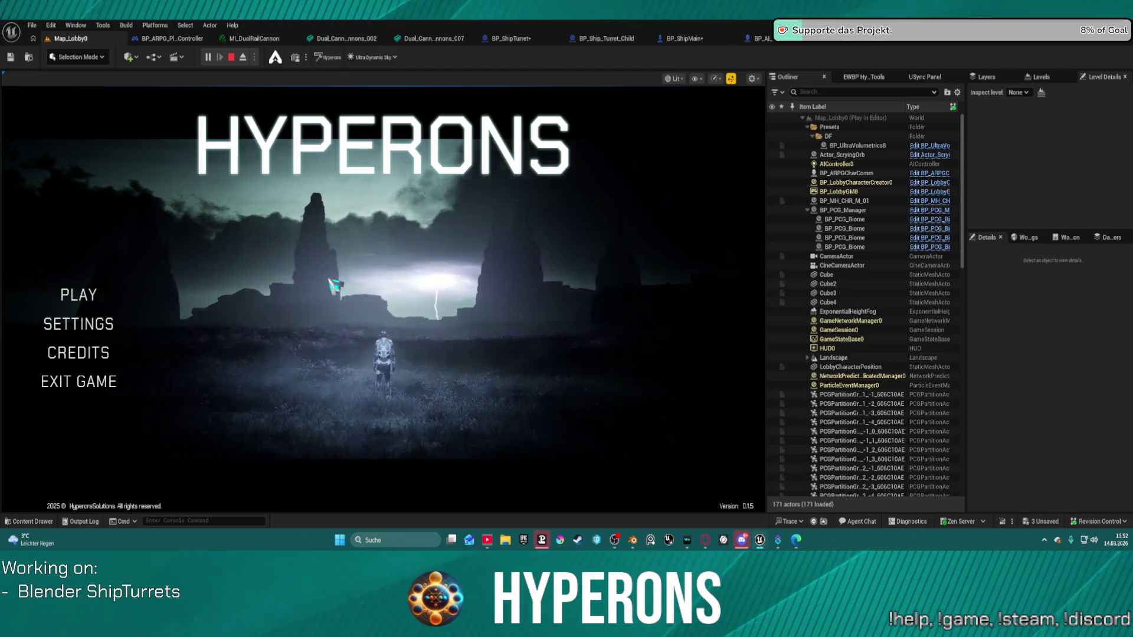
Open character selection from the HYPERONS menu, then minimize the editor and open a new Opera GX window
click(83, 299)
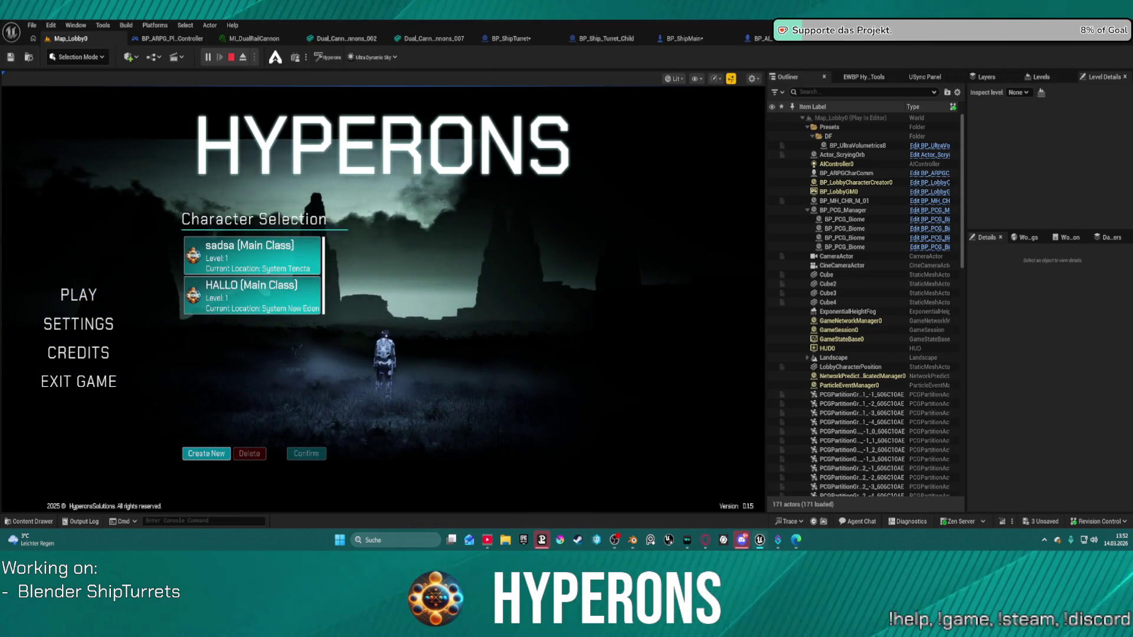
key(grave)
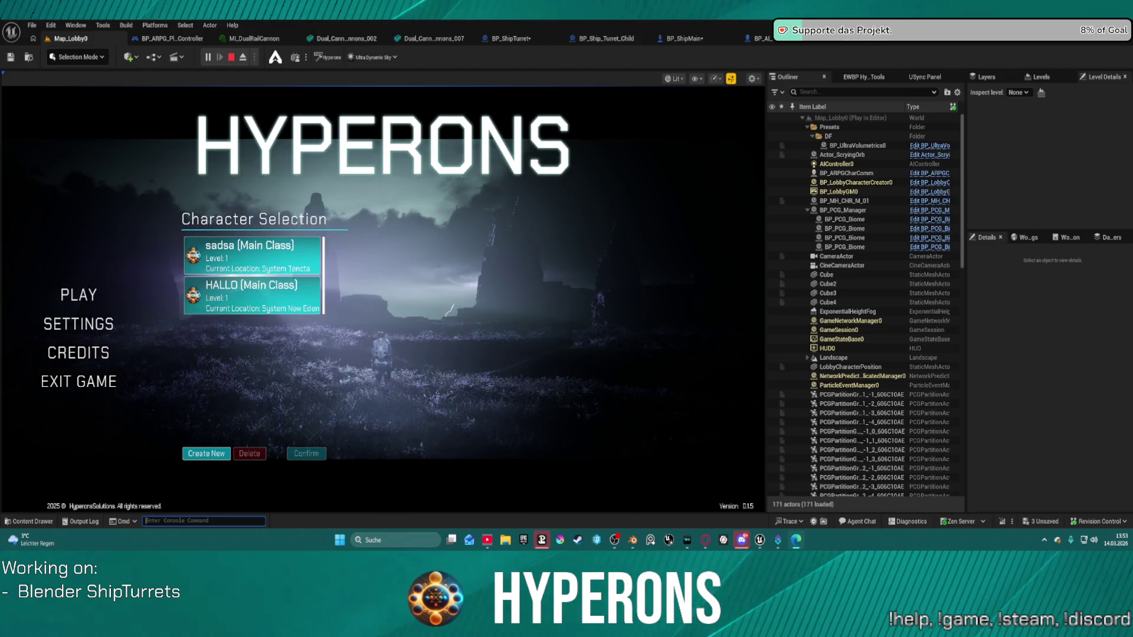
key(super+d)
key(super+d)
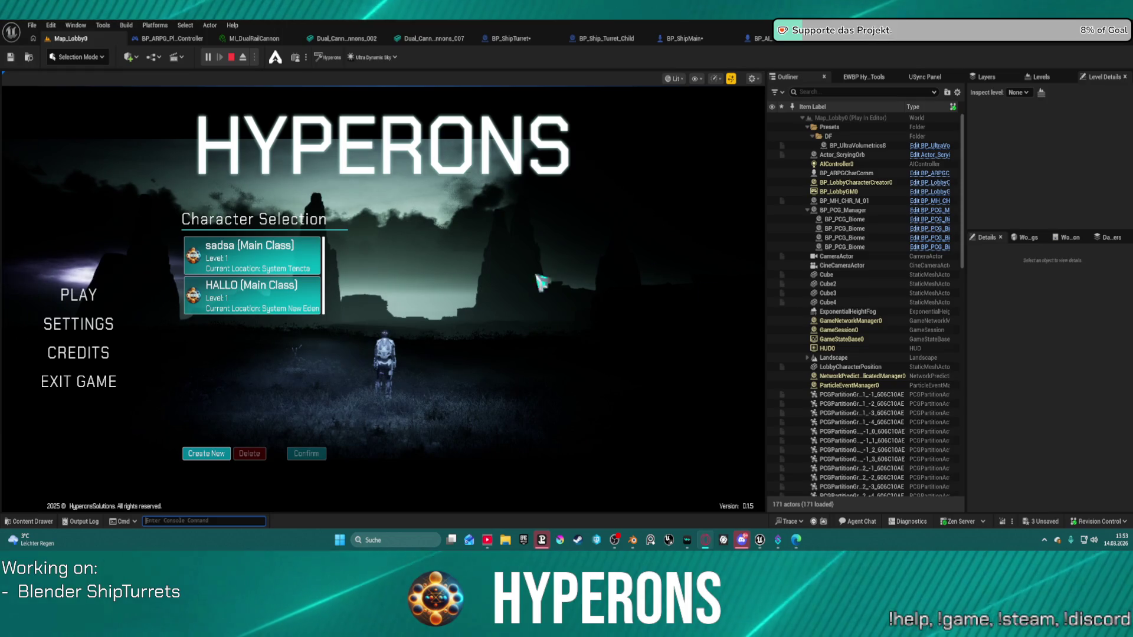
mouse_move(466, 12)
mouse_down()
mouse_move(501, 242)
mouse_move(470, 313)
mouse_up()
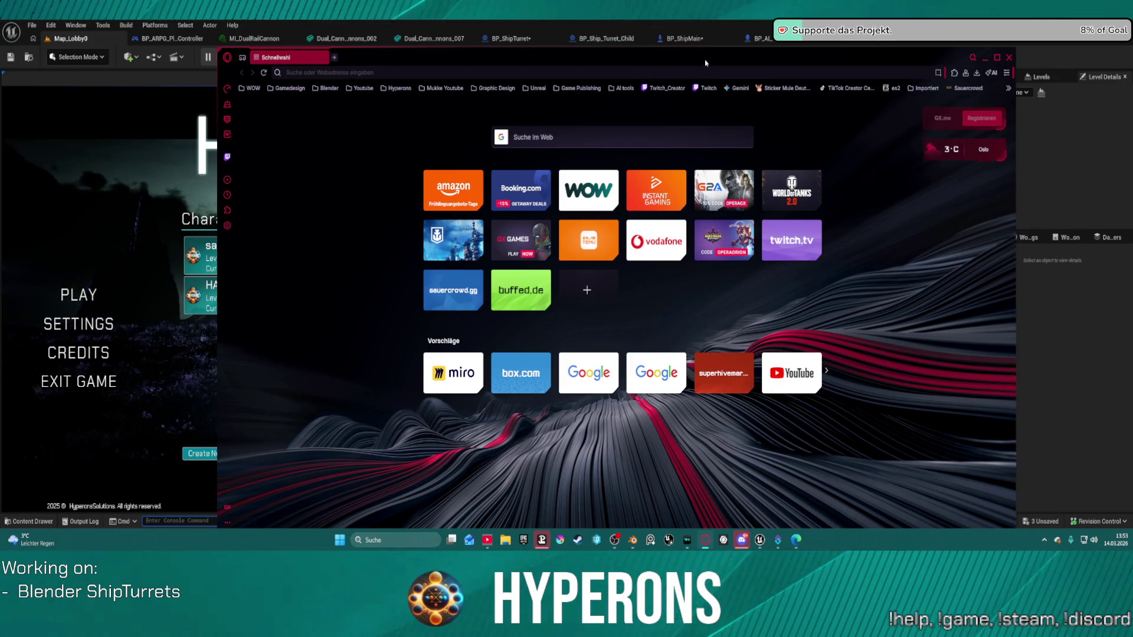
Move the Opera GX window aside, then bring its 'slipstream andromeda' YouTube results back to front
drag(689, 59, 689, 0)
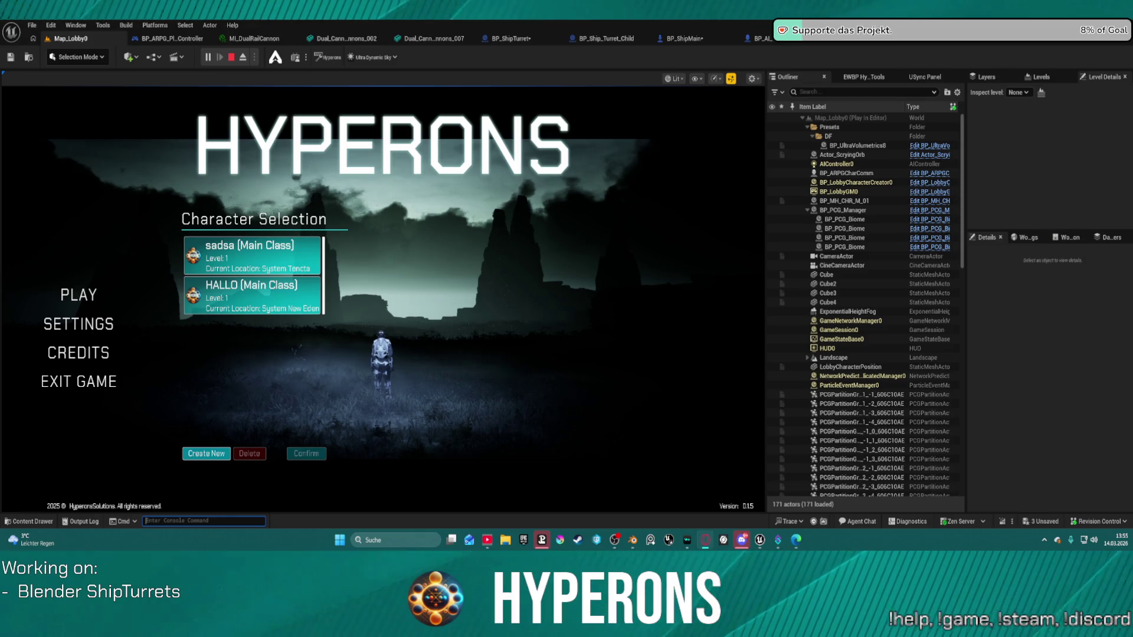
key(alt+Tab)
scroll(549, 234, down, 3)
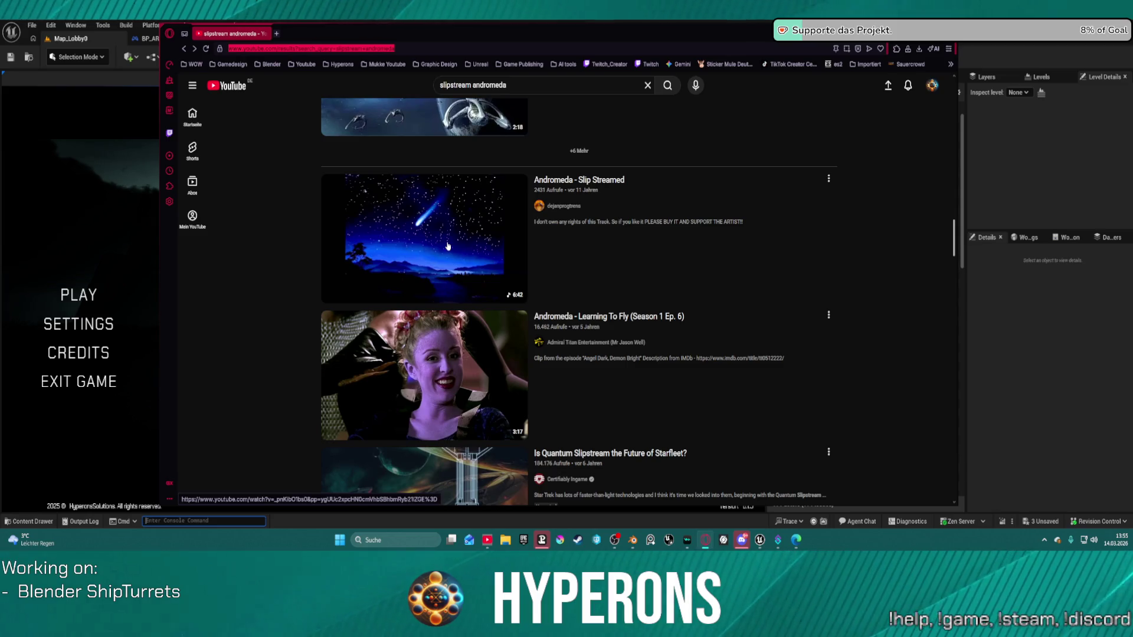
click(448, 246)
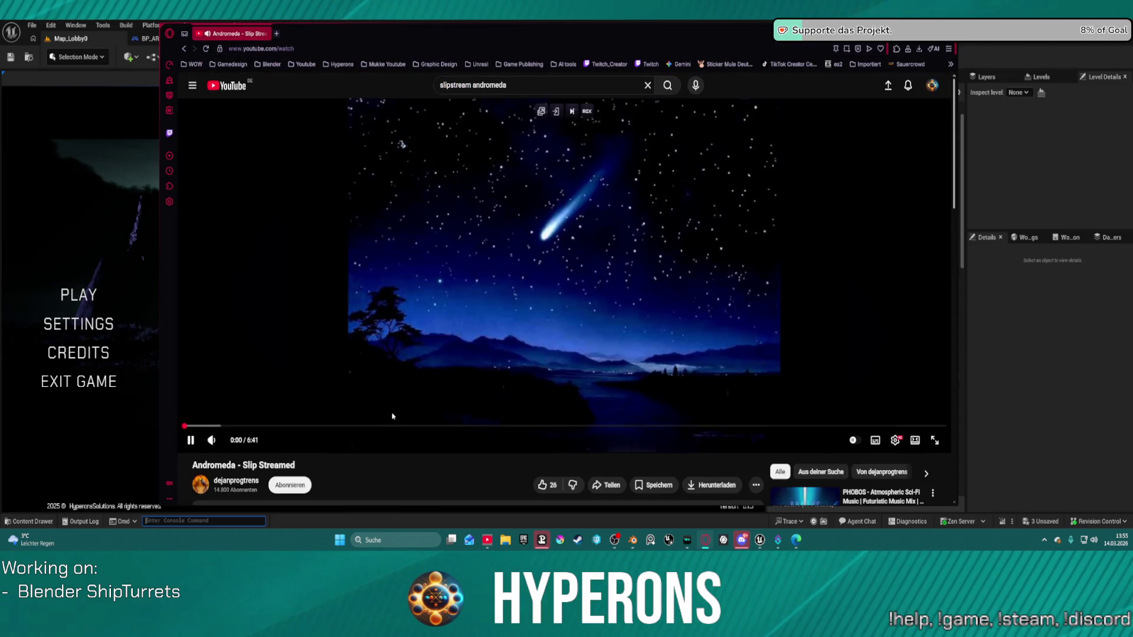
click(185, 49)
scroll(538, 310, down, 5)
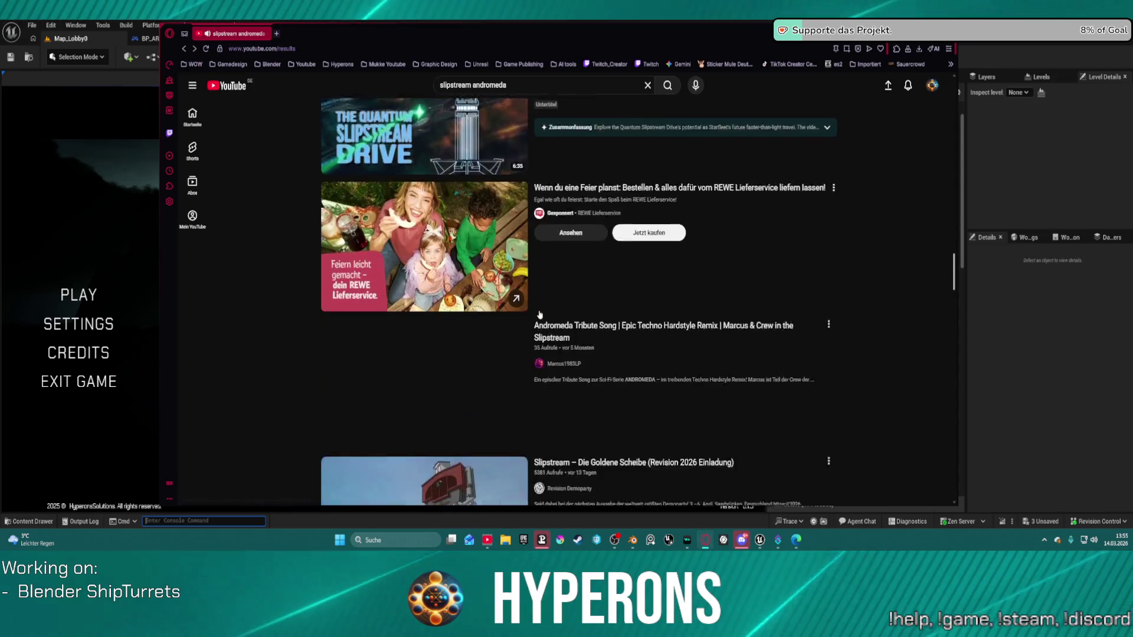
scroll(537, 311, up, 1)
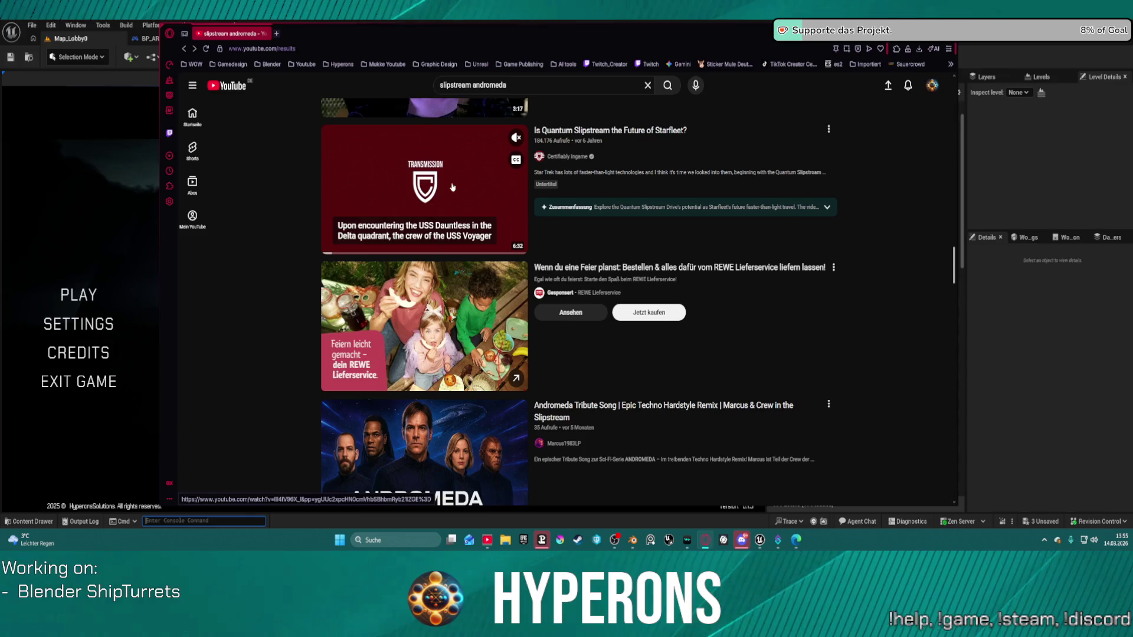
click(415, 239)
click(339, 427)
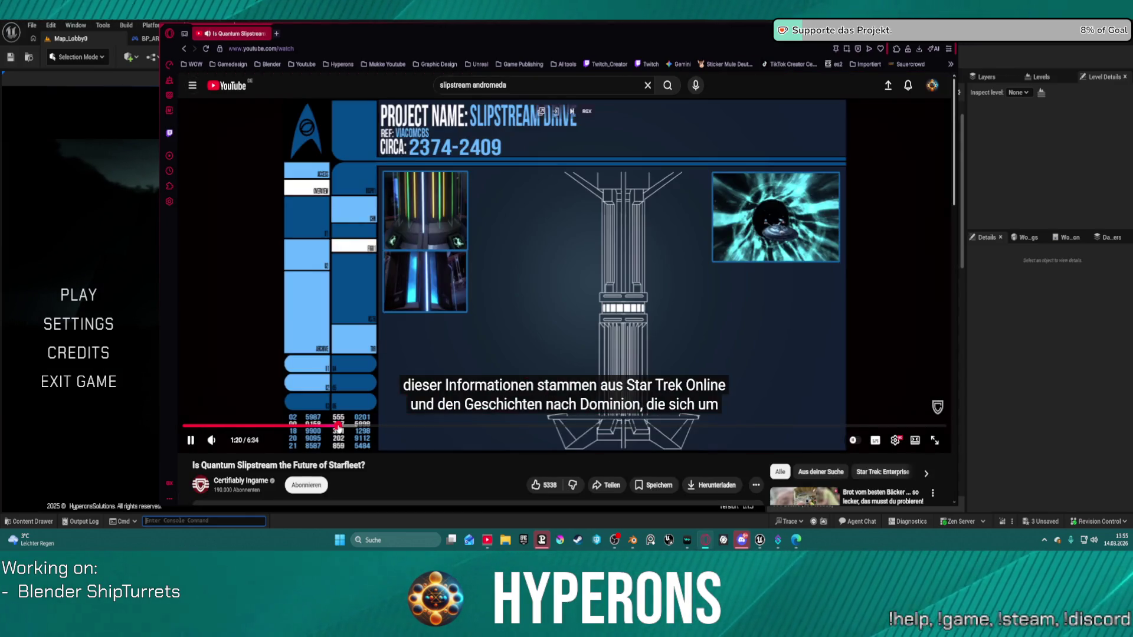
click(384, 425)
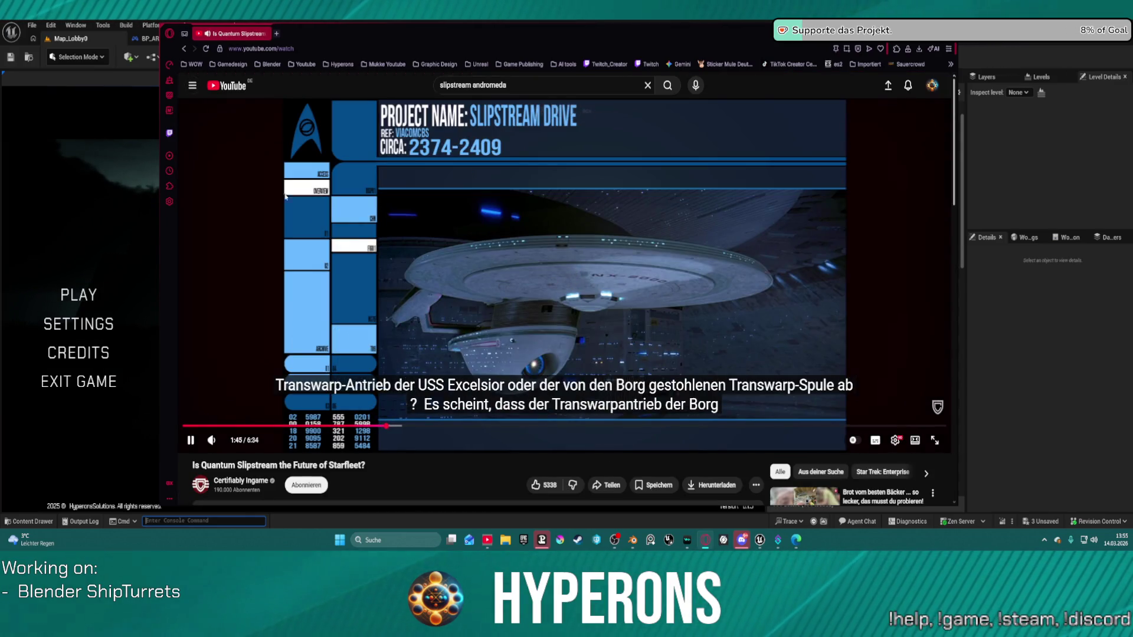
key(alt+Left)
scroll(449, 295, down, 4)
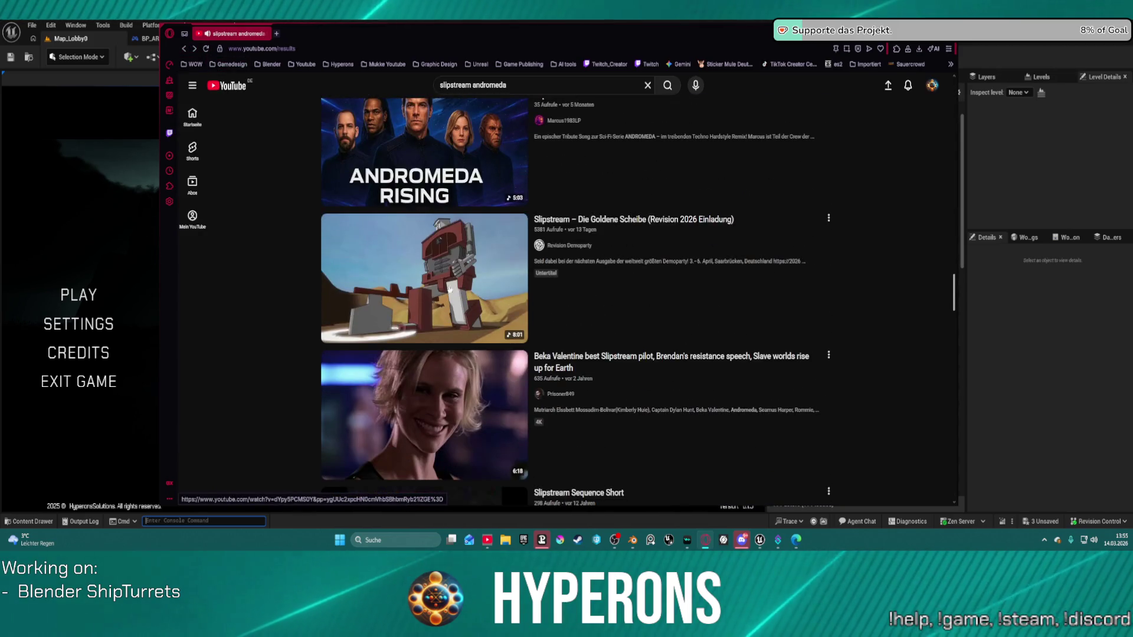
mouse_move(448, 166)
scroll(638, 158, up, 2)
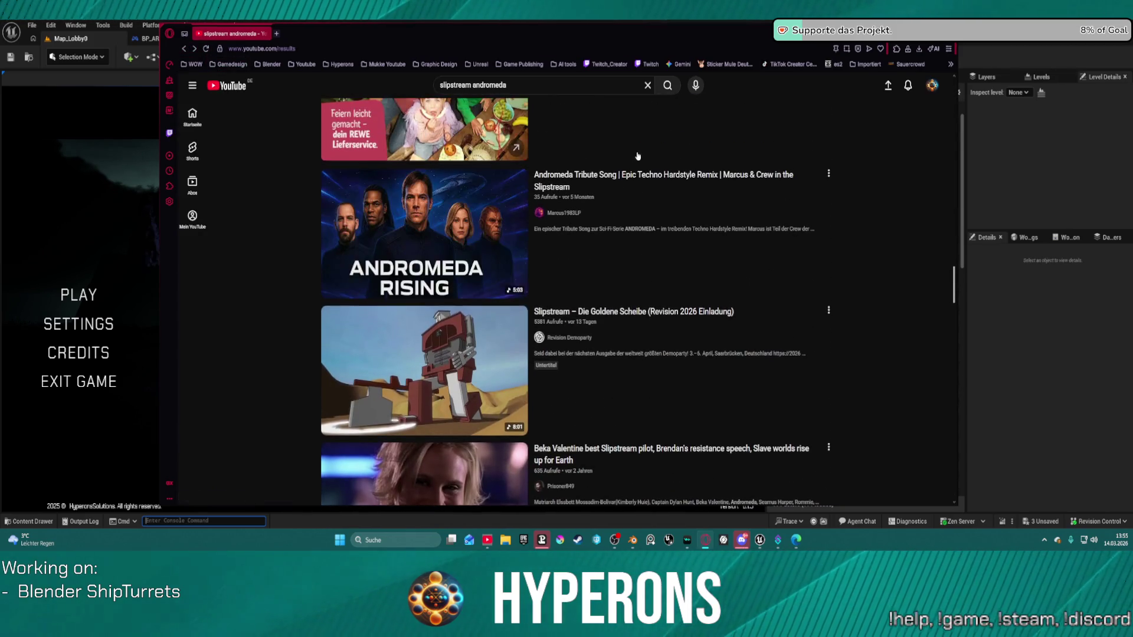
scroll(611, 176, down, 7)
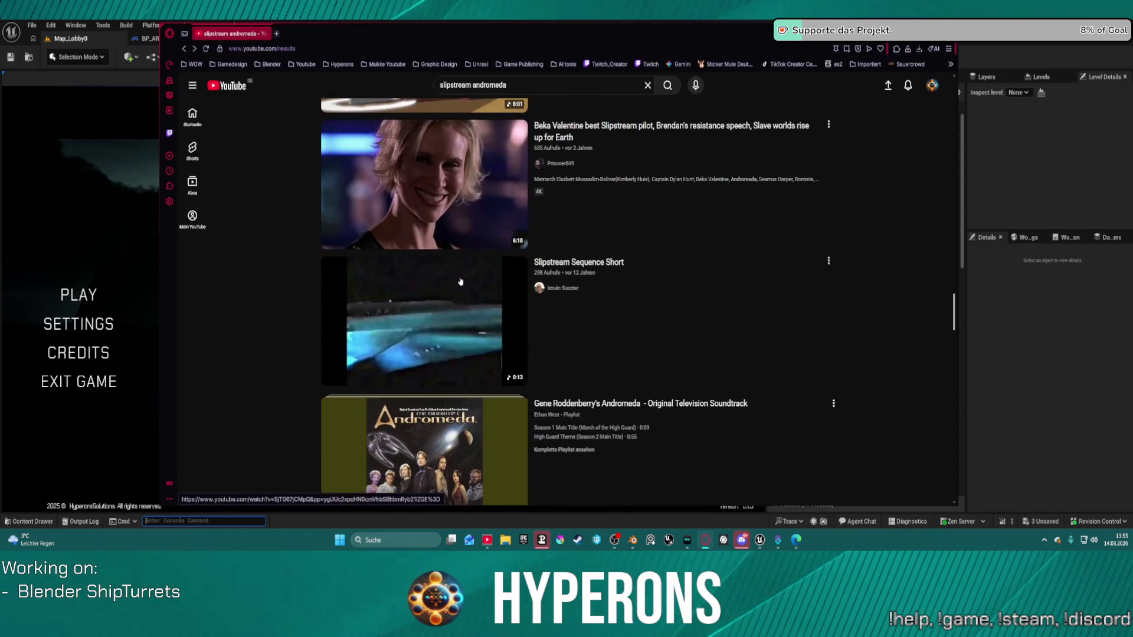
click(436, 238)
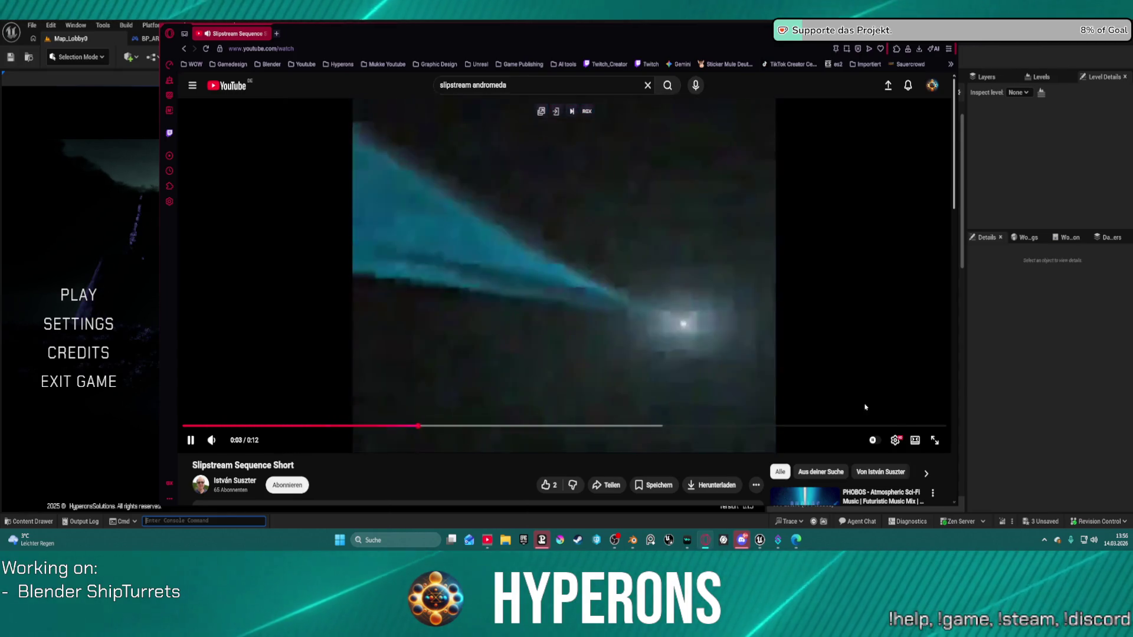
click(895, 441)
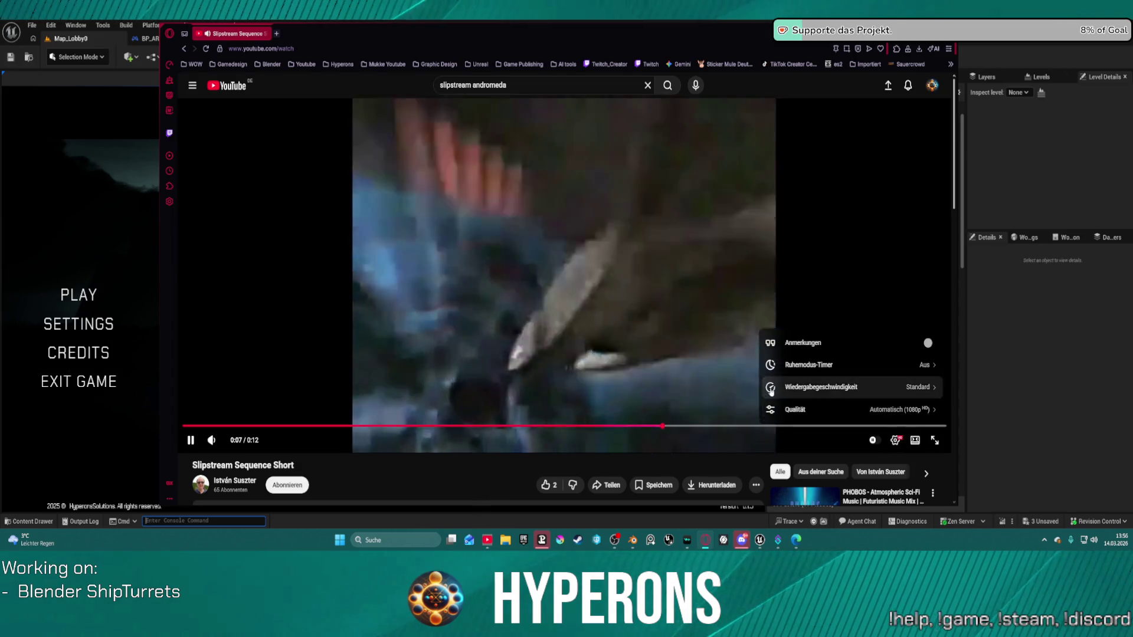
click(463, 316)
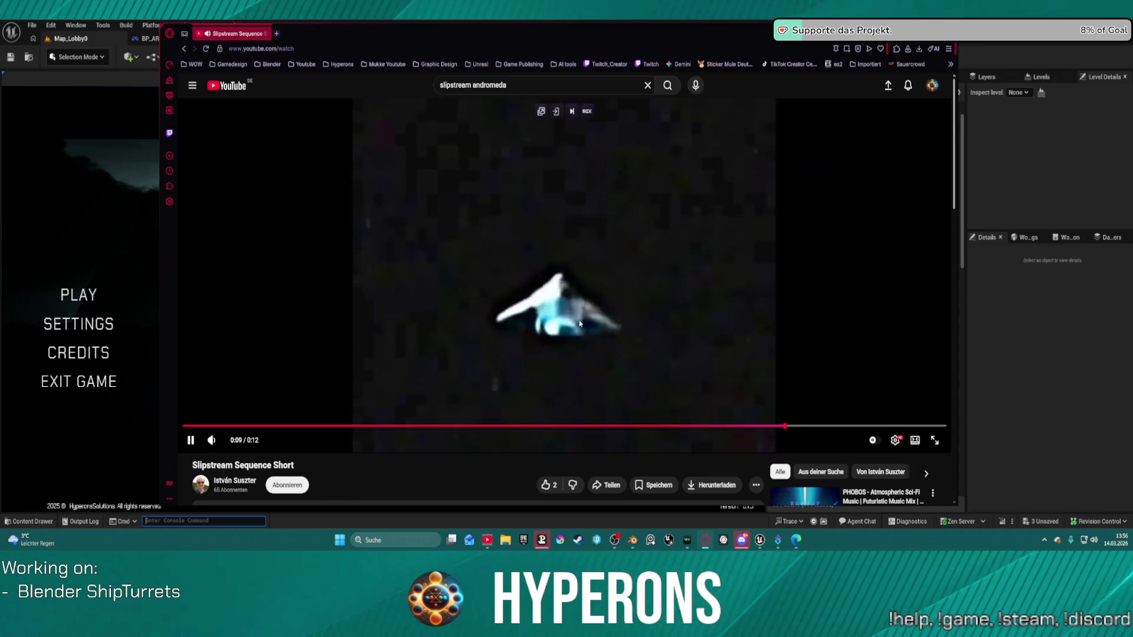
scroll(602, 322, down, 4)
scroll(422, 203, up, 4)
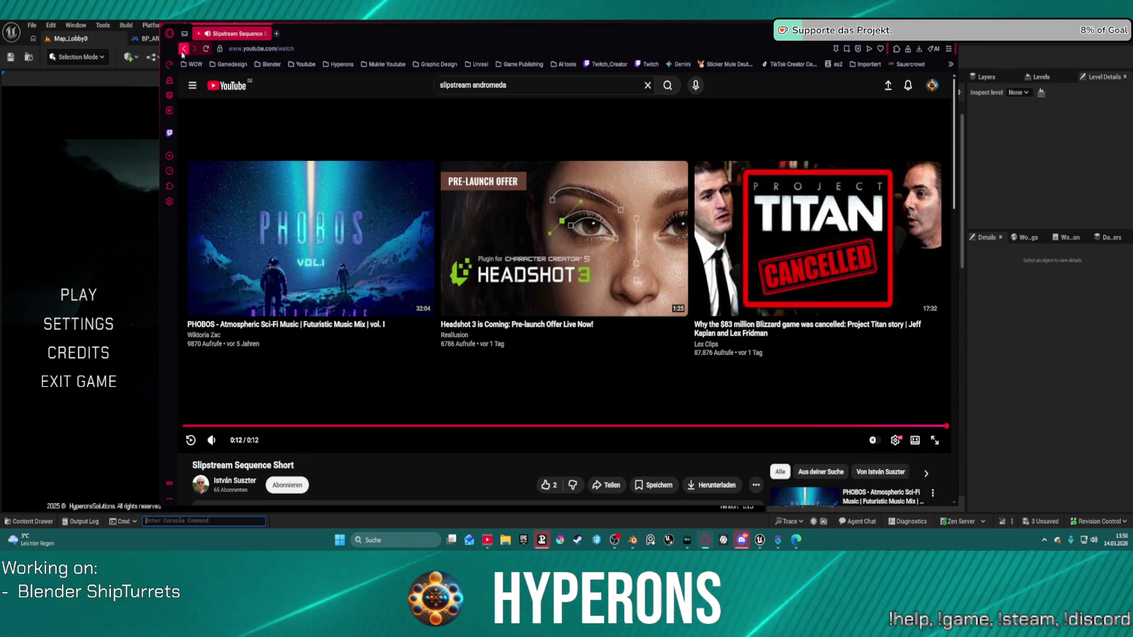
key(alt+Left)
scroll(359, 130, down, 10)
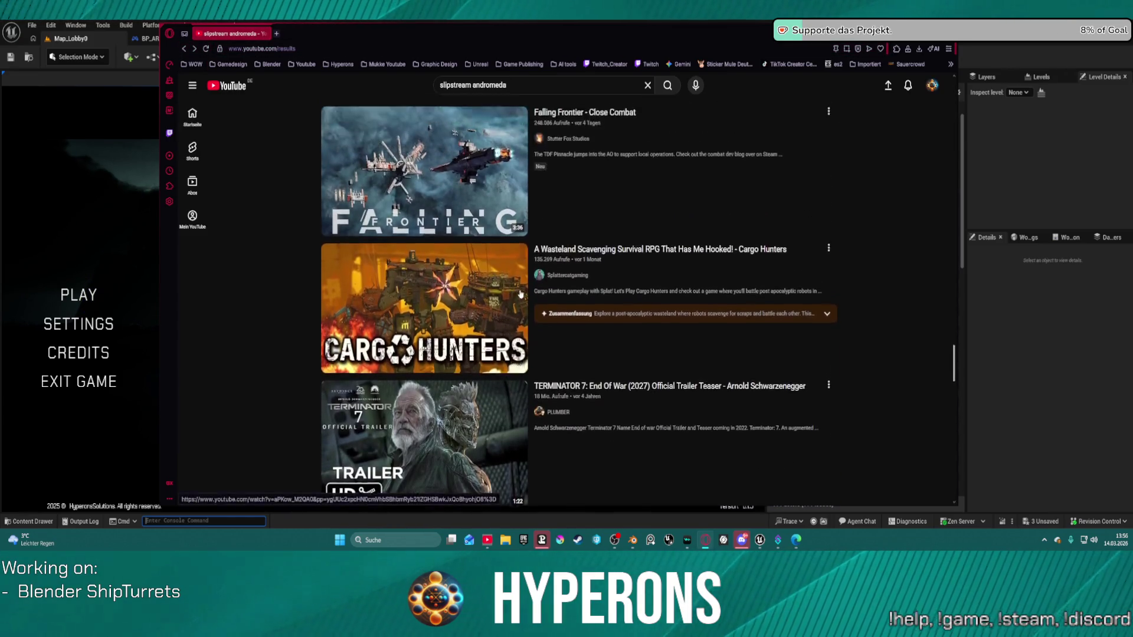
scroll(589, 317, down, 3)
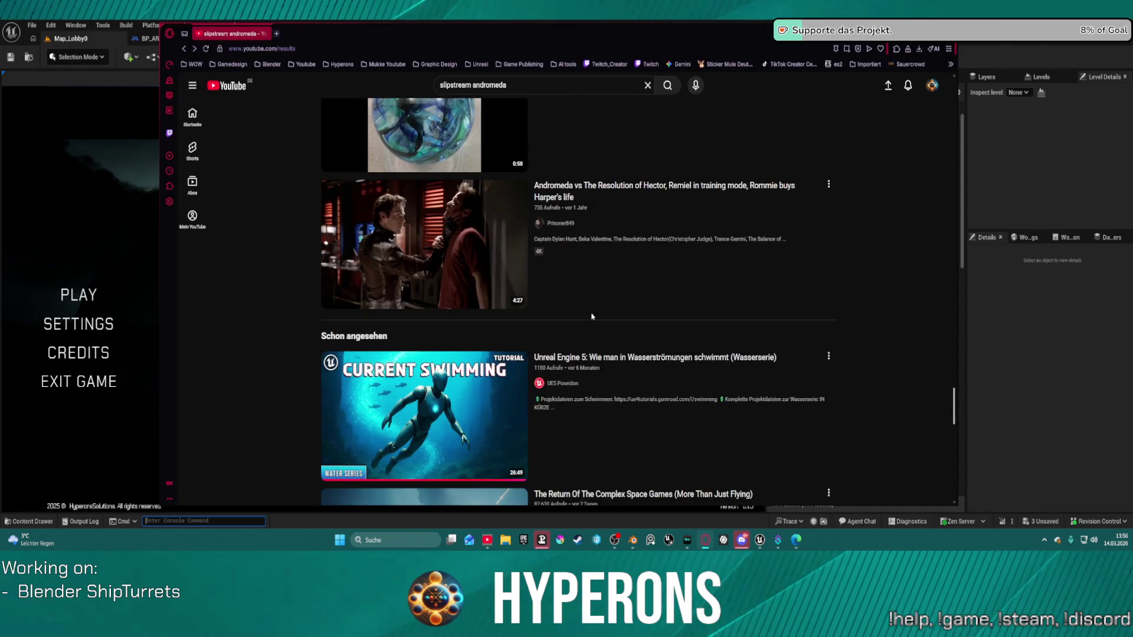
scroll(592, 317, down, 6)
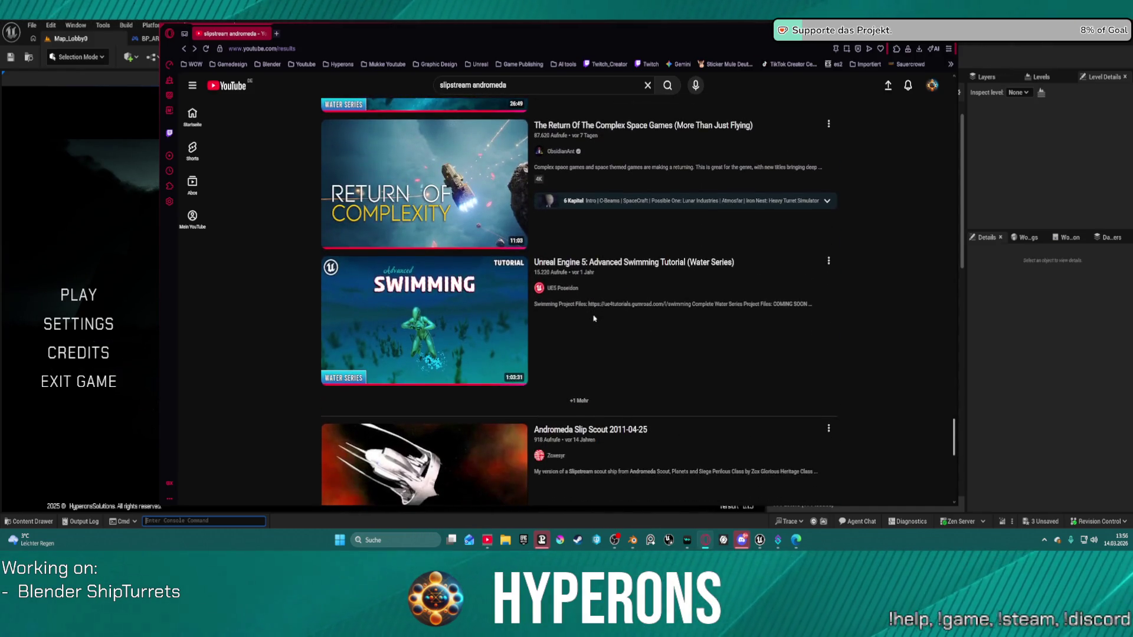
scroll(378, 185, down, 8)
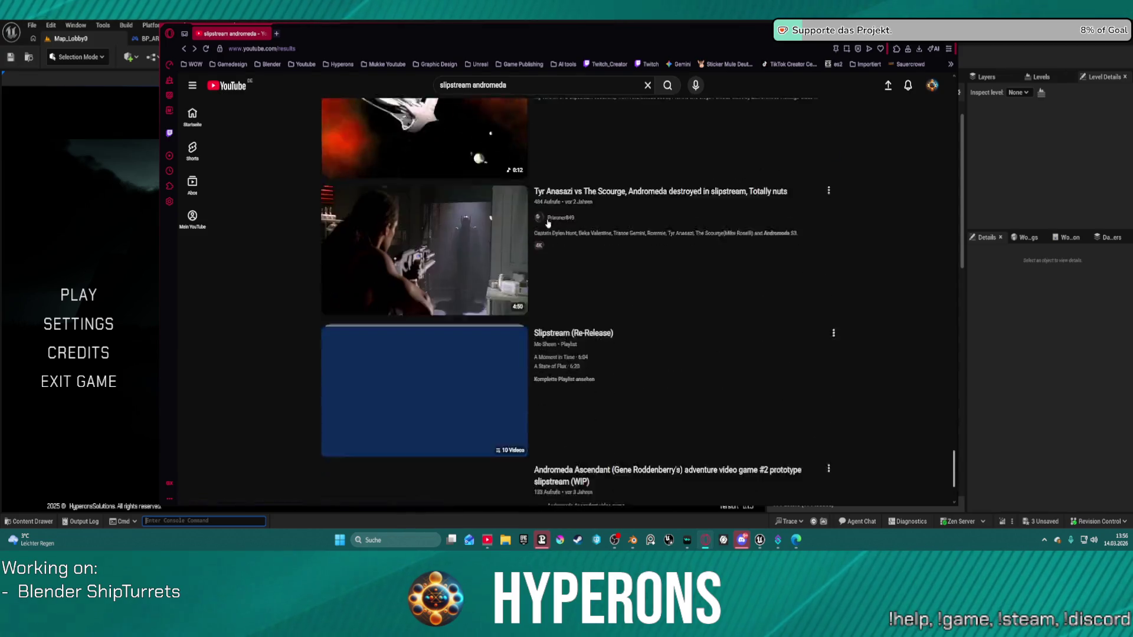
scroll(436, 291, down, 15)
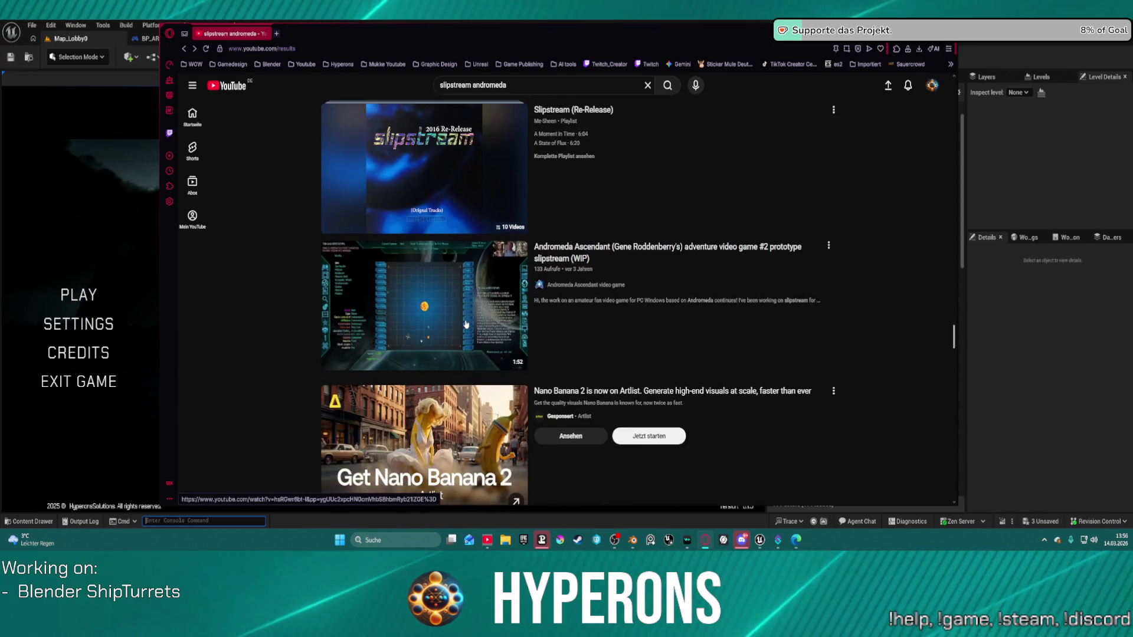
scroll(493, 224, up, 5)
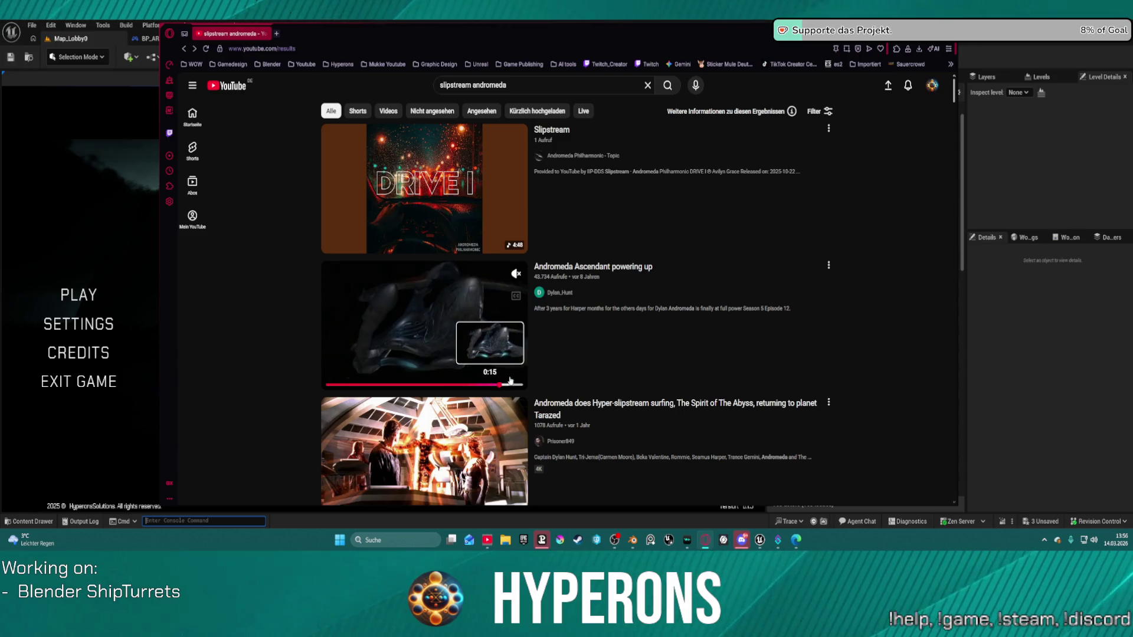
scroll(499, 386, down, 4)
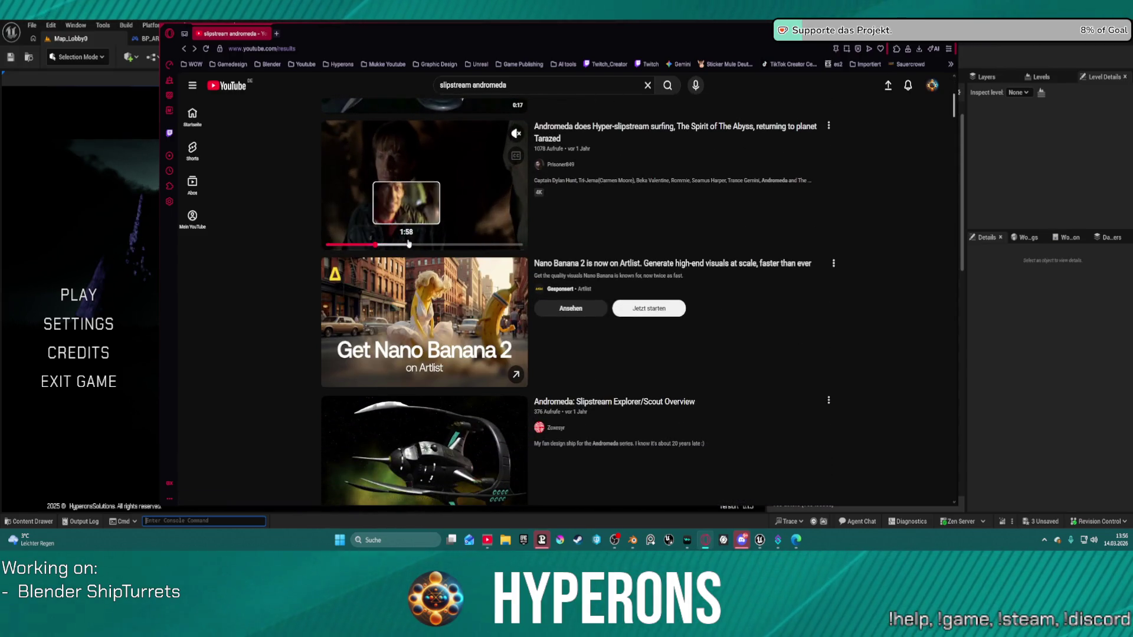
click(417, 244)
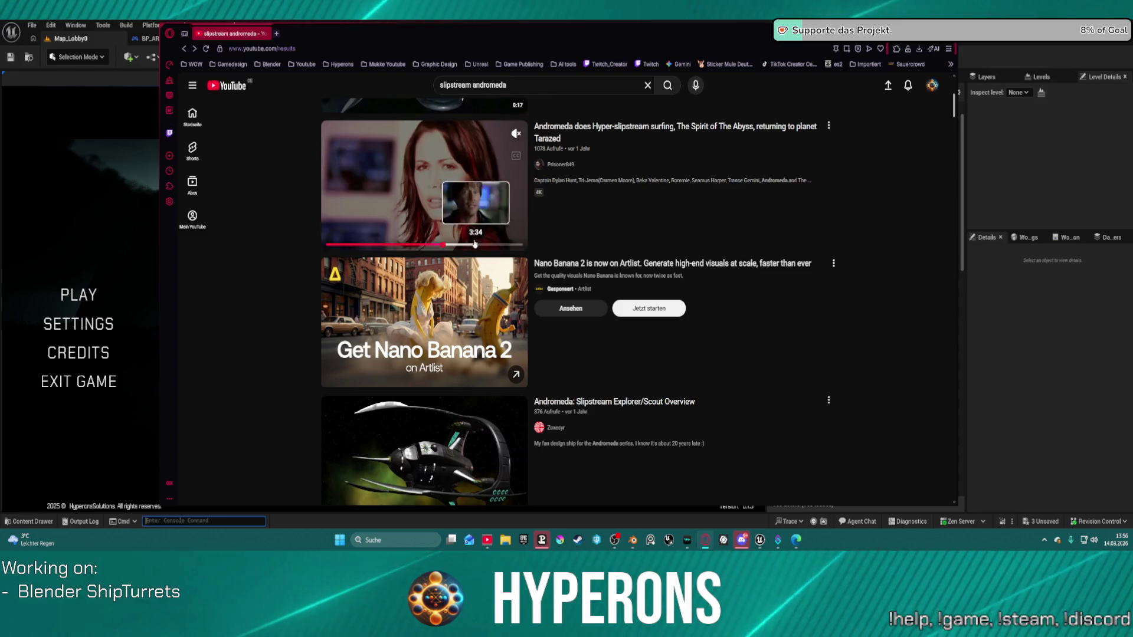
scroll(444, 244, down, 3)
scroll(425, 366, down, 2)
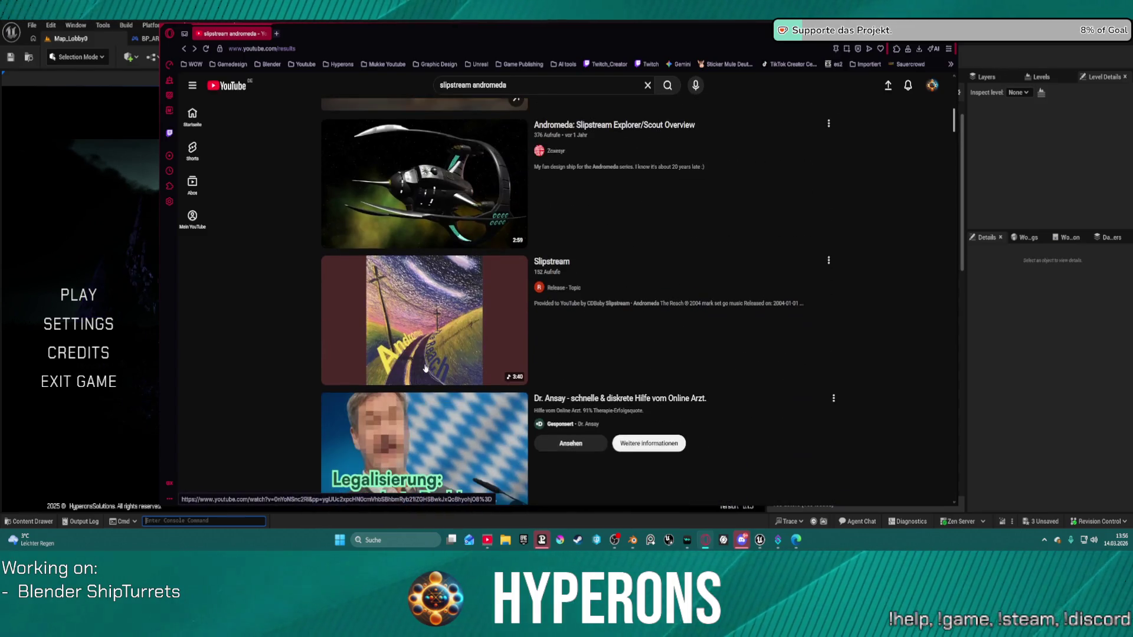
scroll(536, 291, up, 5)
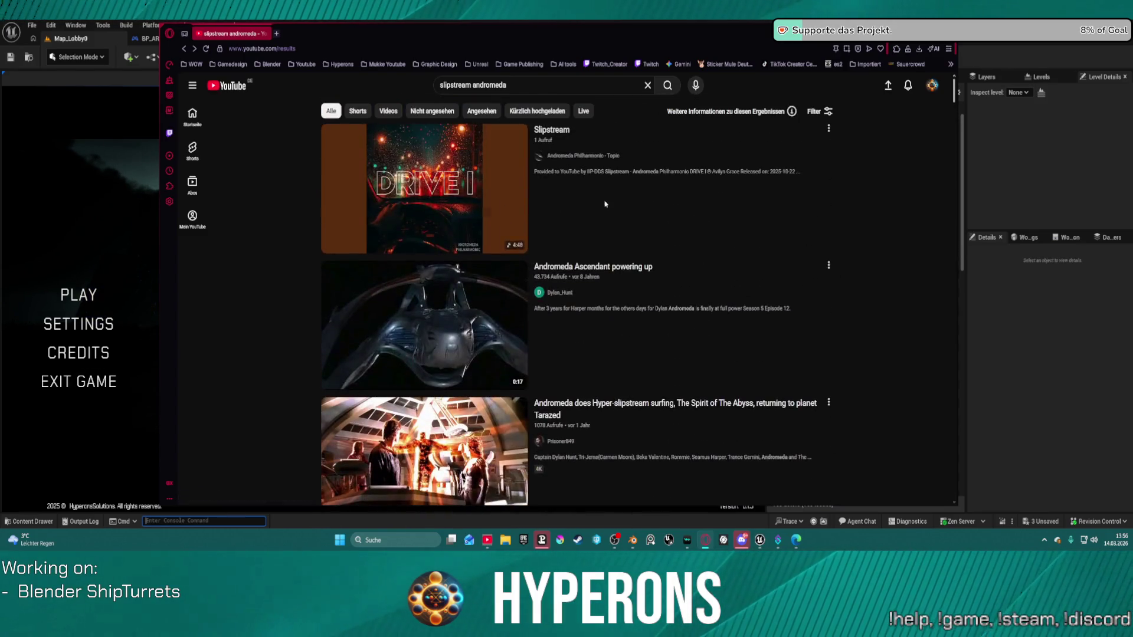
double_click(471, 85)
key(BackSpace)
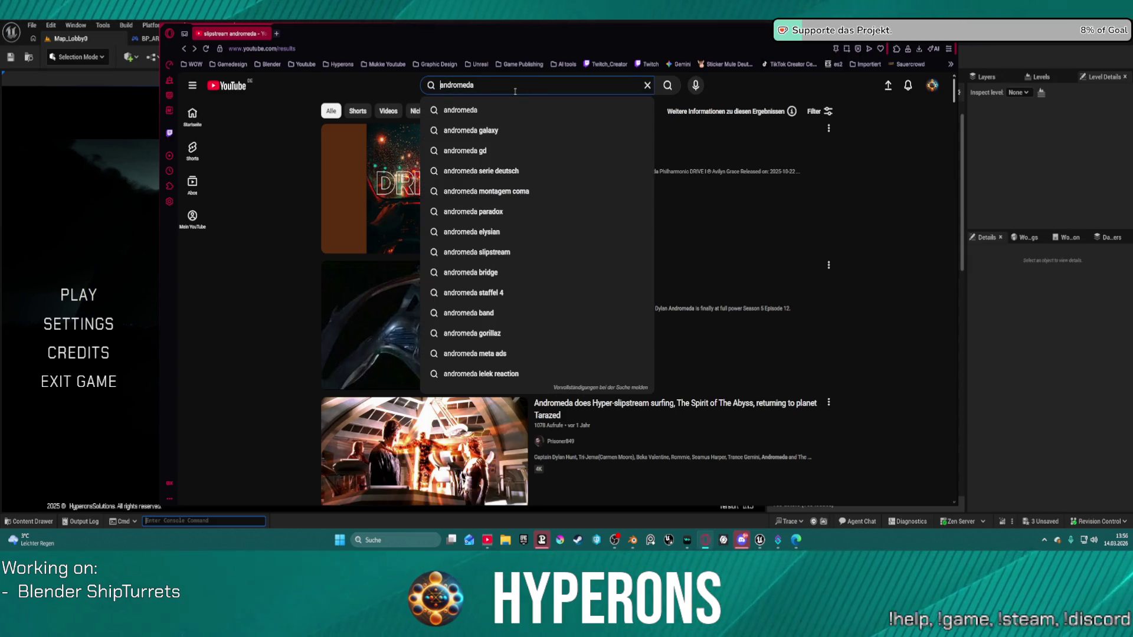
text(S)
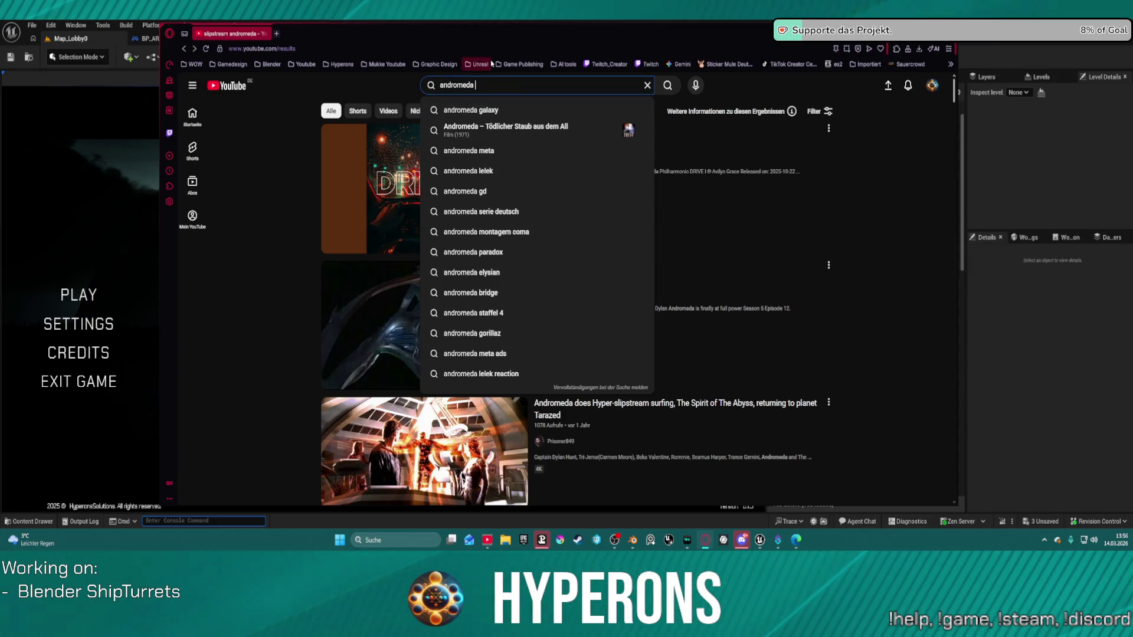
text(lipst)
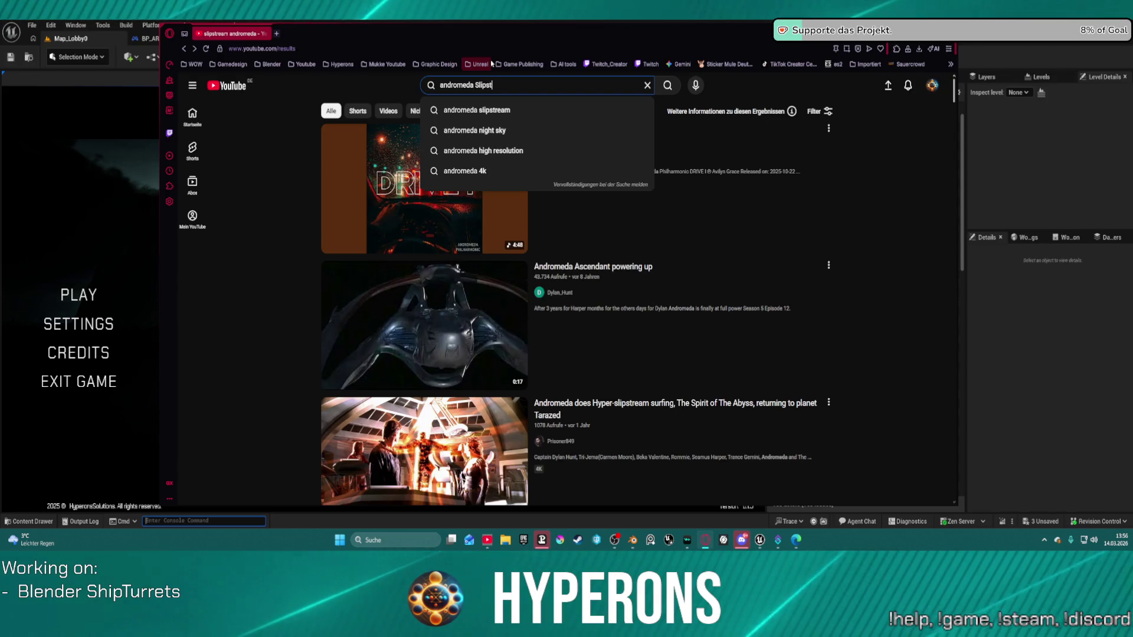
text(ream)
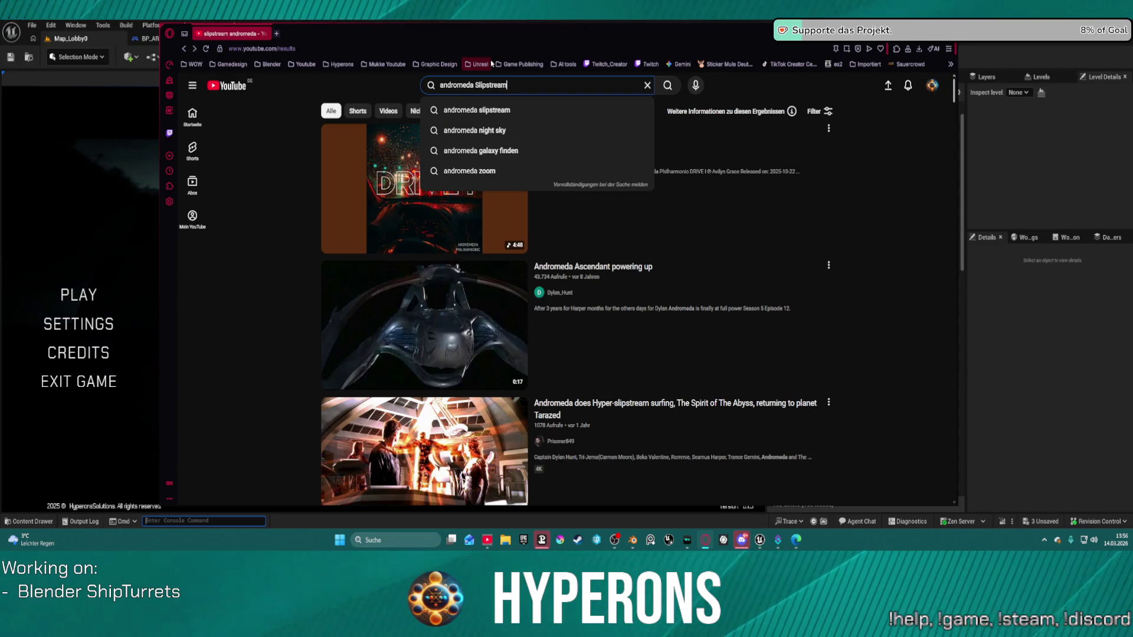
key(Return)
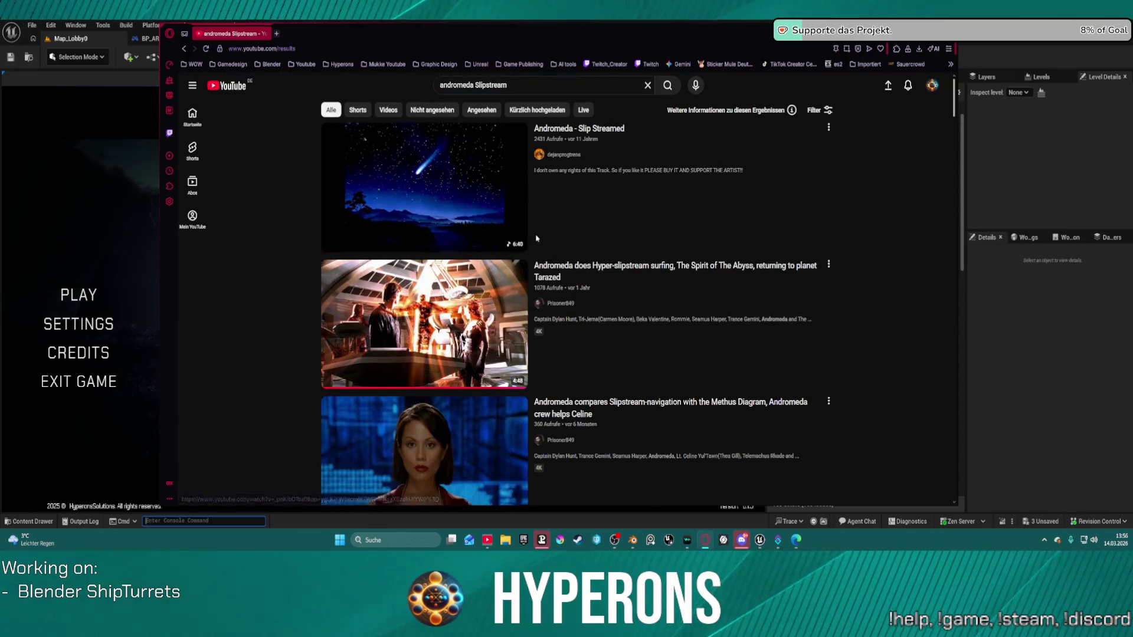
scroll(537, 243, down, 10)
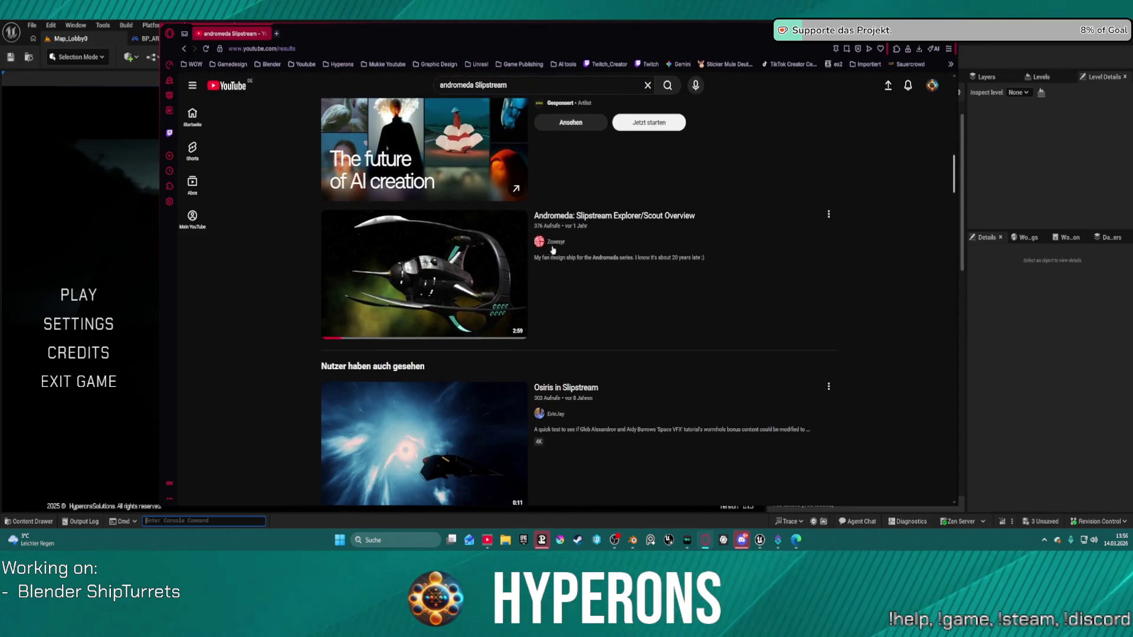
scroll(536, 222, up, 3)
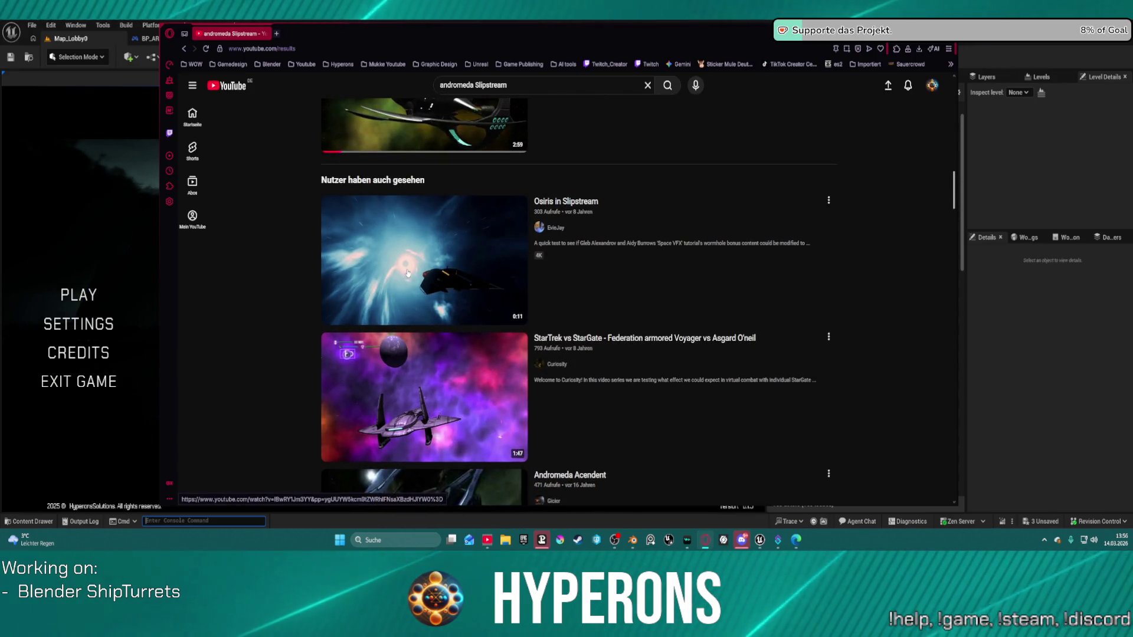
click(385, 283)
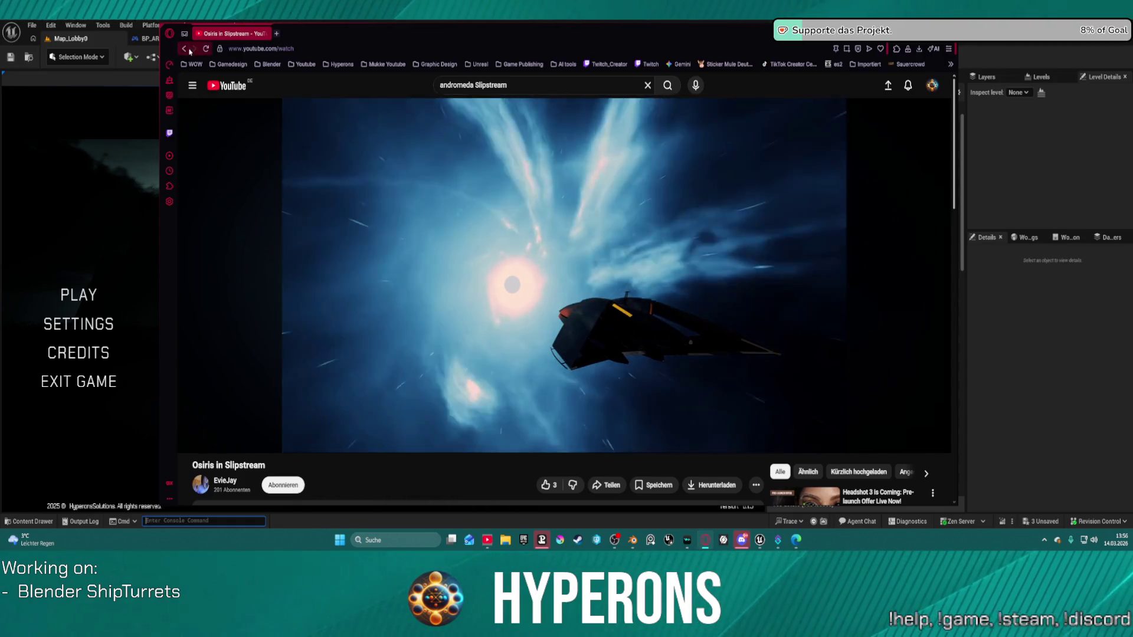
key(alt+Left)
scroll(355, 193, down, 4)
scroll(463, 274, down, 5)
scroll(463, 273, up, 5)
scroll(463, 273, up, 1)
scroll(457, 286, down, 1)
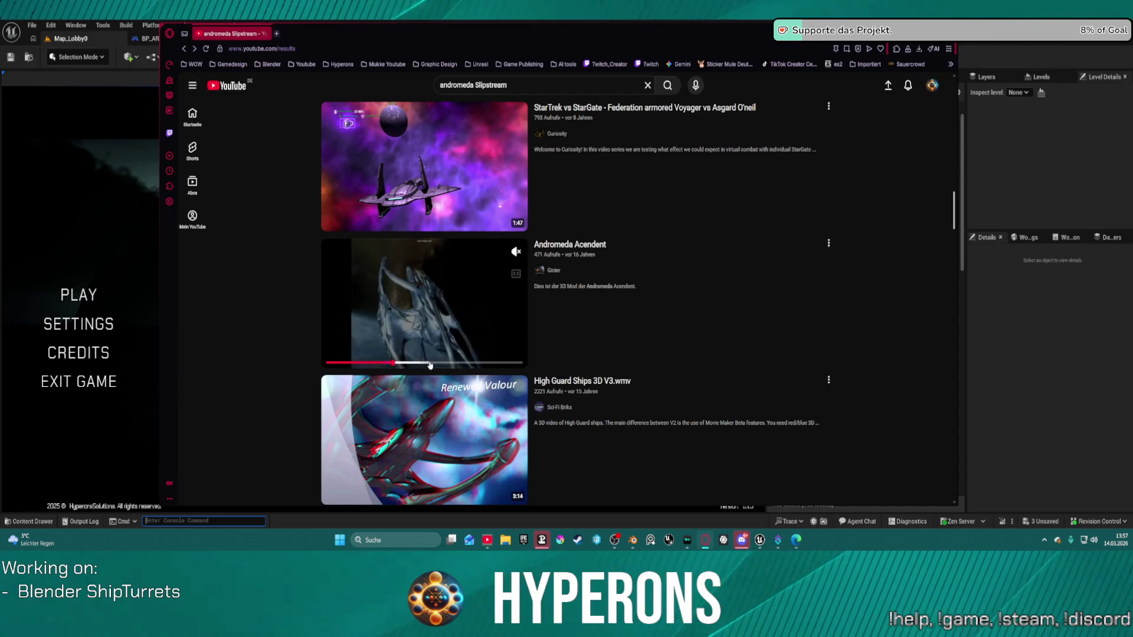
scroll(513, 361, down, 5)
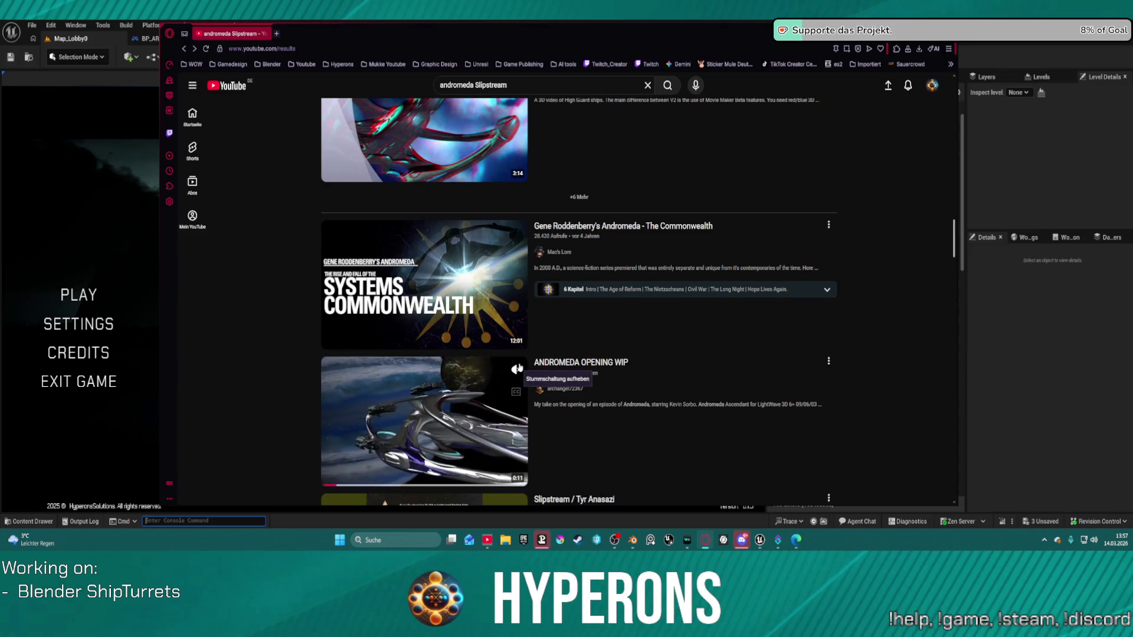
scroll(399, 334, down, 2)
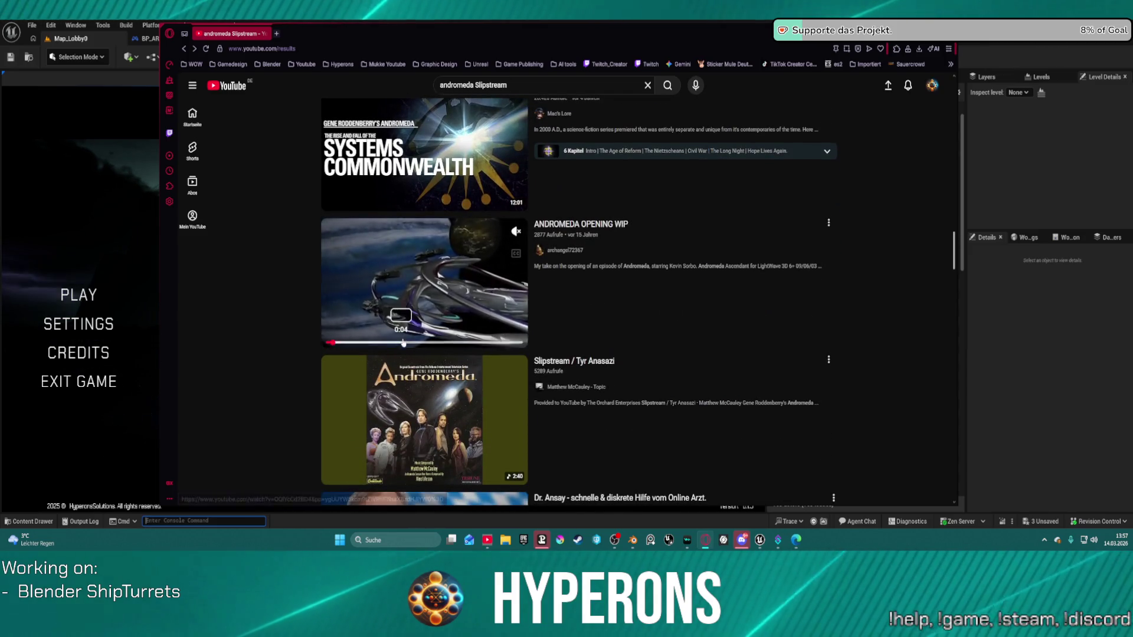
click(406, 342)
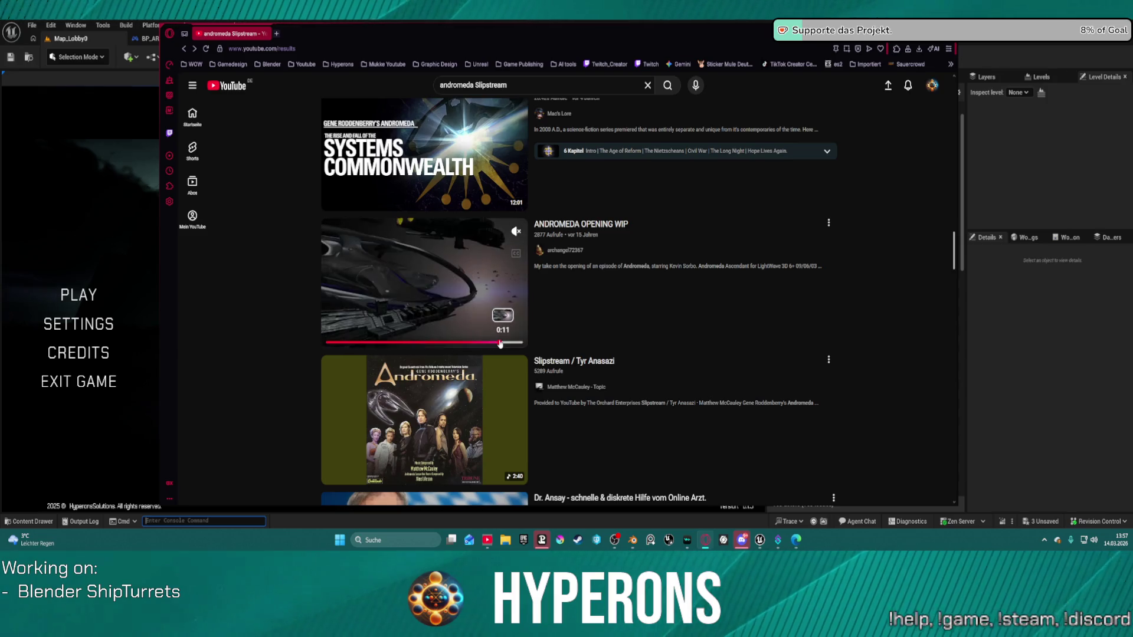
scroll(608, 328, down, 5)
scroll(608, 331, down, 2)
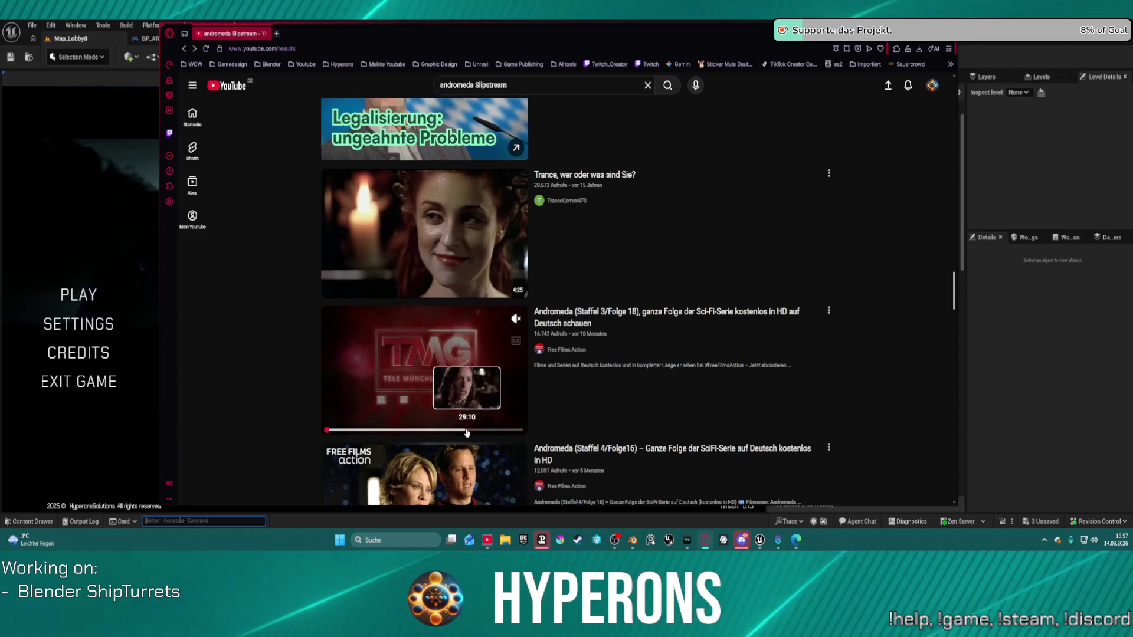
scroll(475, 433, down, 4)
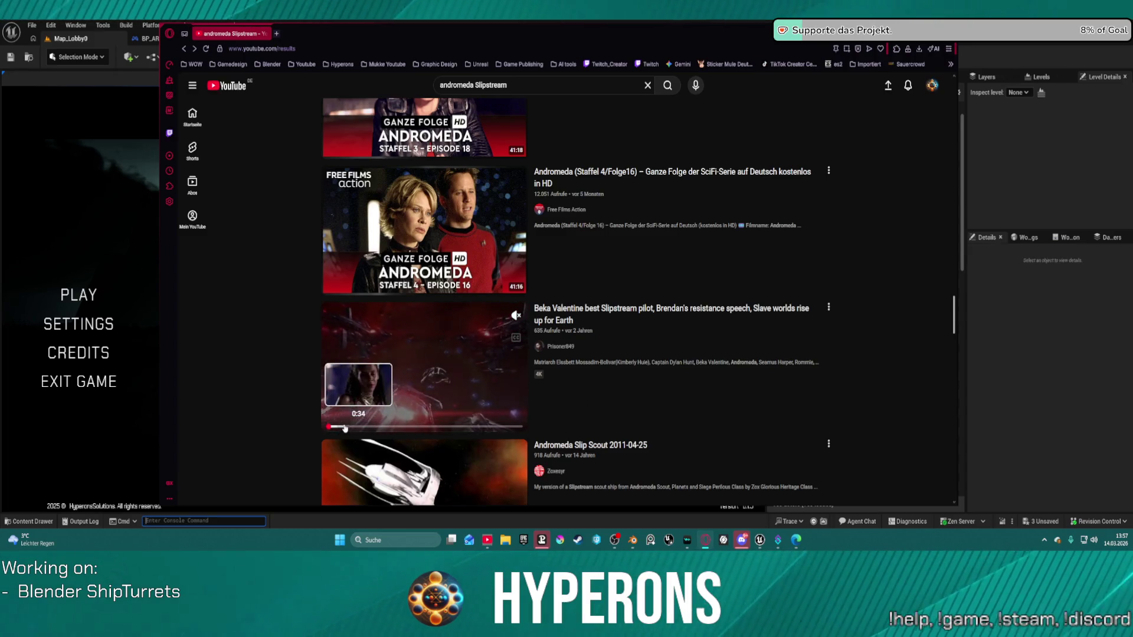
click(422, 428)
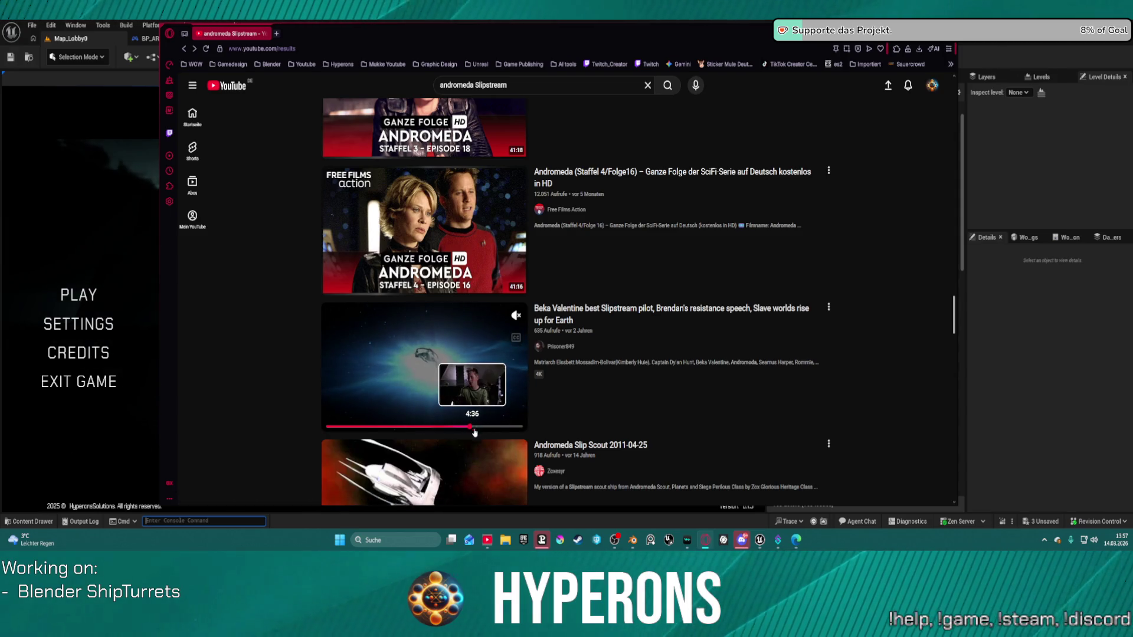
scroll(710, 280, down, 6)
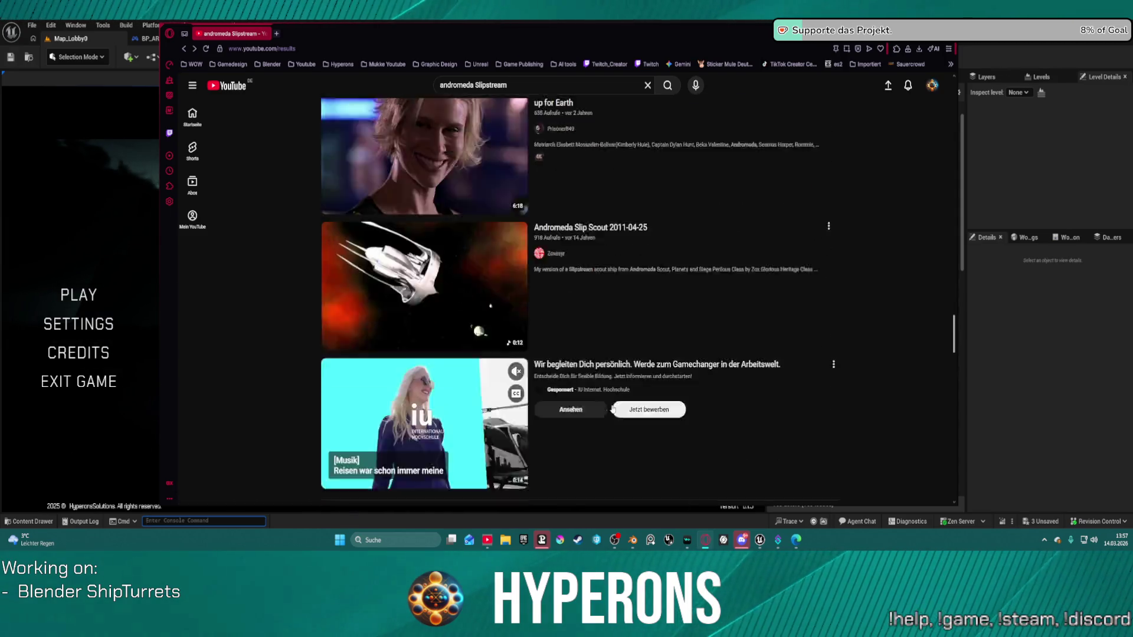
key(alt+Tab)
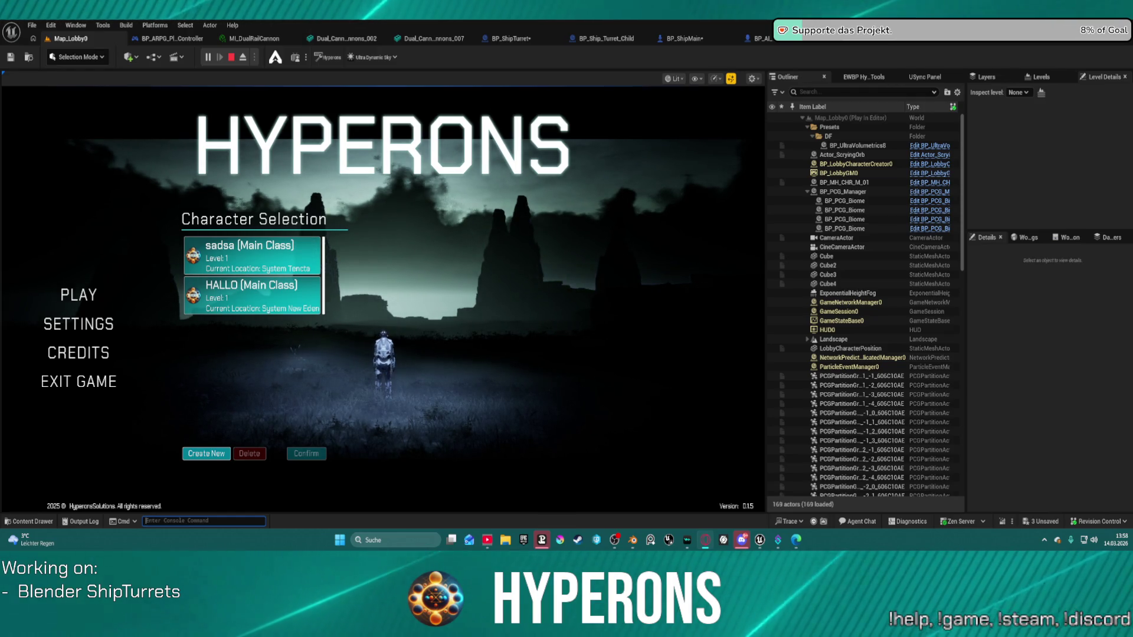
Pick and confirm the second character, start the game, and resume past the breakpoint
click(247, 302)
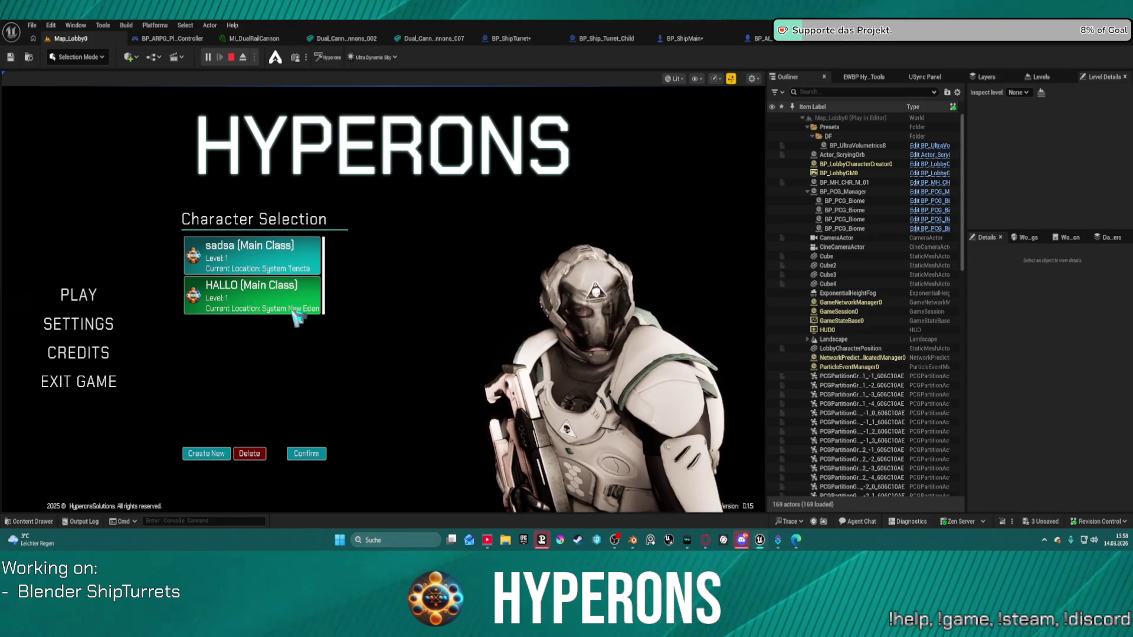
click(306, 453)
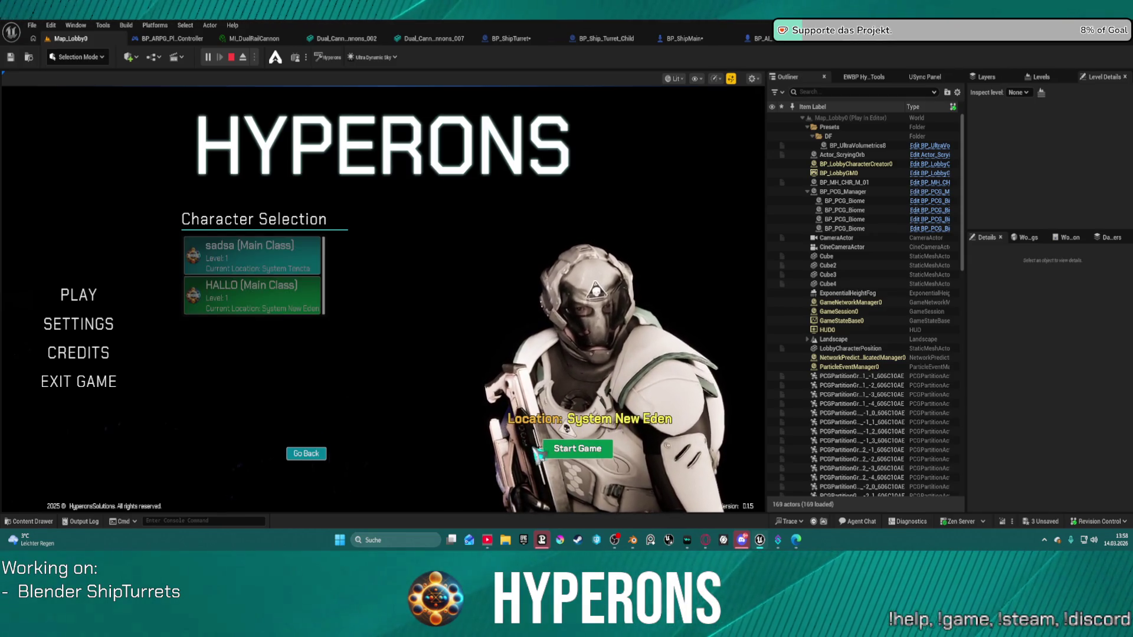
click(565, 447)
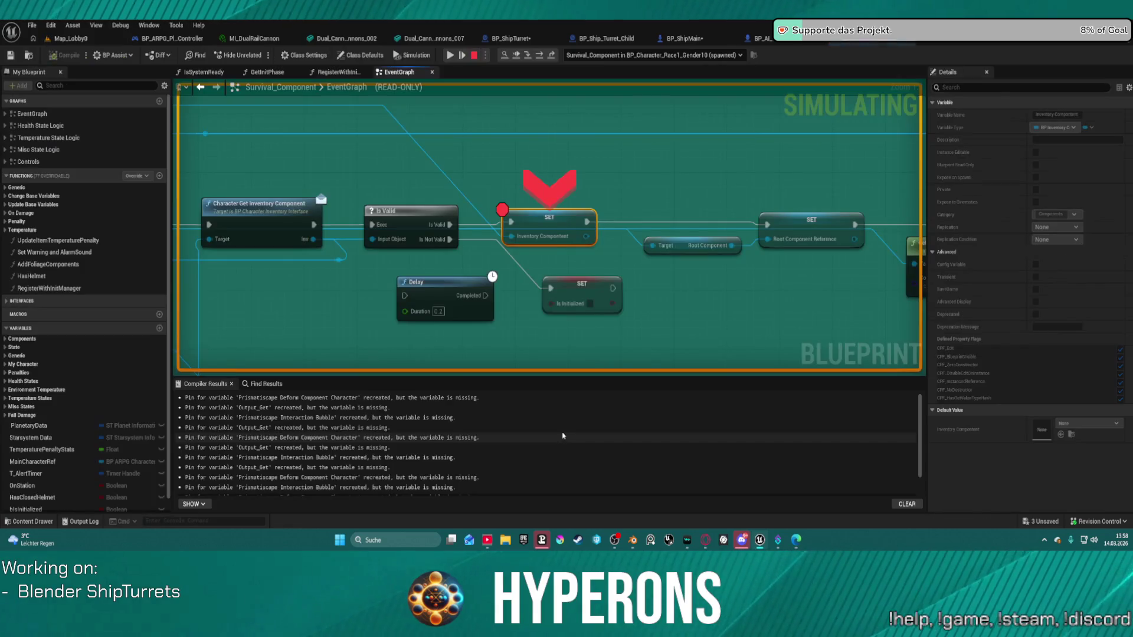
click(451, 55)
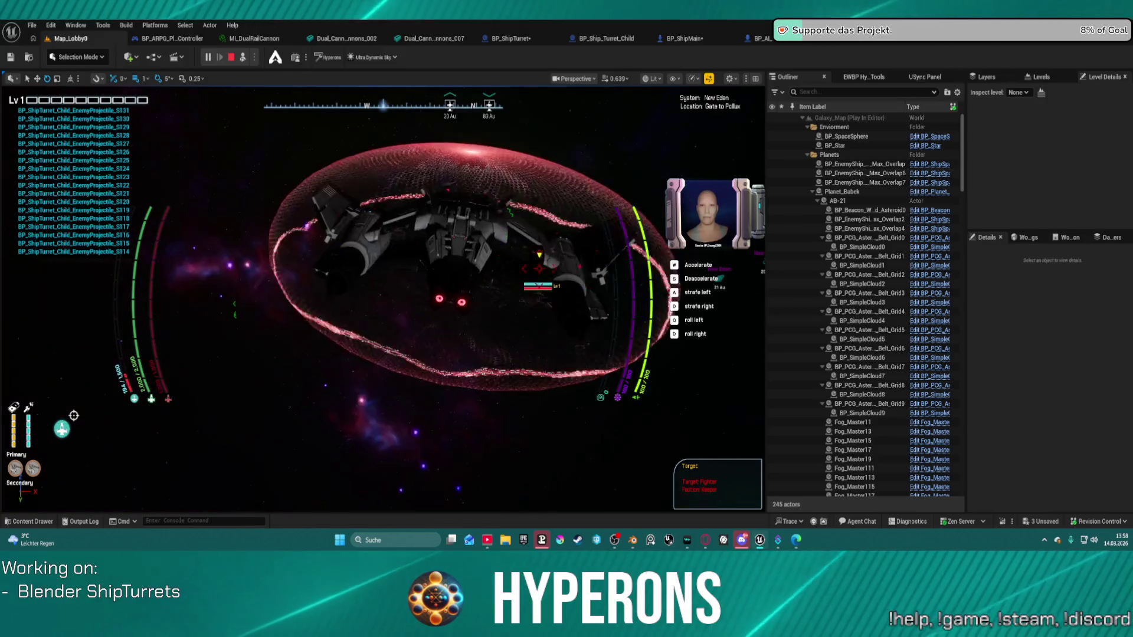
Free the mouse with Shift+F1, return to the game view, and open the ship's cargo and inventory
key(shift+F1)
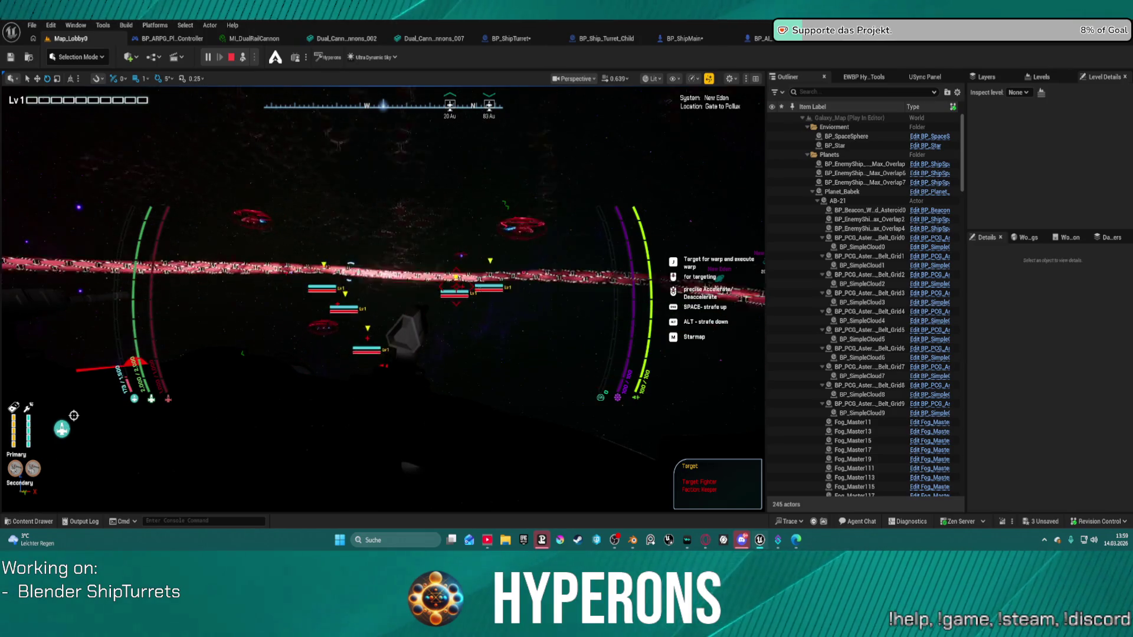
click(352, 342)
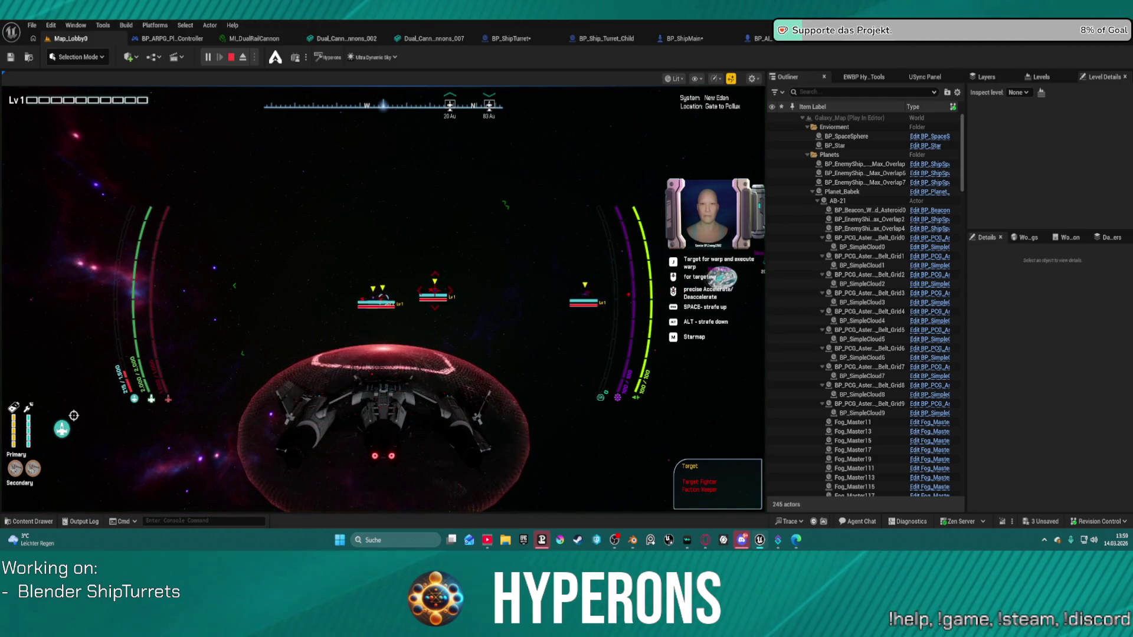
key(e)
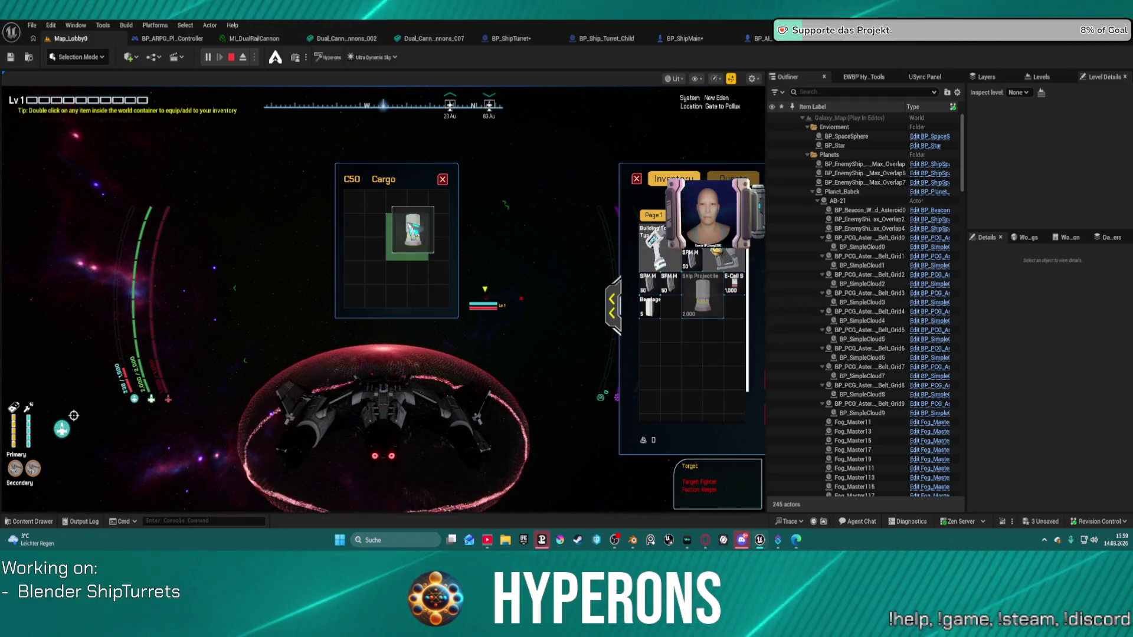
Close cargo and inventory, lock onto a distant ship as target, then open the Windows Start menu
key(e)
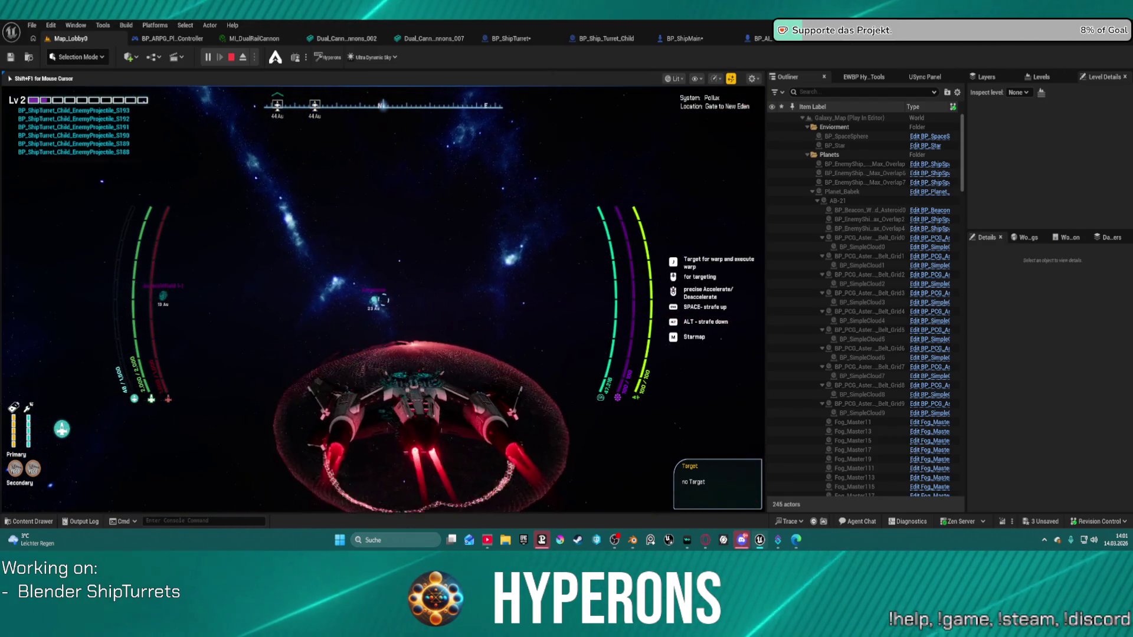
right_click(74, 416)
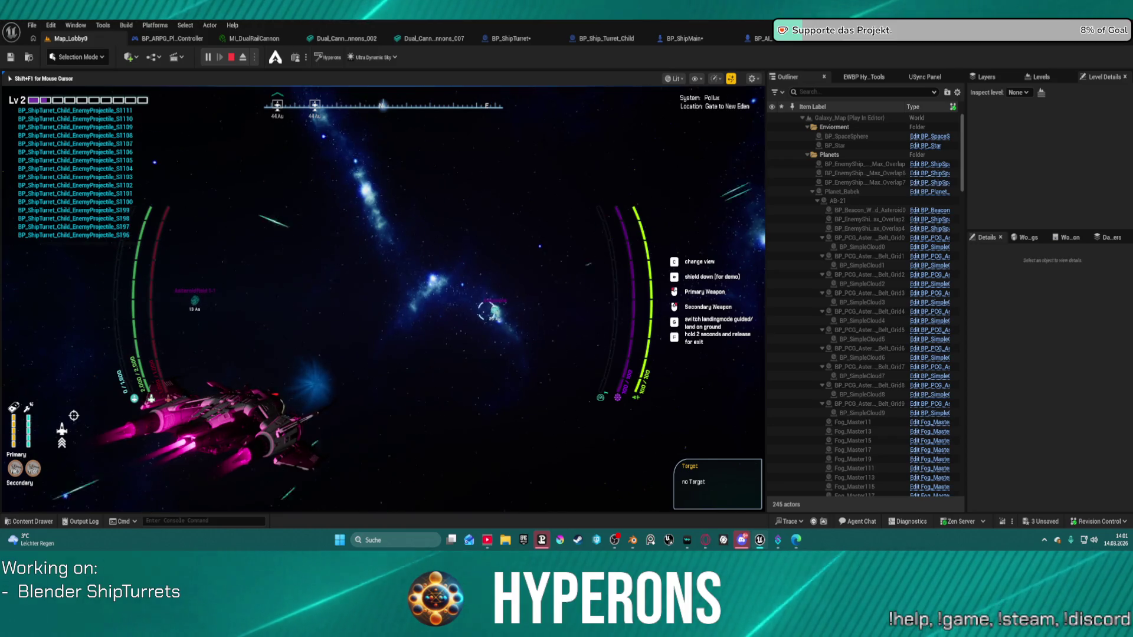
key(super)
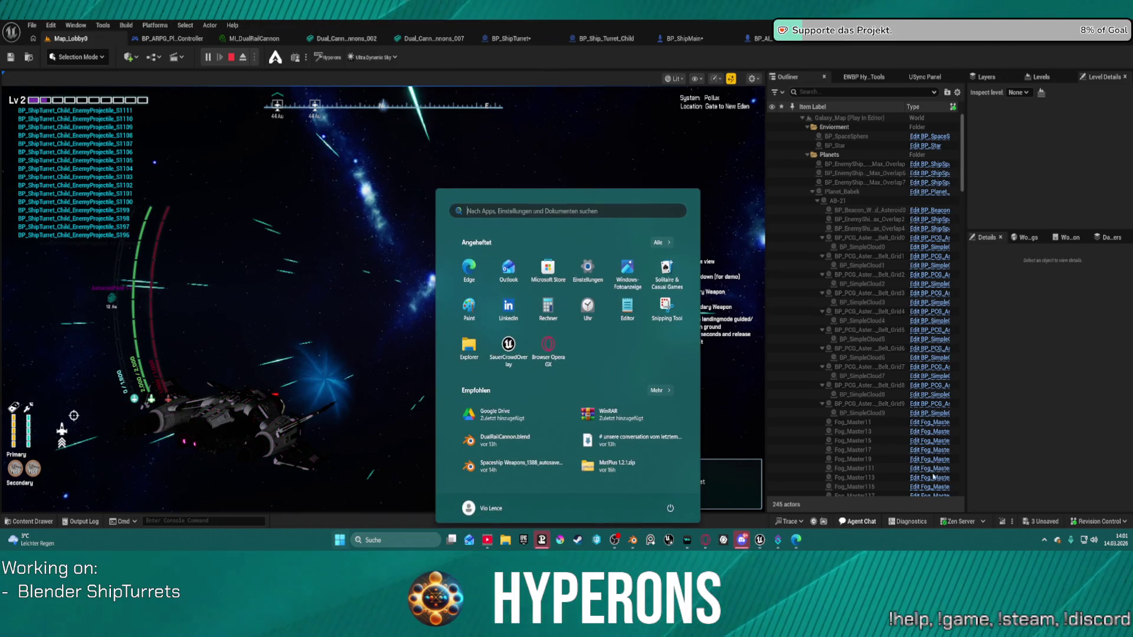
Open Discord from the taskbar and minimise it again to return to the game
click(742, 540)
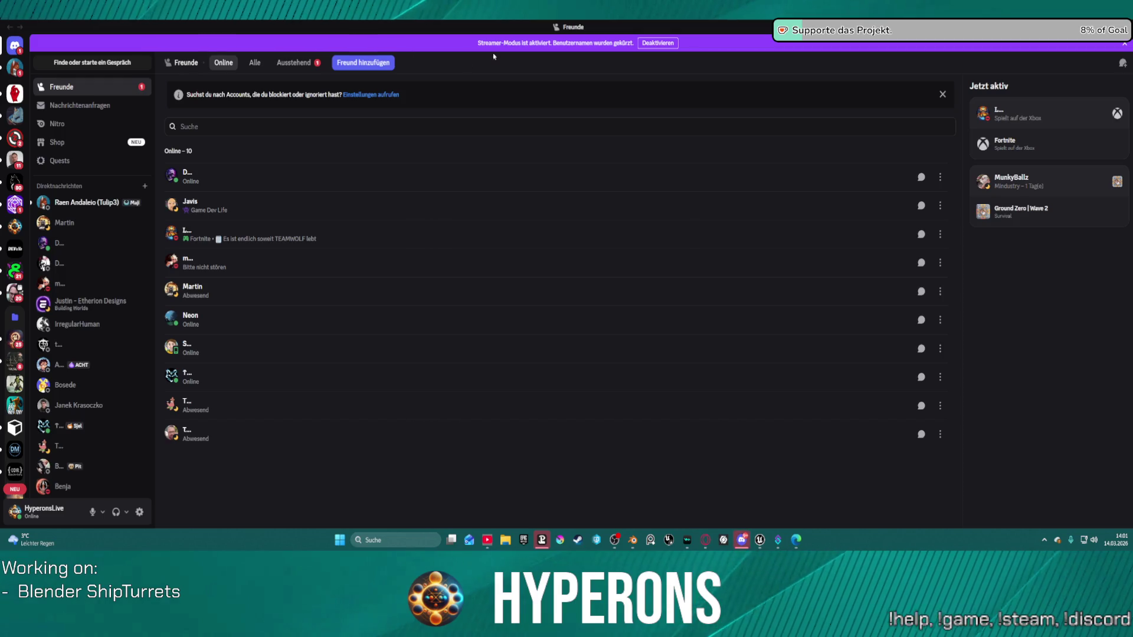
click(1084, 26)
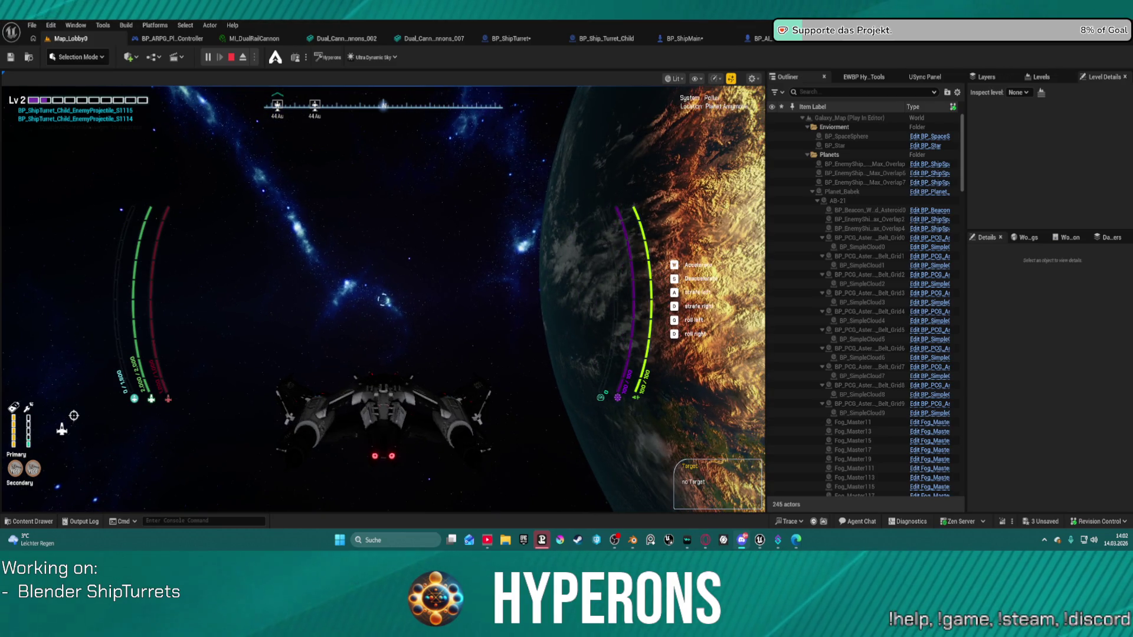
Raise the ship's shield, then maximise the Opera GX window playing the Slipstream pilot video
key(e)
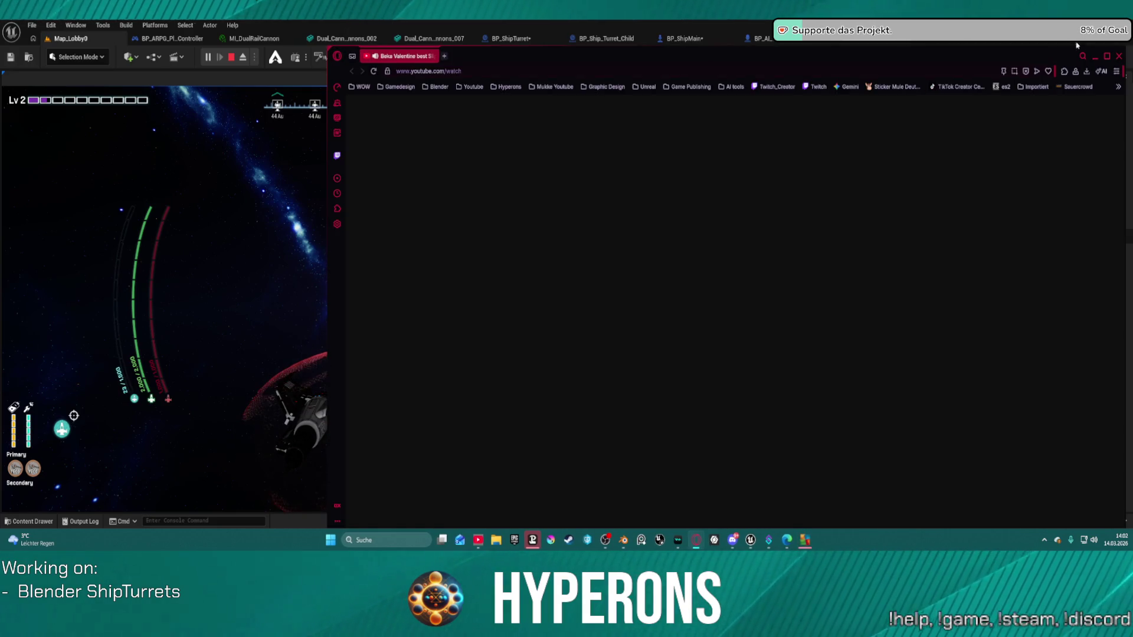
click(1110, 56)
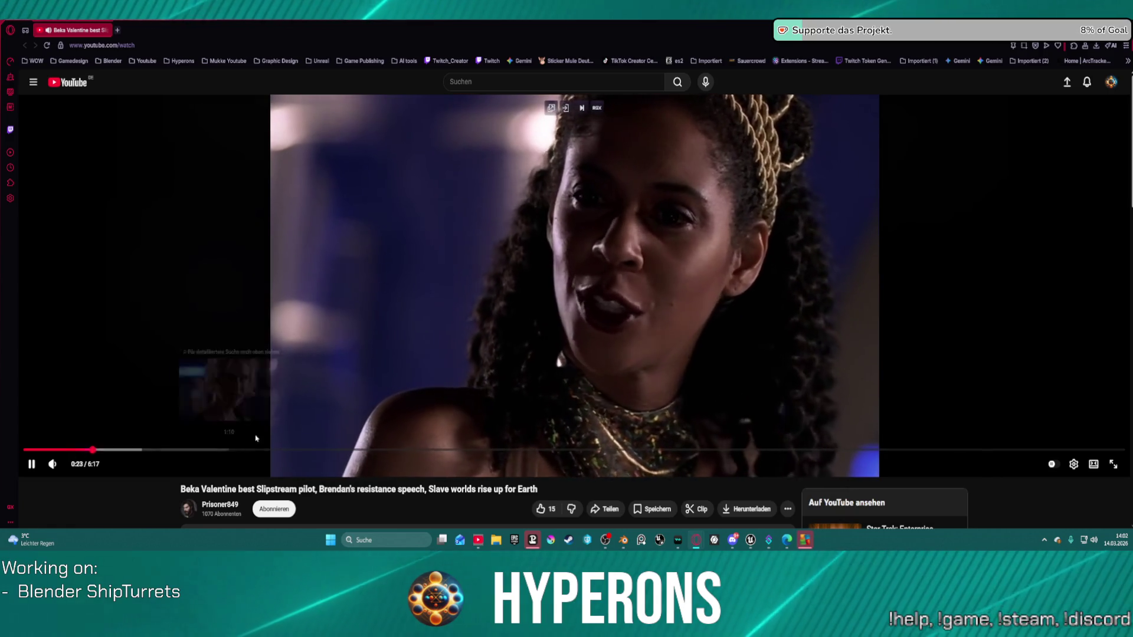
Pause the Slipstream video, skip ahead past 3:41, and reload the YouTube page
click(980, 258)
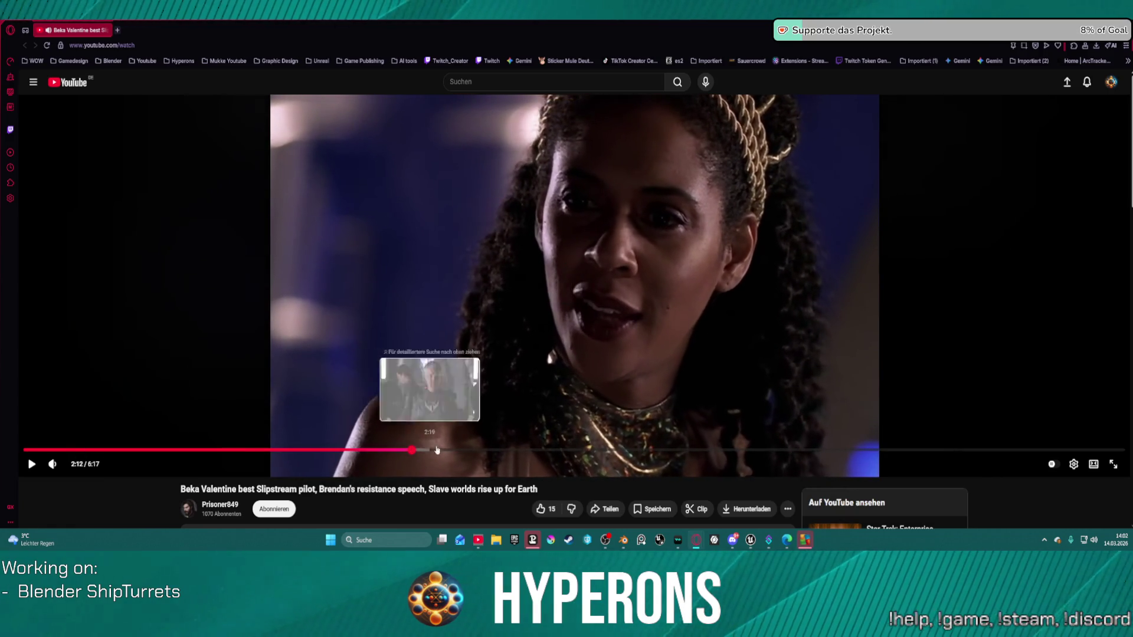
click(413, 450)
click(668, 449)
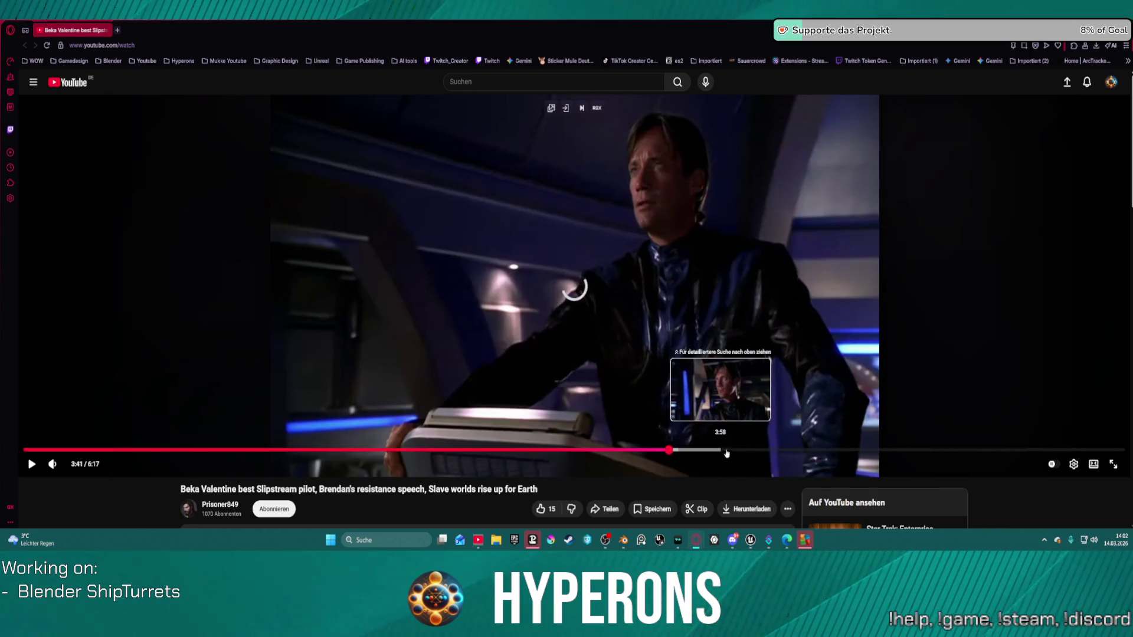
click(696, 449)
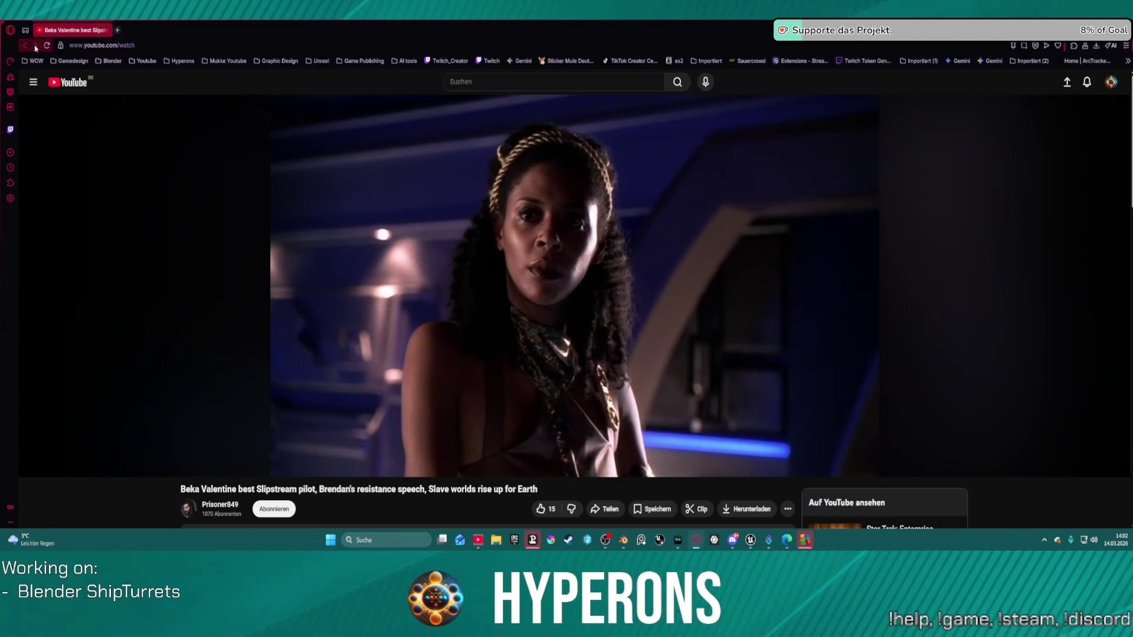
click(143, 47)
key(Return)
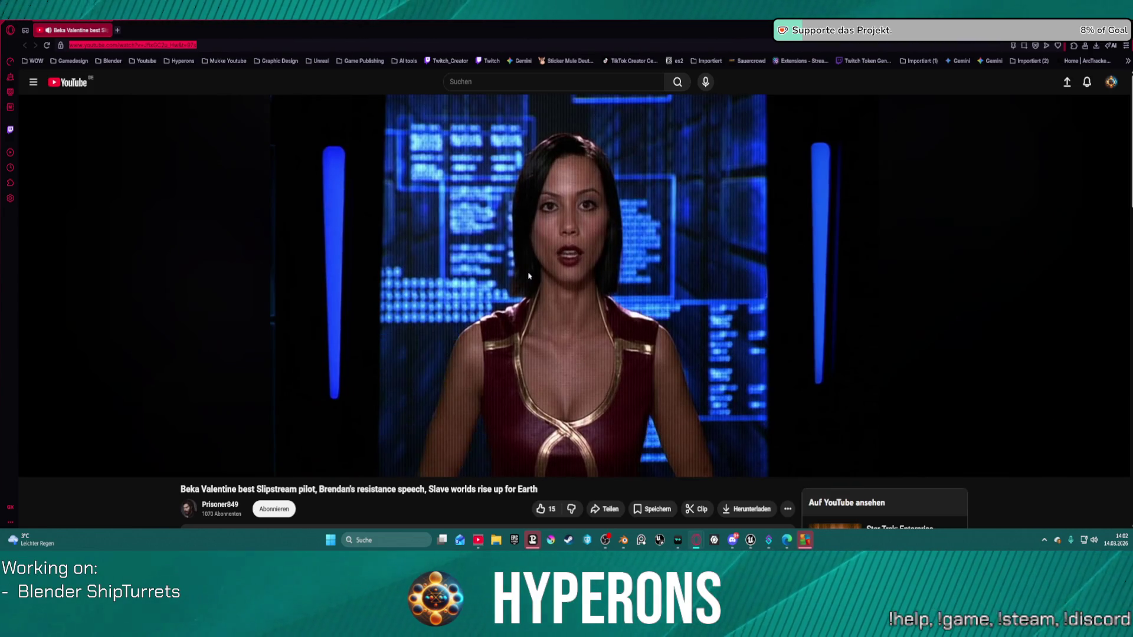
Watch the video fullscreen from 2:29 through the piloting scene, then exit fullscreen
click(1112, 464)
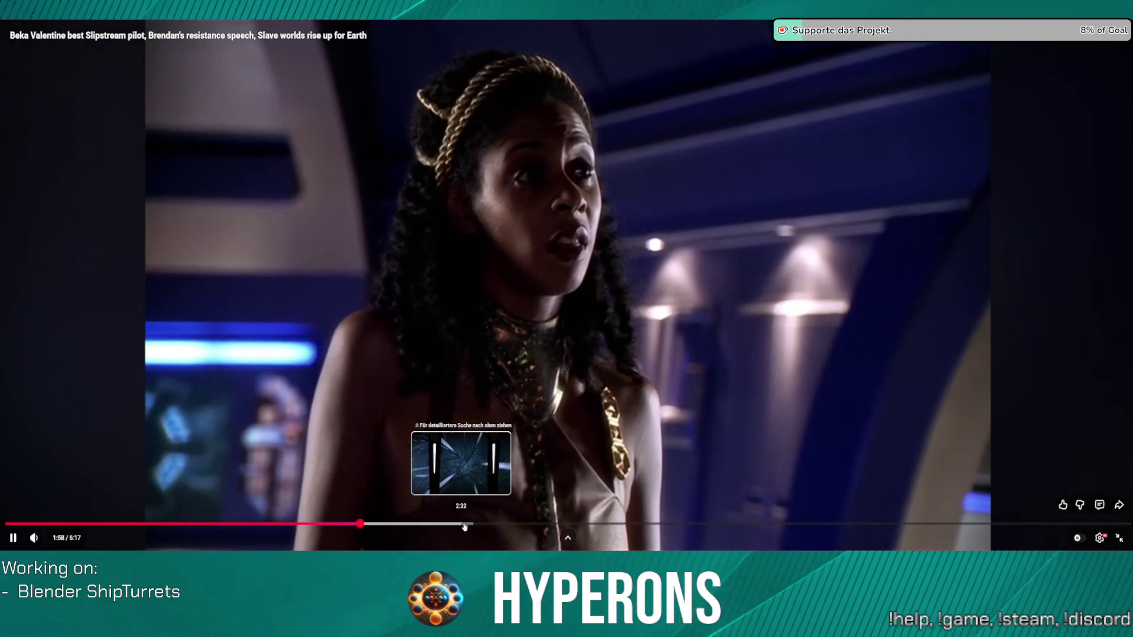
click(452, 523)
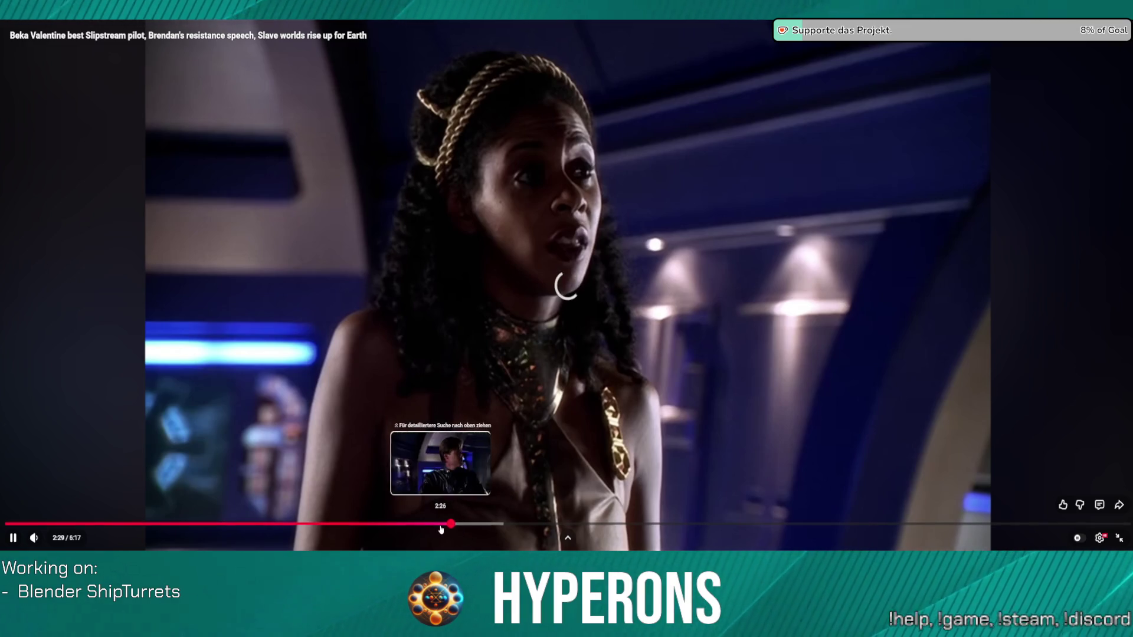
drag(452, 526, 450, 526)
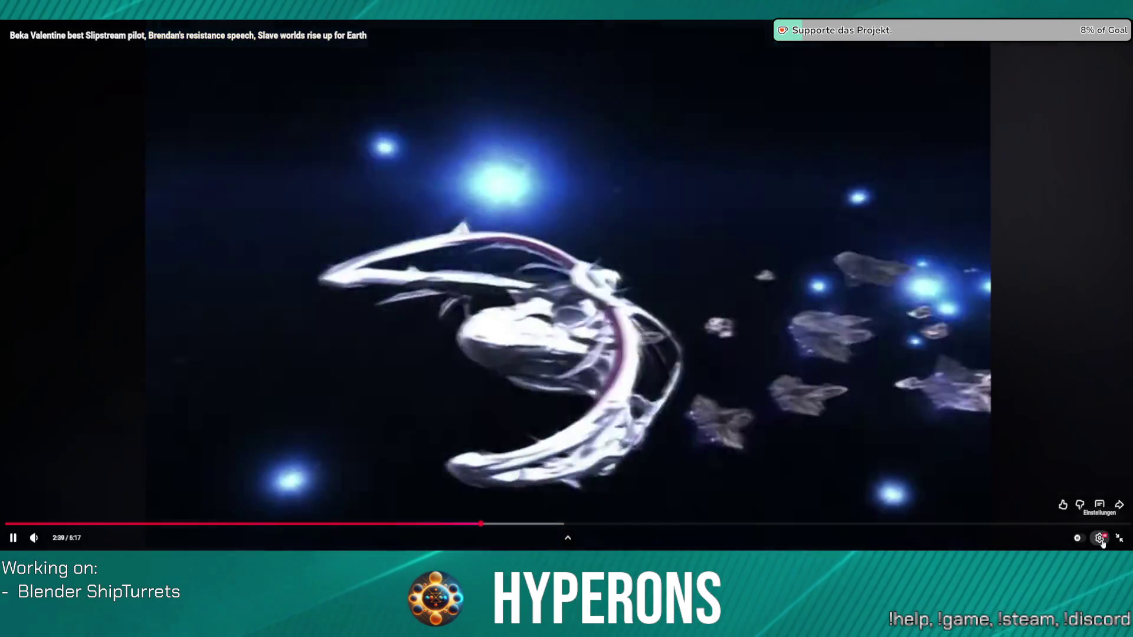
click(1101, 539)
click(1101, 540)
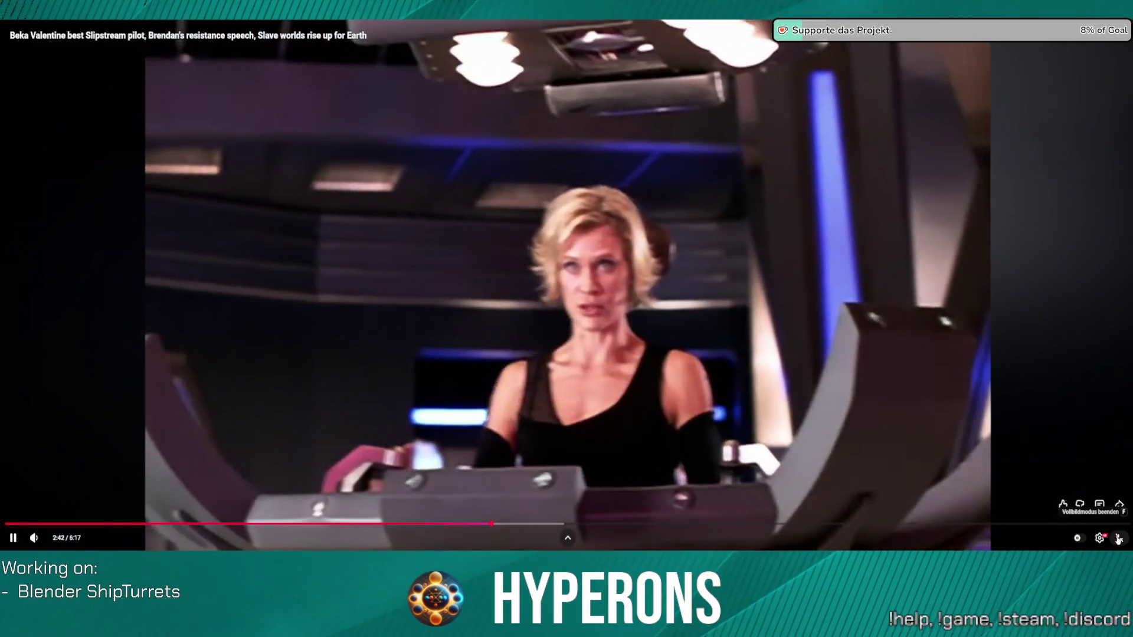
click(1118, 539)
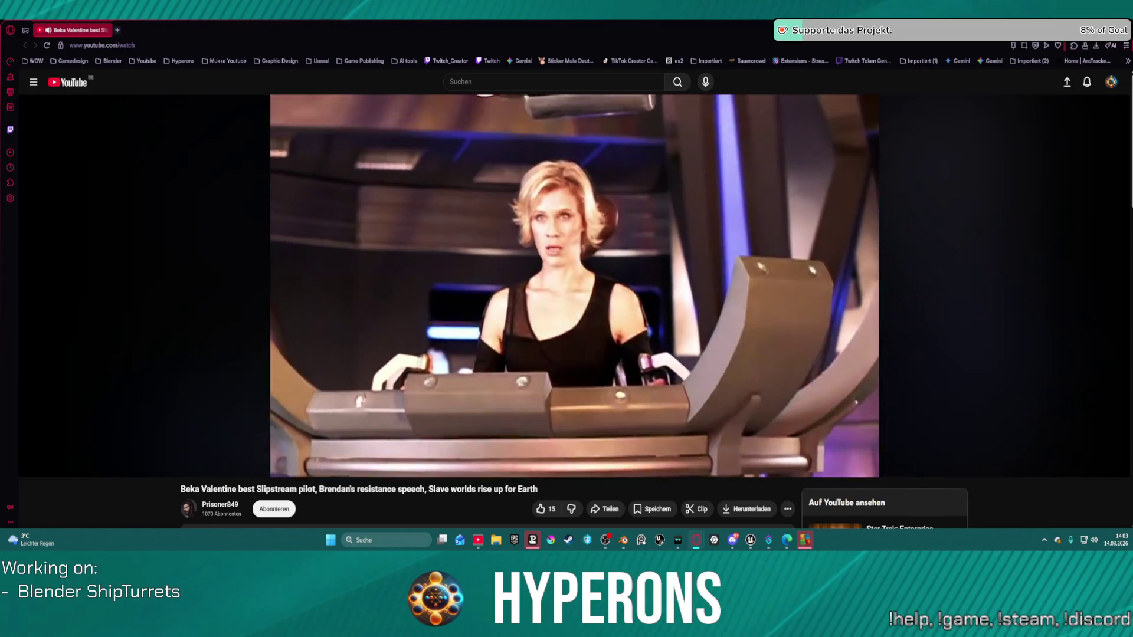
key(alt+Tab)
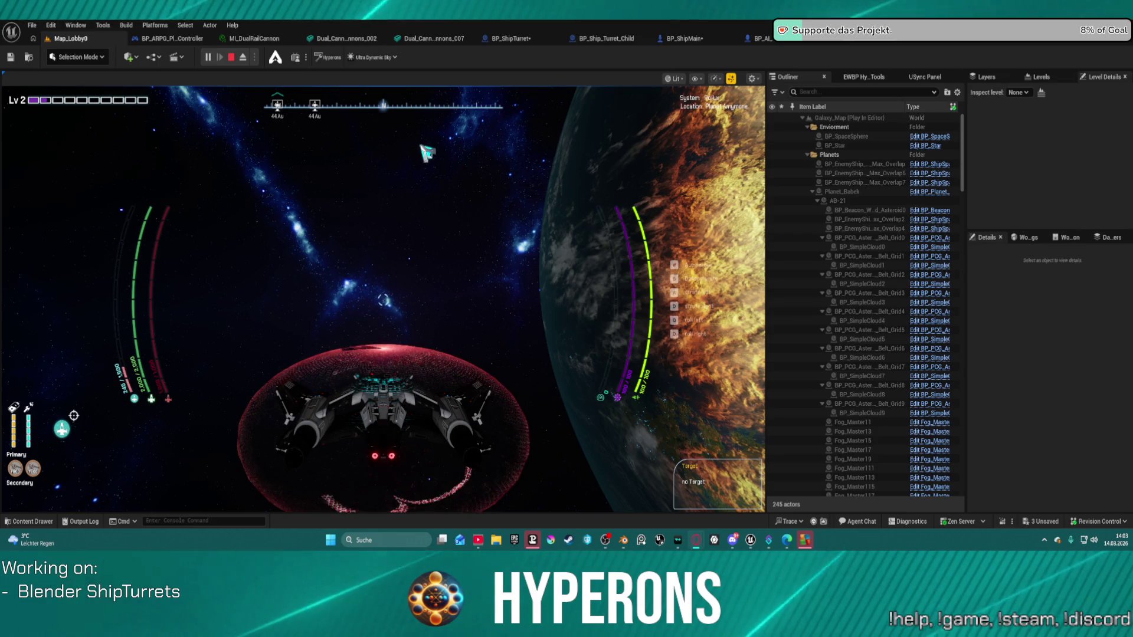
Fly the ship up and around the planet with W and D, then end the session with Esc
click(428, 160)
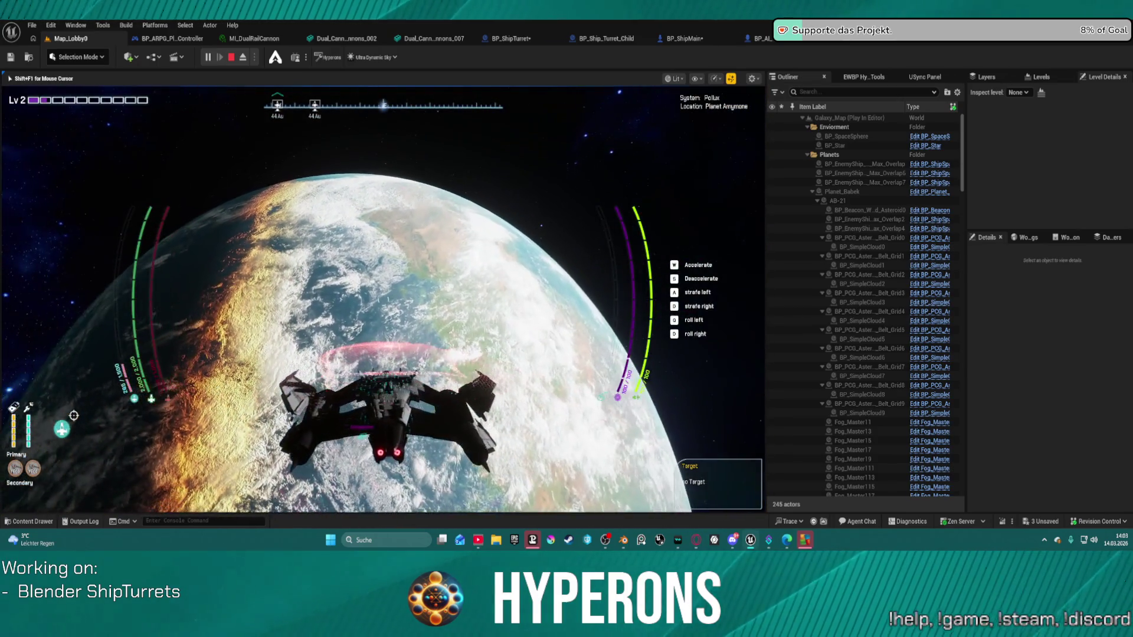
key(w)
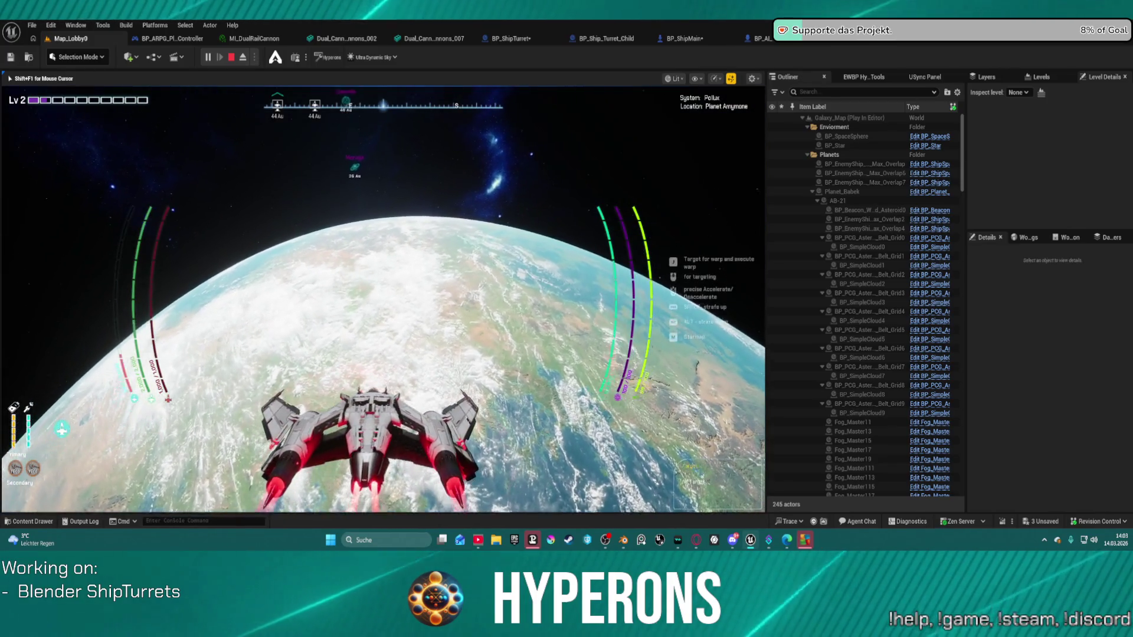
key(w)
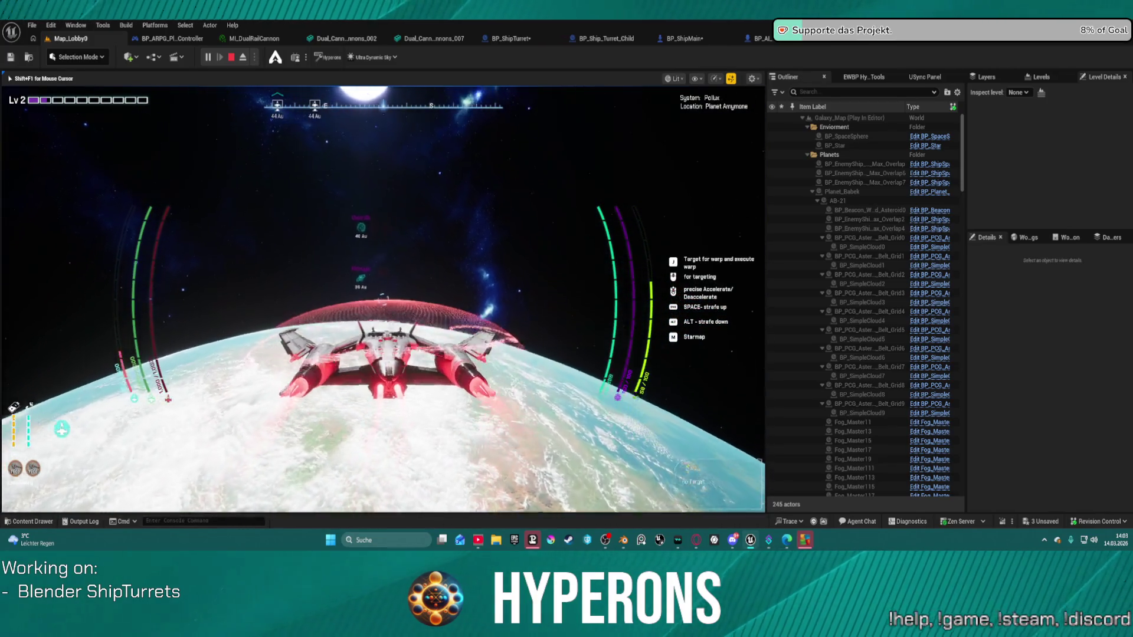
key(d)
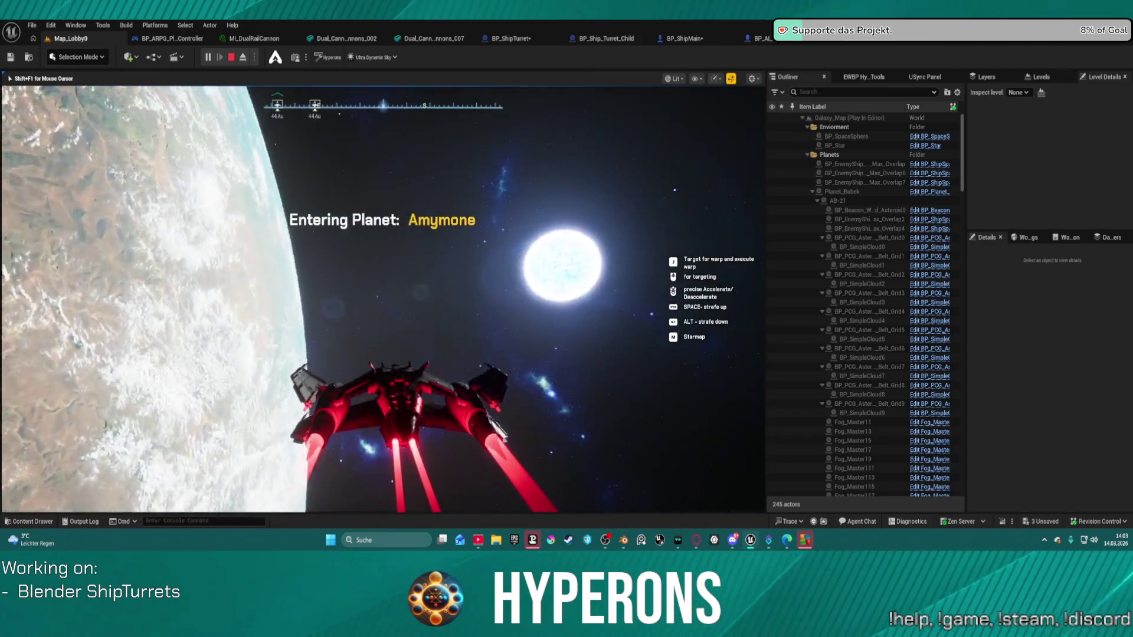
key(Escape)
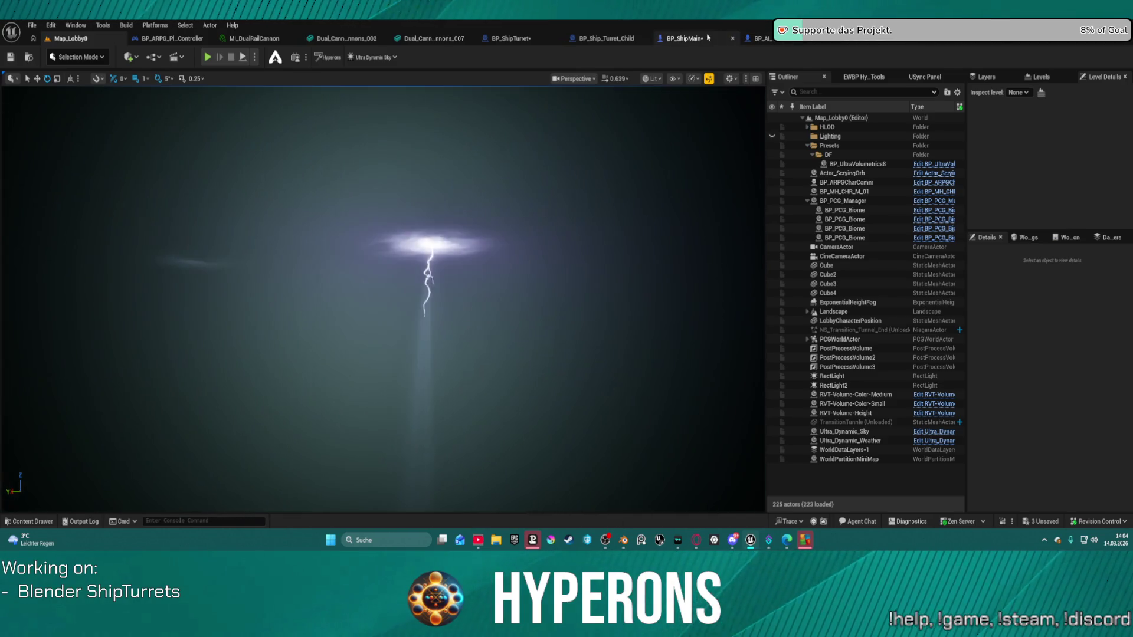
Look over the BP_ShipMain, player controller and BP_AI turret blueprint tabs, then return to Map_Lobby0
click(691, 38)
scroll(497, 215, down, 1)
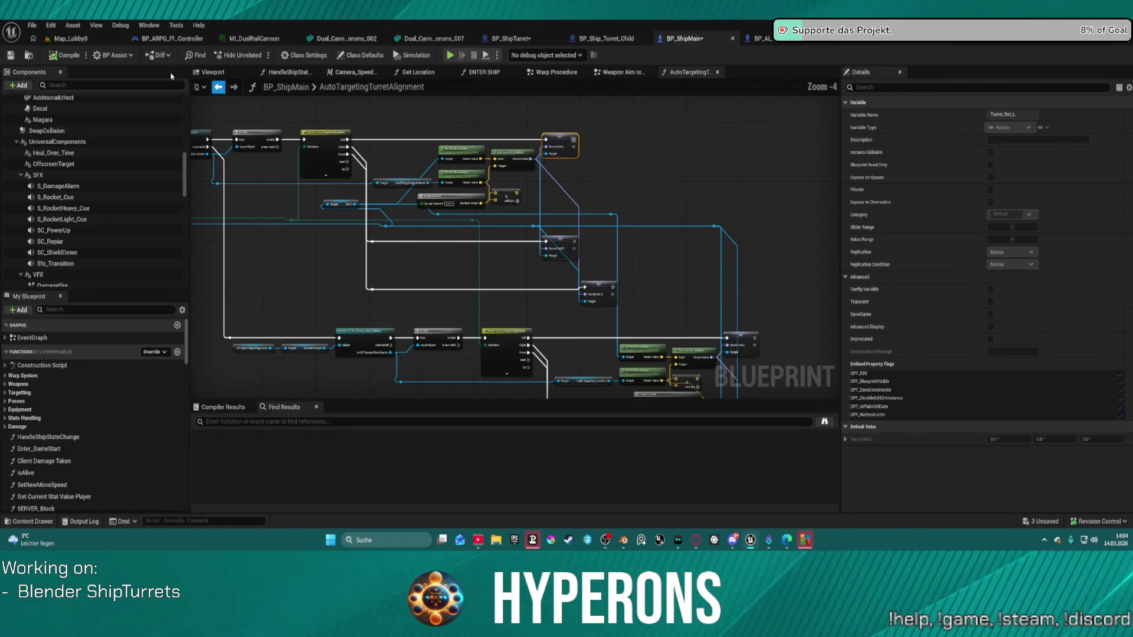
click(160, 39)
click(71, 38)
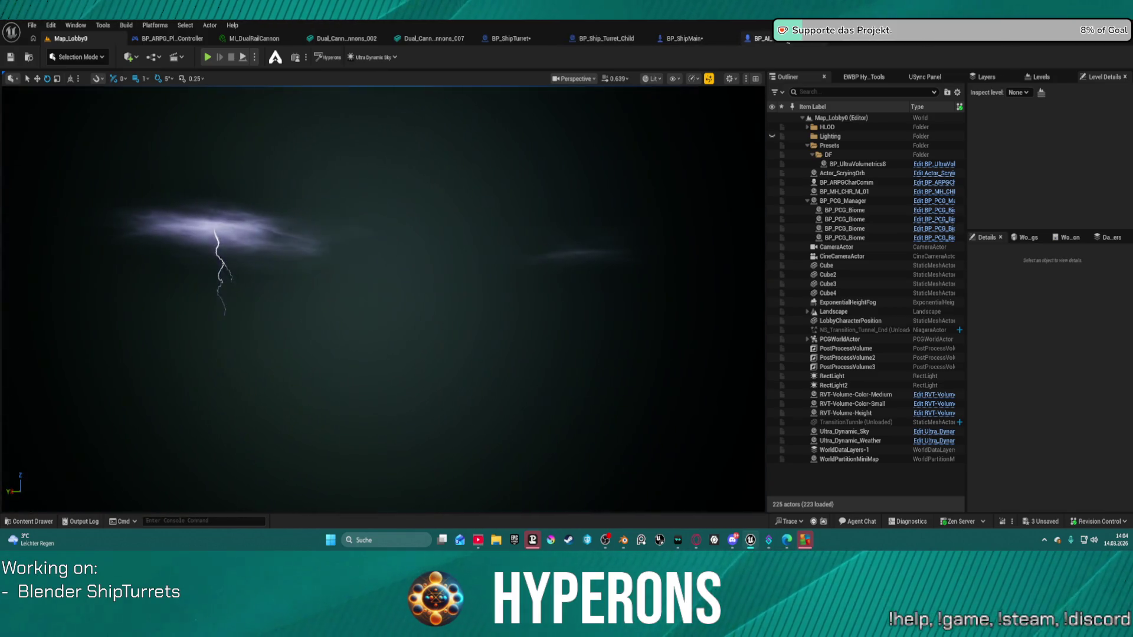
click(758, 38)
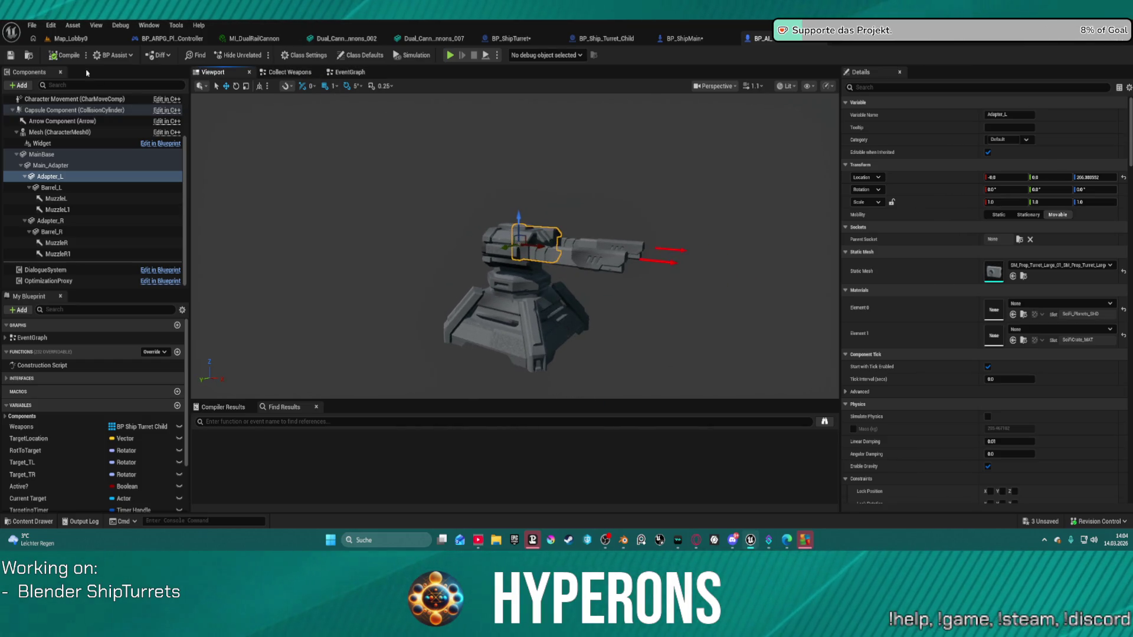
click(33, 38)
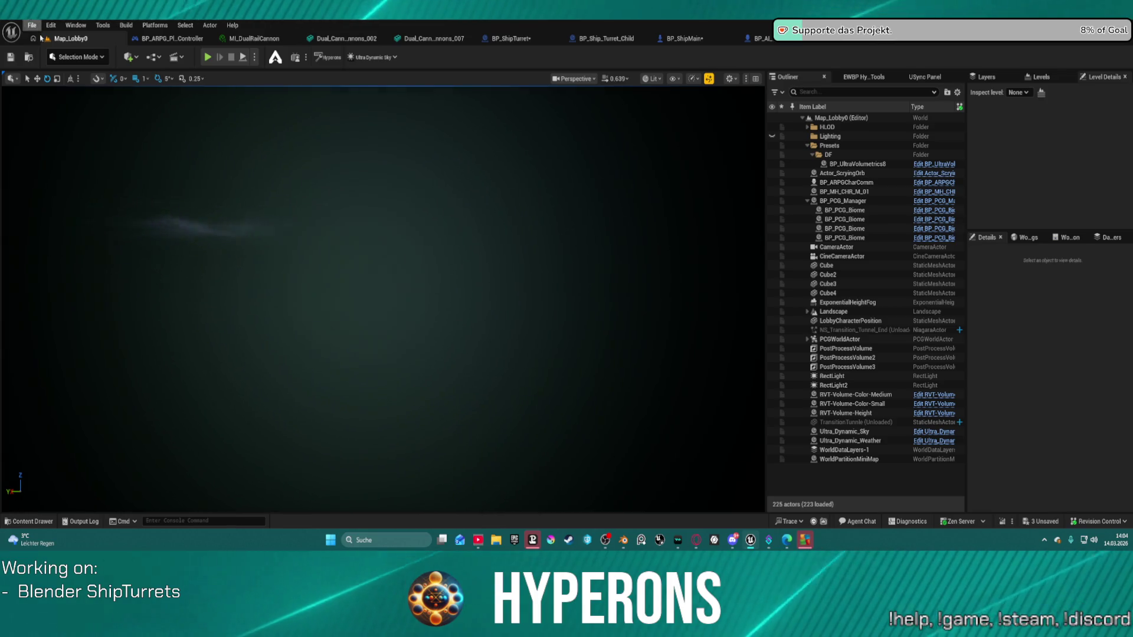
Reload Map_Lobby0 from File > Recent Levels and dismiss the map check Message Log
click(32, 26)
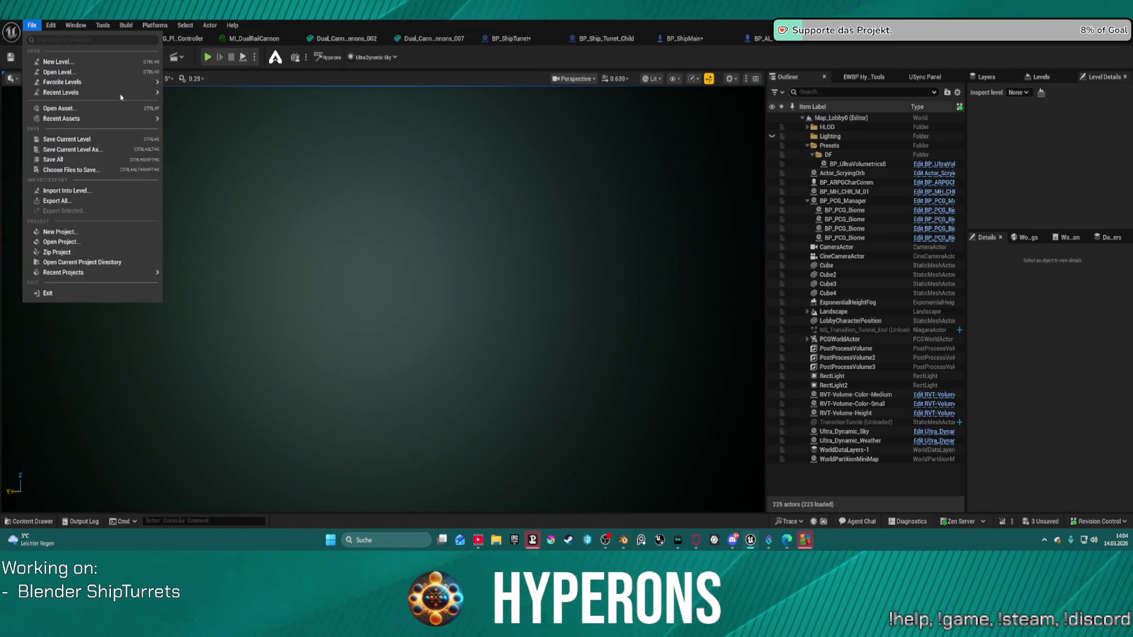
mouse_move(121, 95)
click(209, 111)
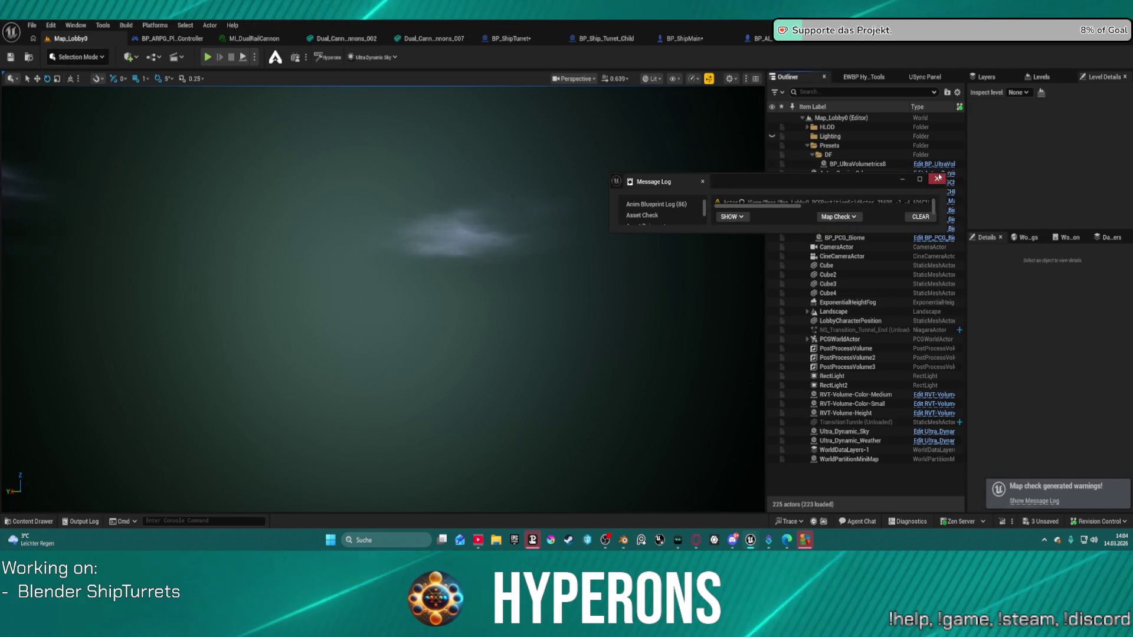
click(937, 180)
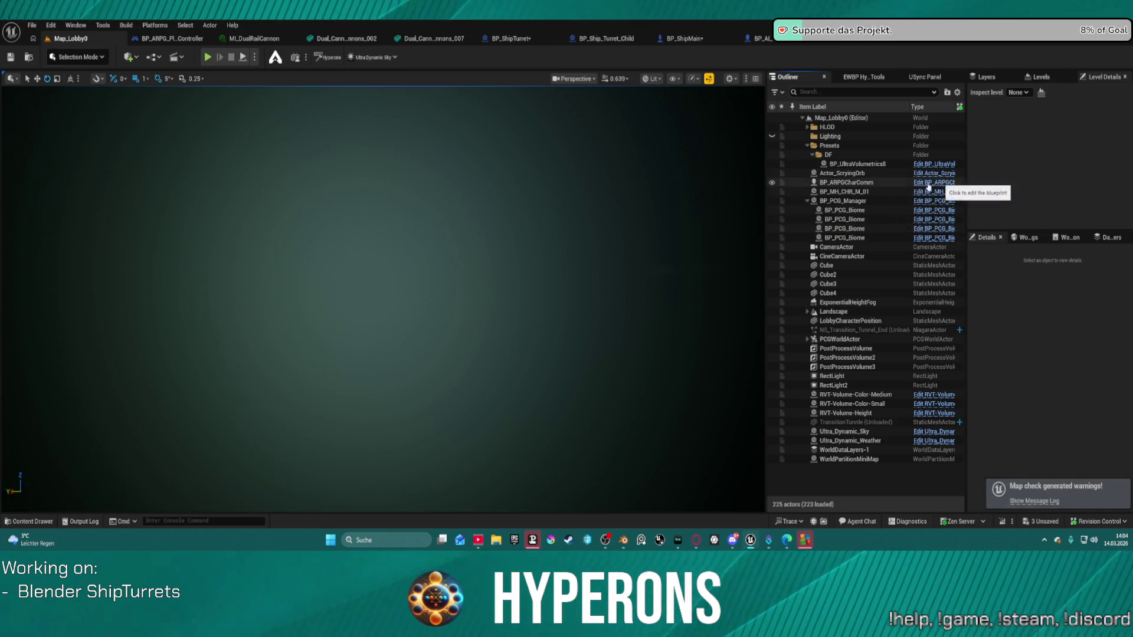
Open the LoadMap test level from File > Recent Levels
click(183, 39)
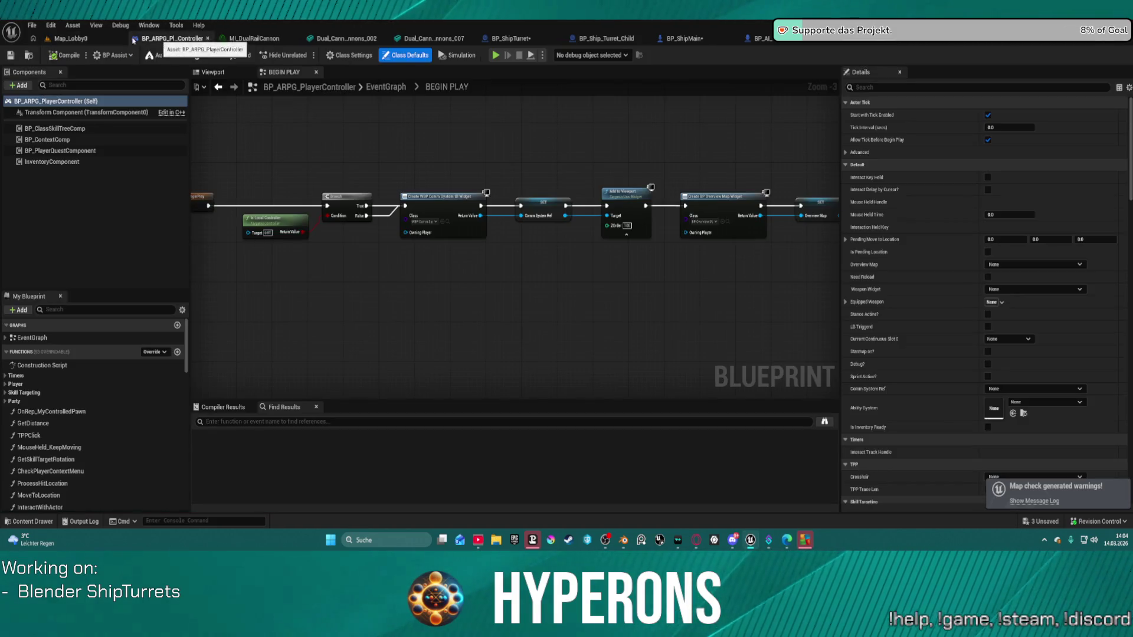
click(71, 39)
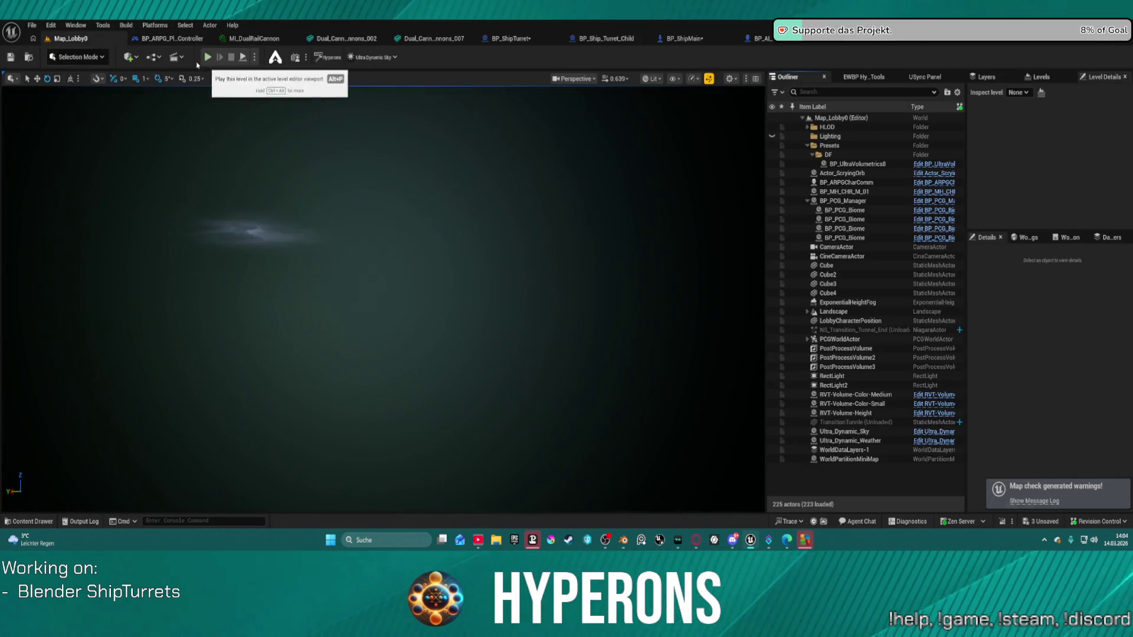
click(31, 25)
mouse_move(88, 92)
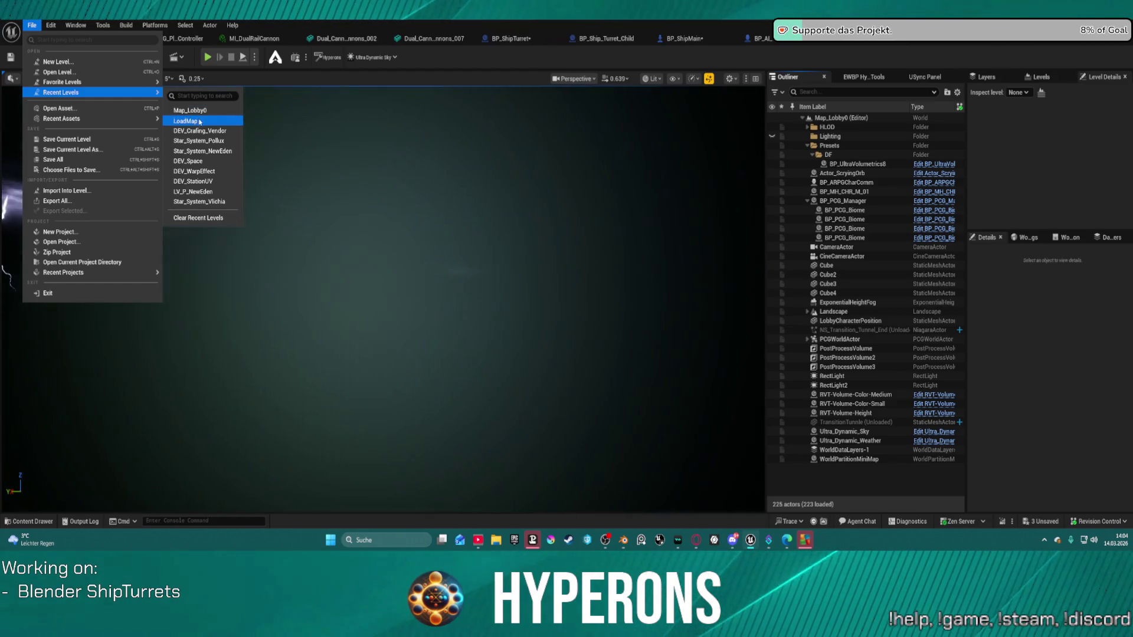
click(199, 122)
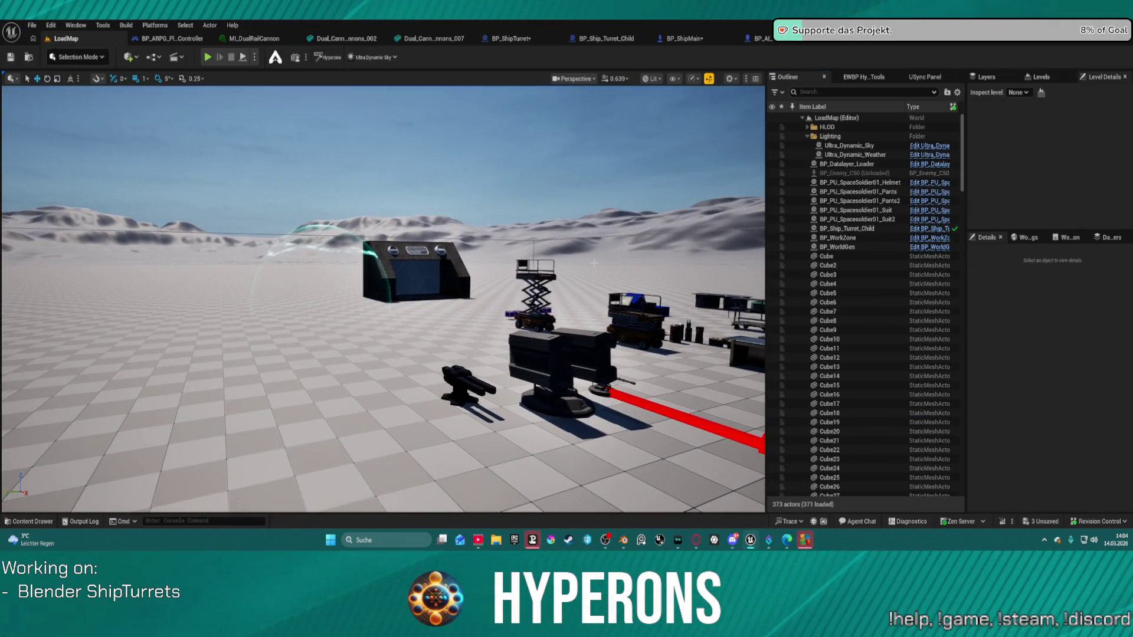
Drag BP_AI_Turret_Main from the Turrets folder into LoadMap and play-test past the breakpoint
key(ctrl+space)
mouse_move(585, 348)
mouse_down()
mouse_move(413, 343)
mouse_move(180, 360)
mouse_move(137, 348)
mouse_up()
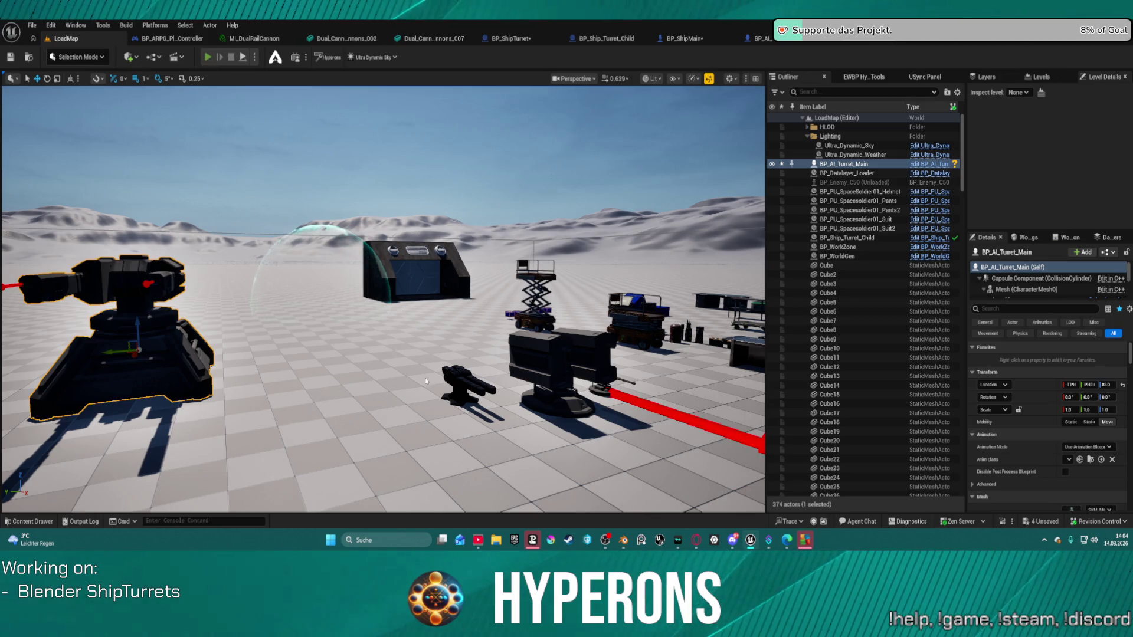
key(alt+p)
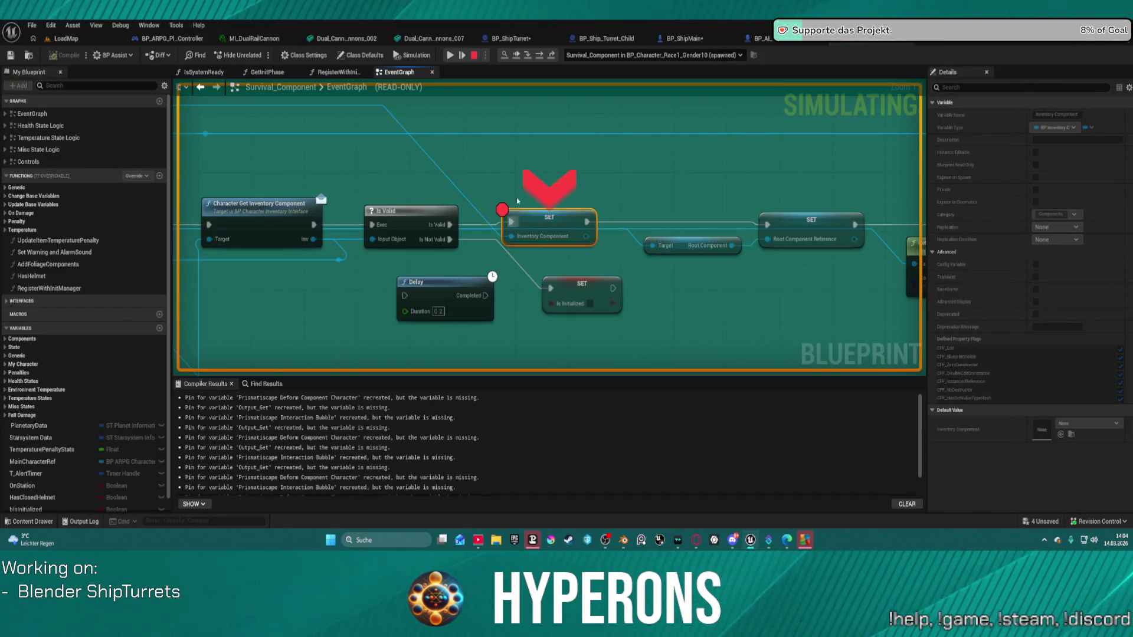
click(450, 55)
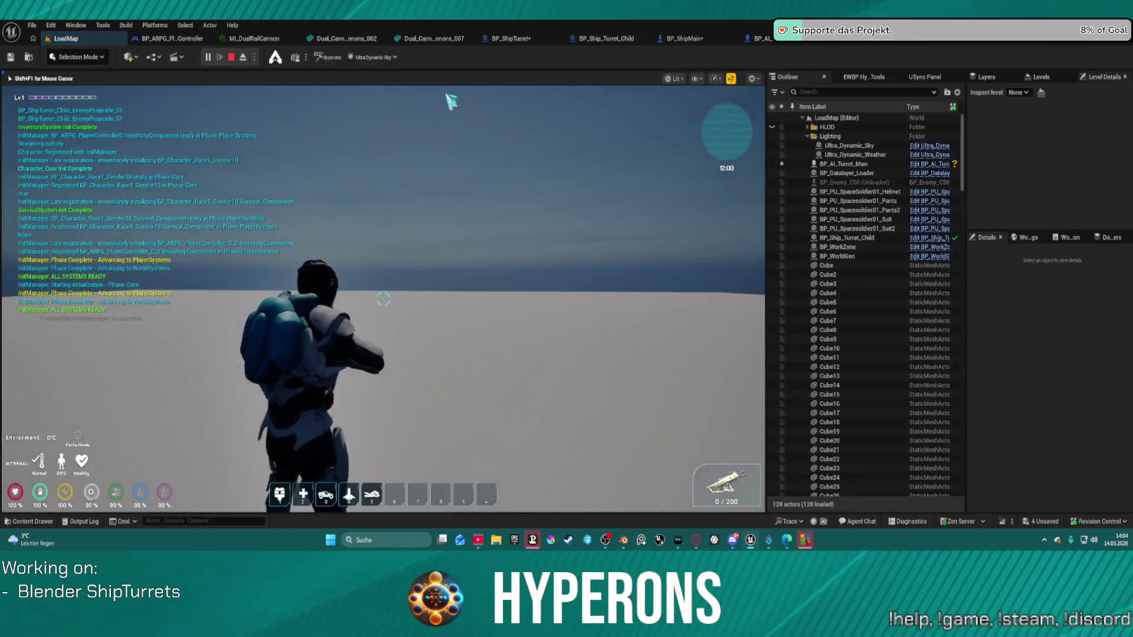
key(Escape)
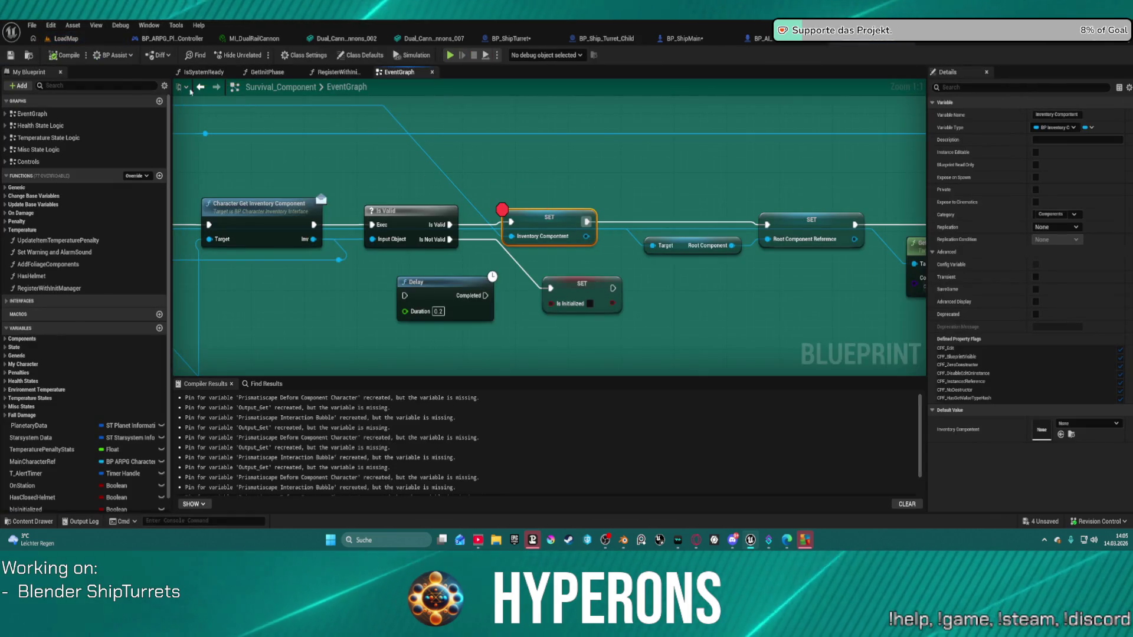
Remove the breakpoint from the SET node in the Survival_Component graph
click(68, 40)
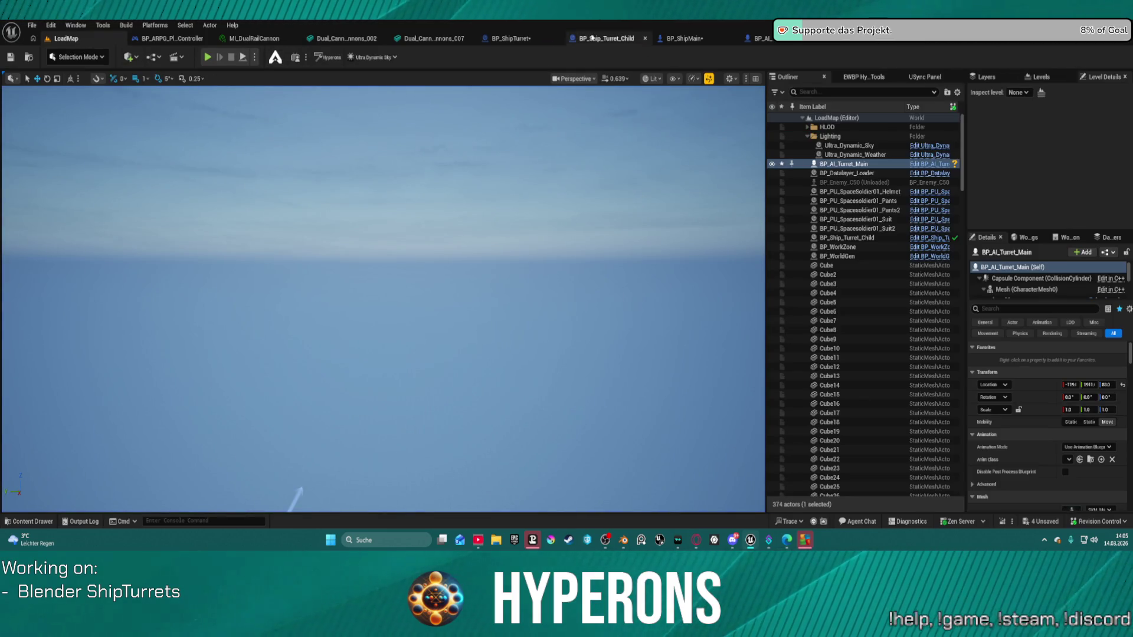
click(857, 44)
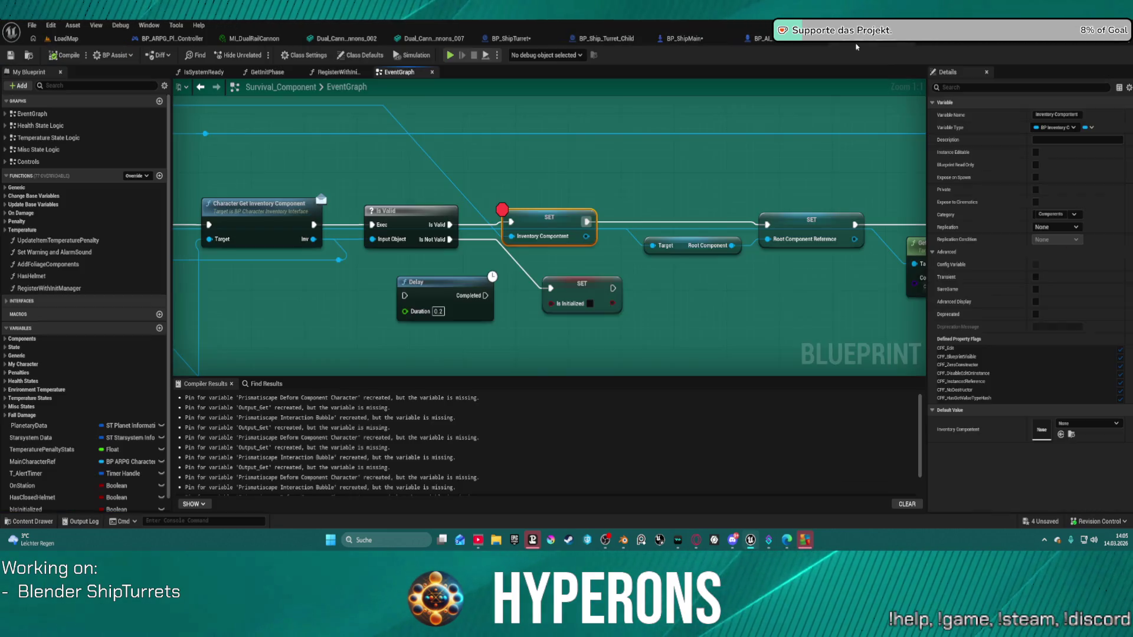
right_click(531, 214)
click(567, 460)
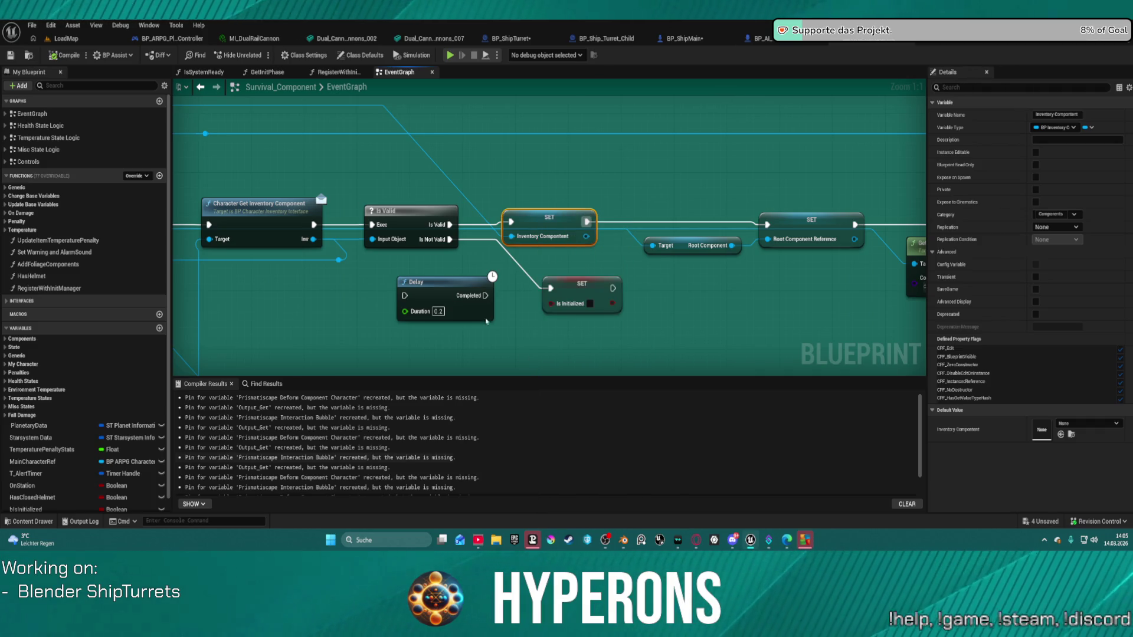
click(66, 39)
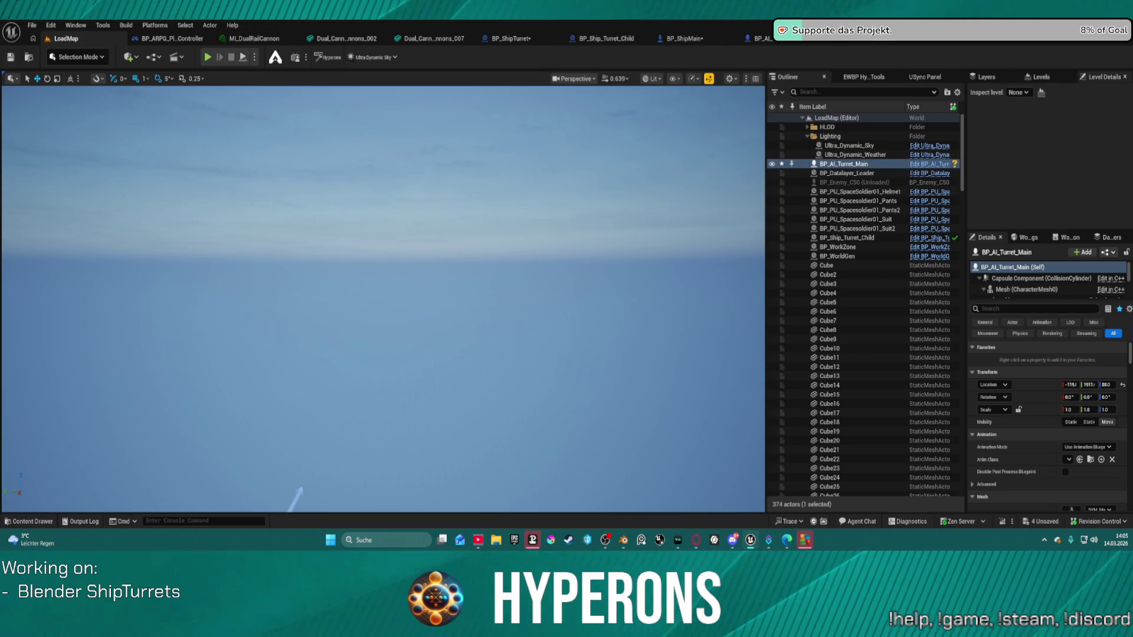
Find PlayerStart via the 'play' Outliner filter, move it beside the turret, and play-test from there
text(play)
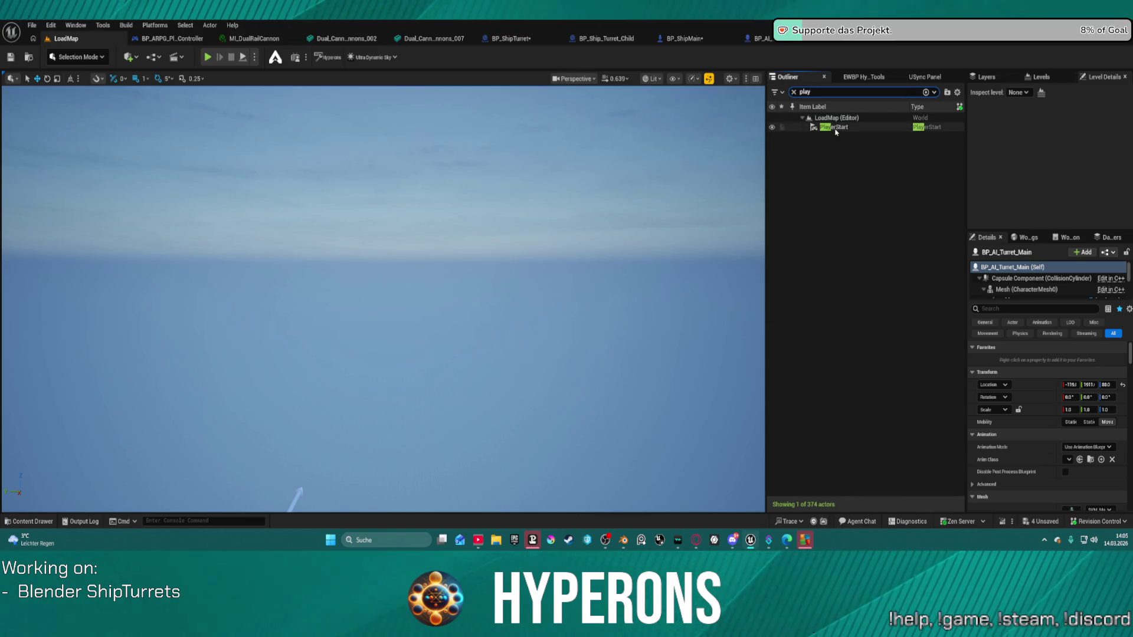
click(835, 127)
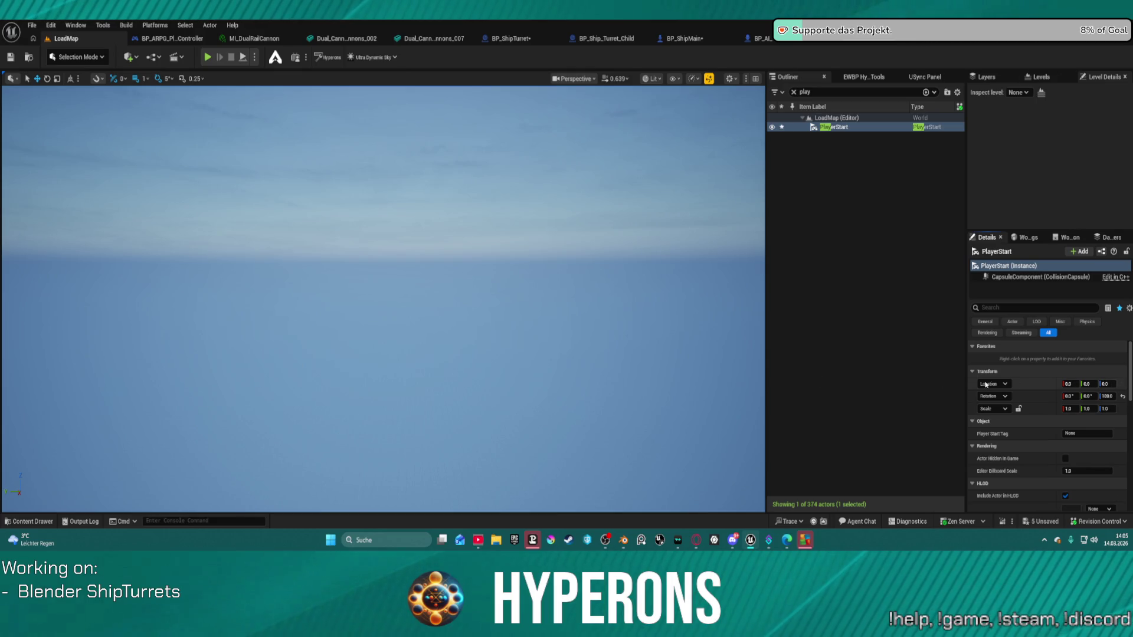
key(f)
right_drag(383, 295, 383, 295)
key(ctrl+z)
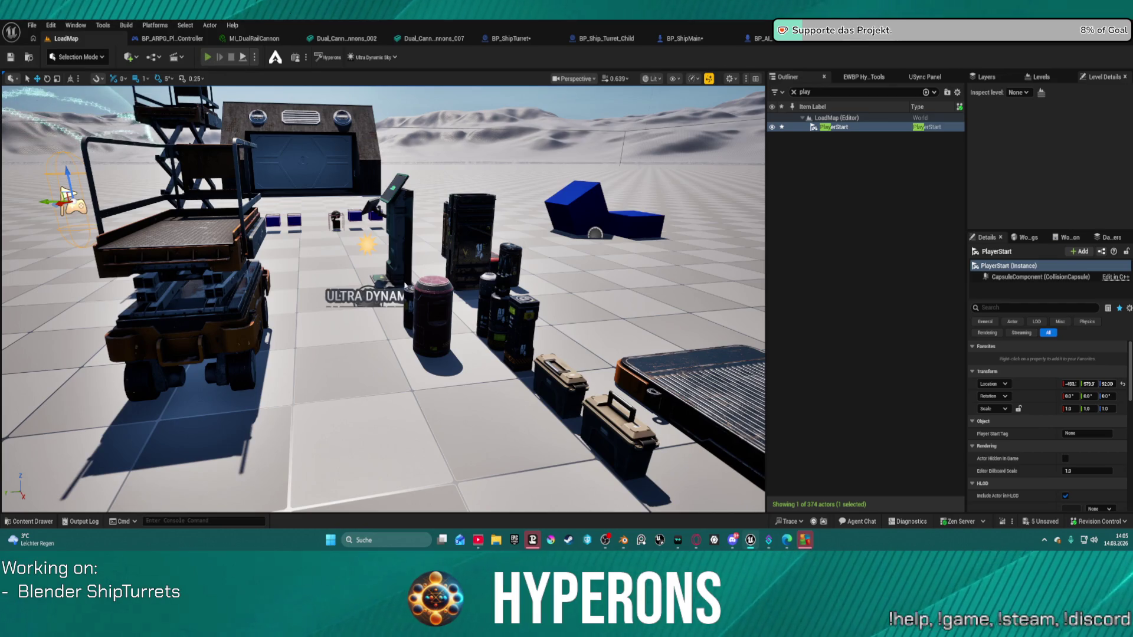
key(alt+p)
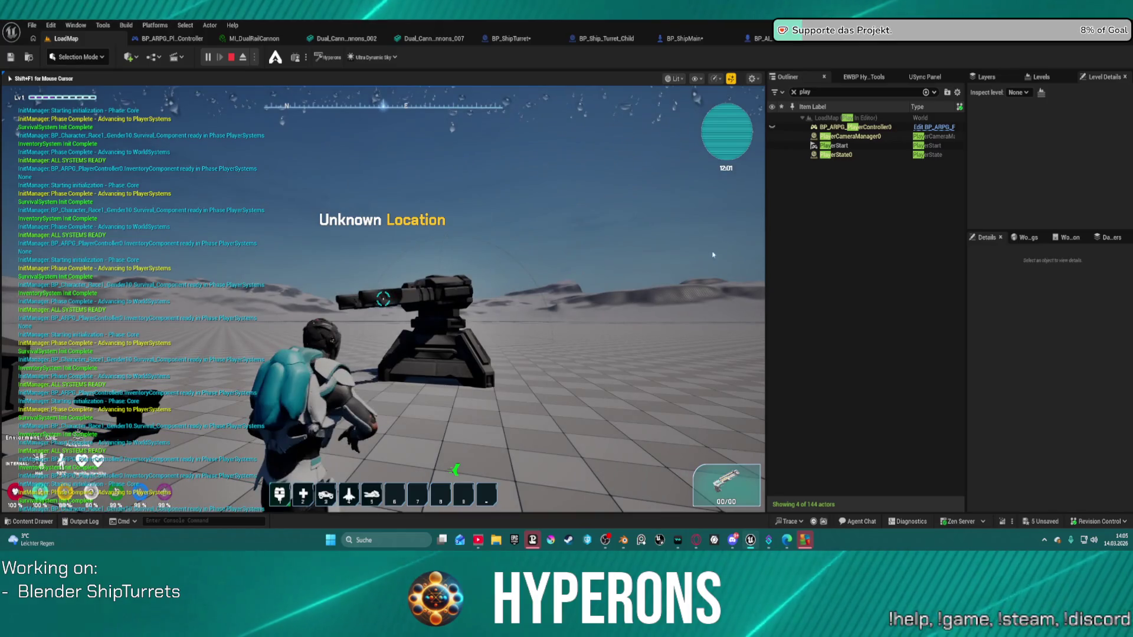
key(Escape)
key(f)
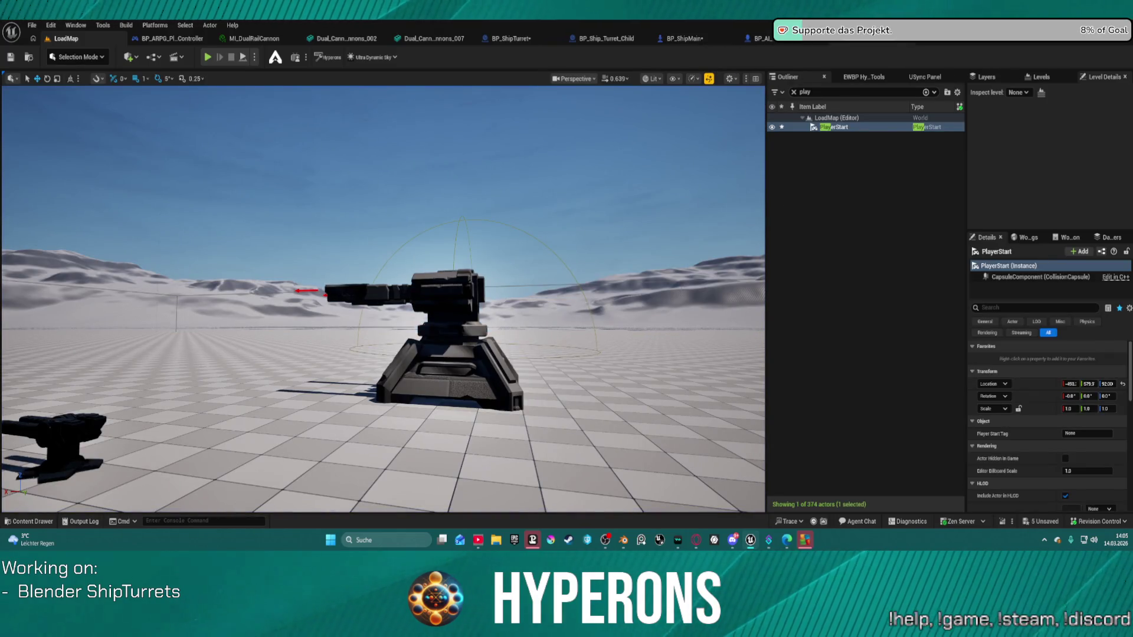
Connect Event Begin Play's exec output to the Sequence node's exec input in Survival_Component
key(alt+Tab)
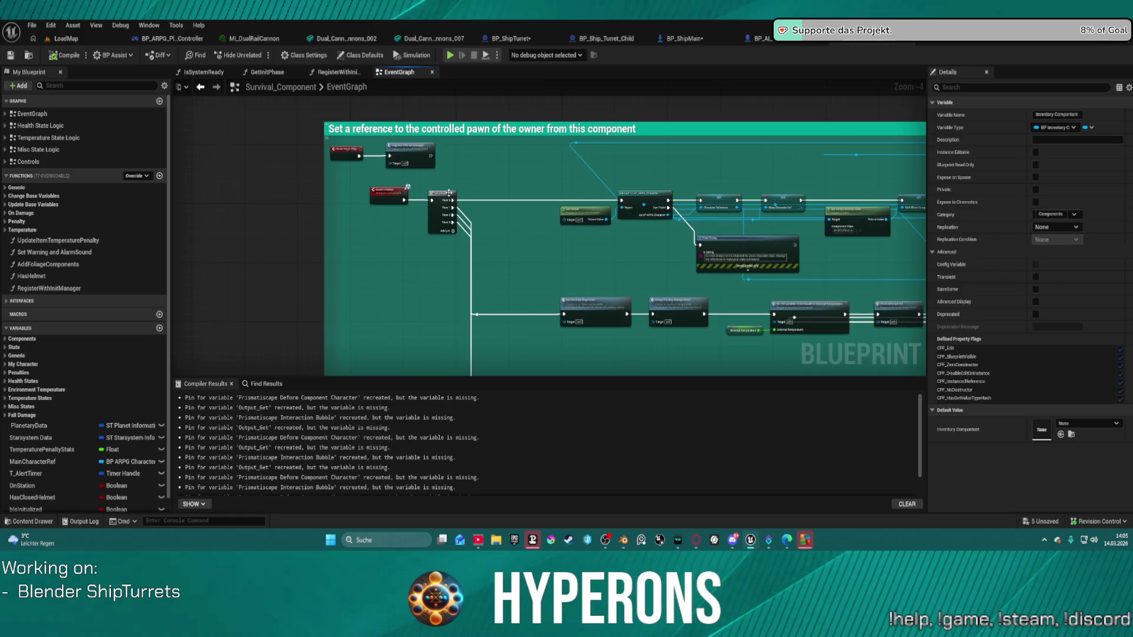
scroll(449, 193, up, 4)
drag(413, 209, 320, 165)
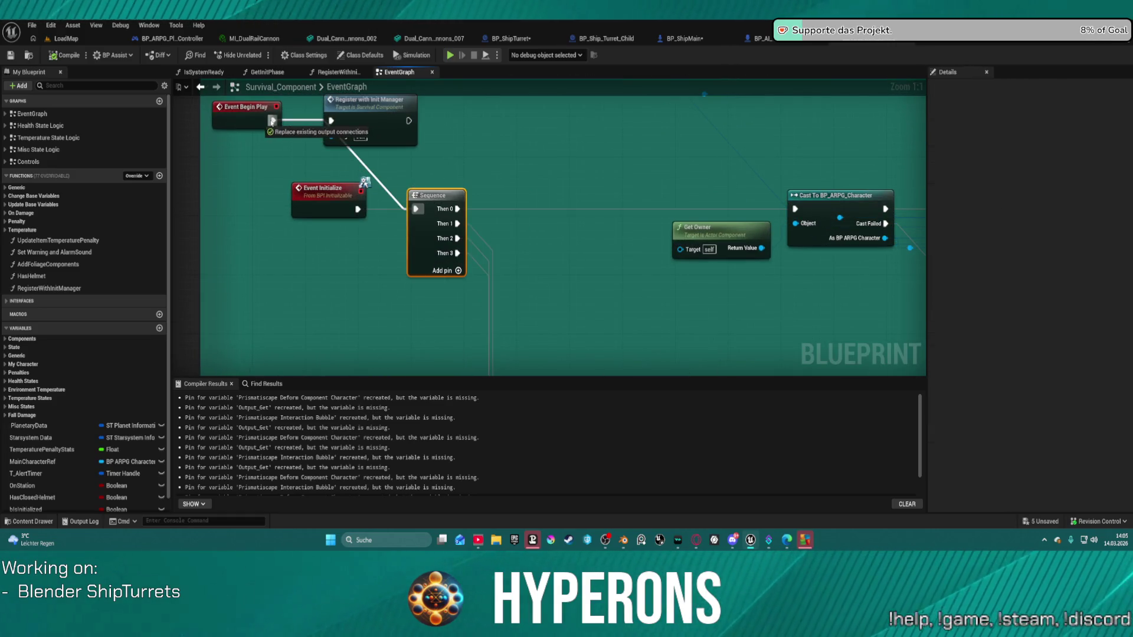
drag(273, 121, 272, 120)
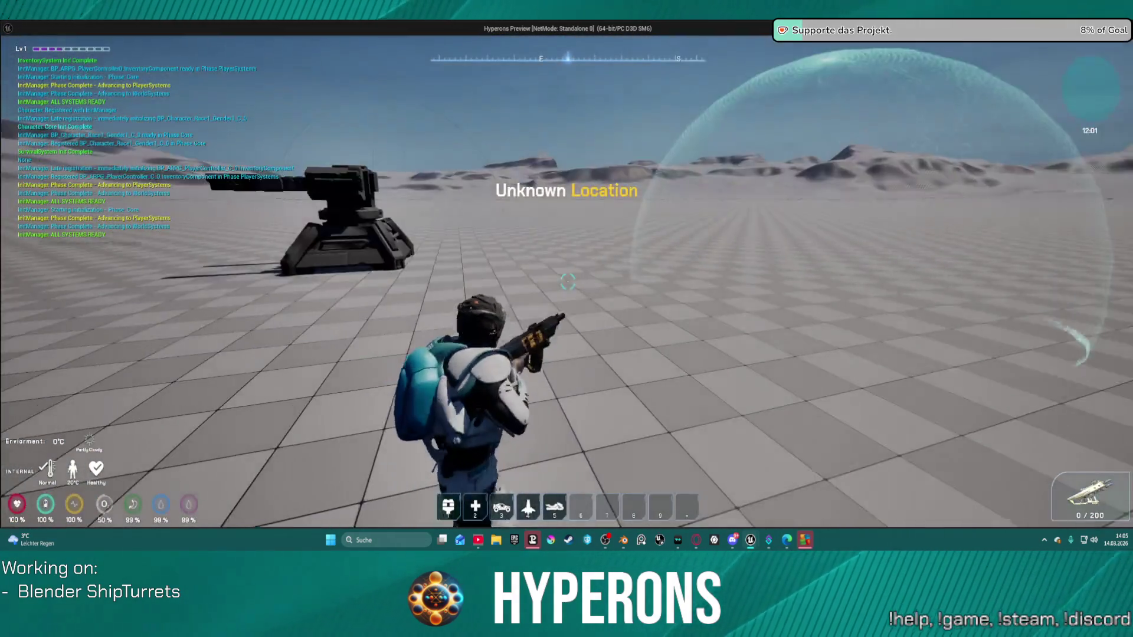
Walk the character around and toward the dual-barrel turret with WASD
key(w)
key(w)
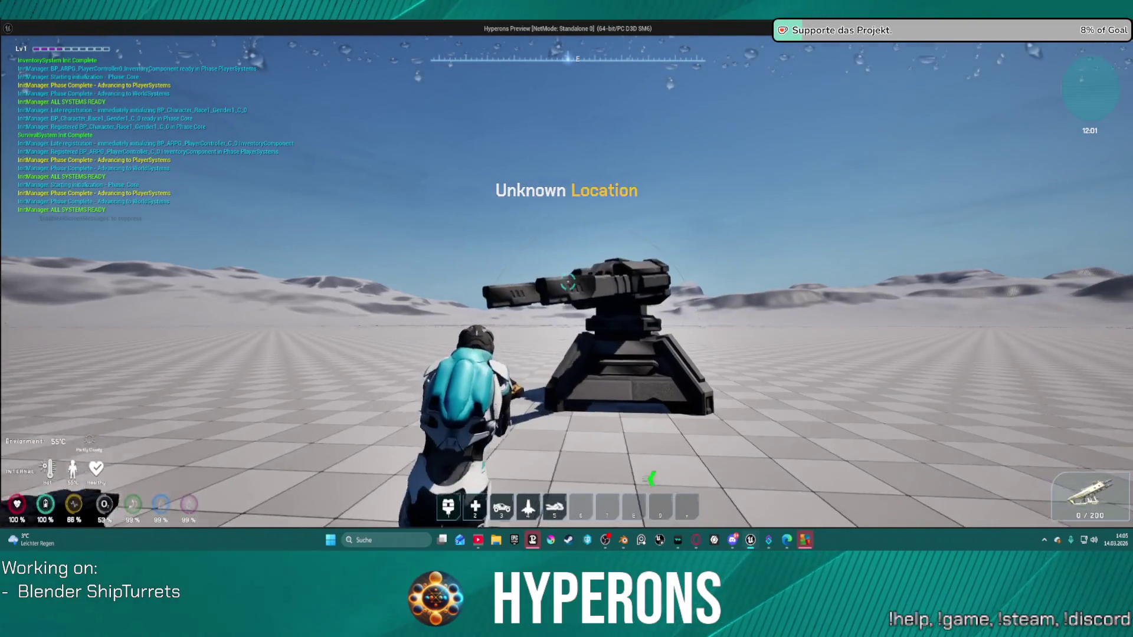
key(a)
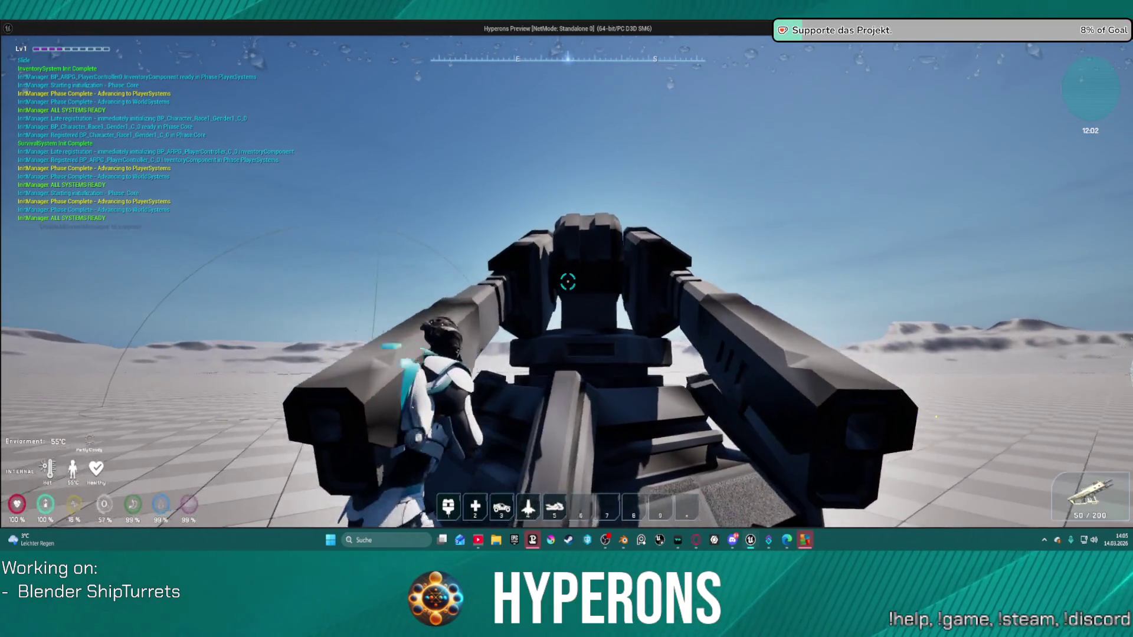
key(a)
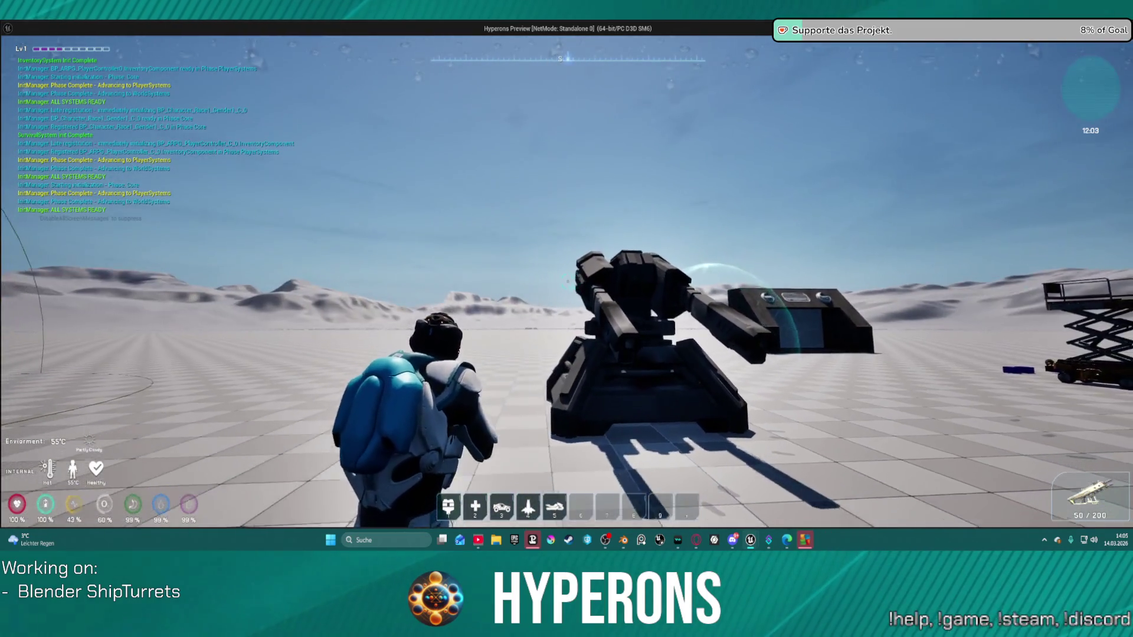
key(s)
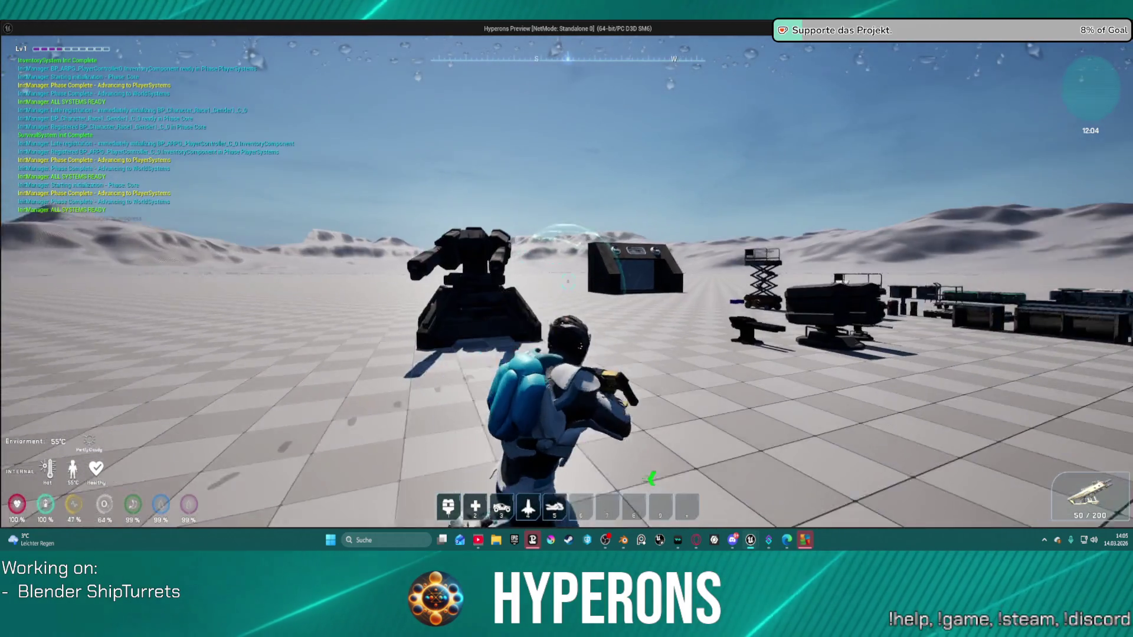
key(w)
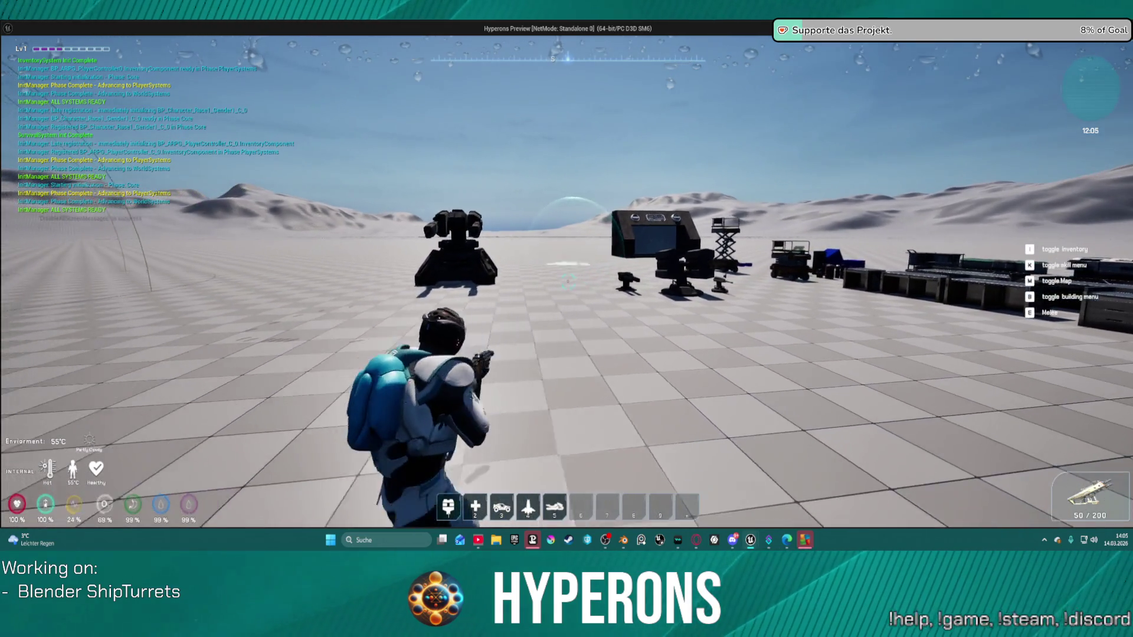
key(a)
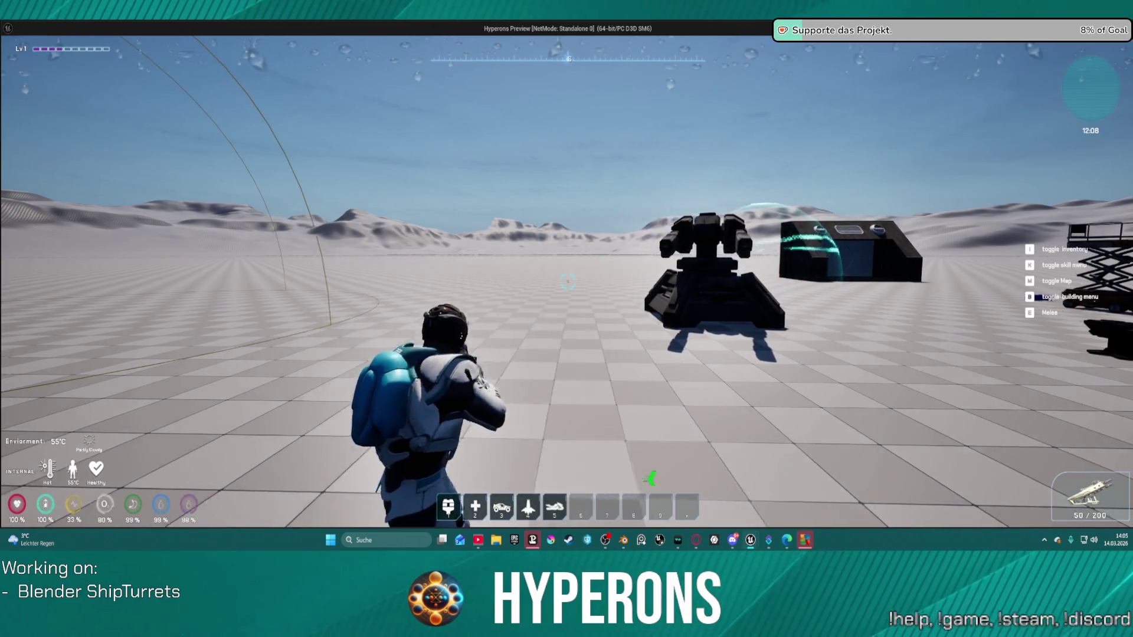
key(w)
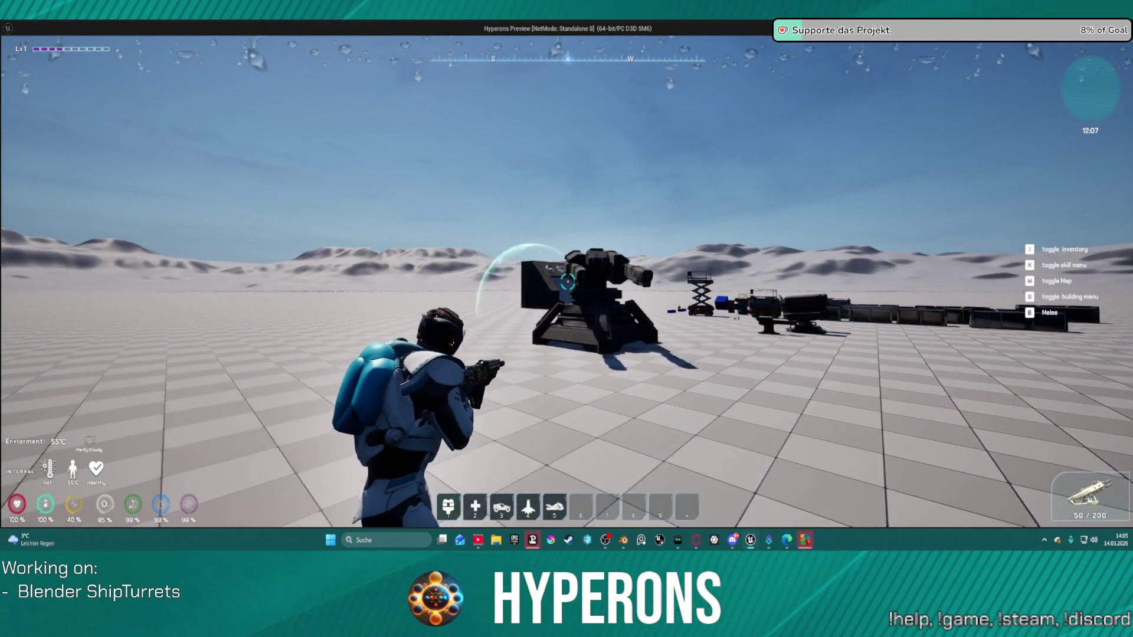
key(w)
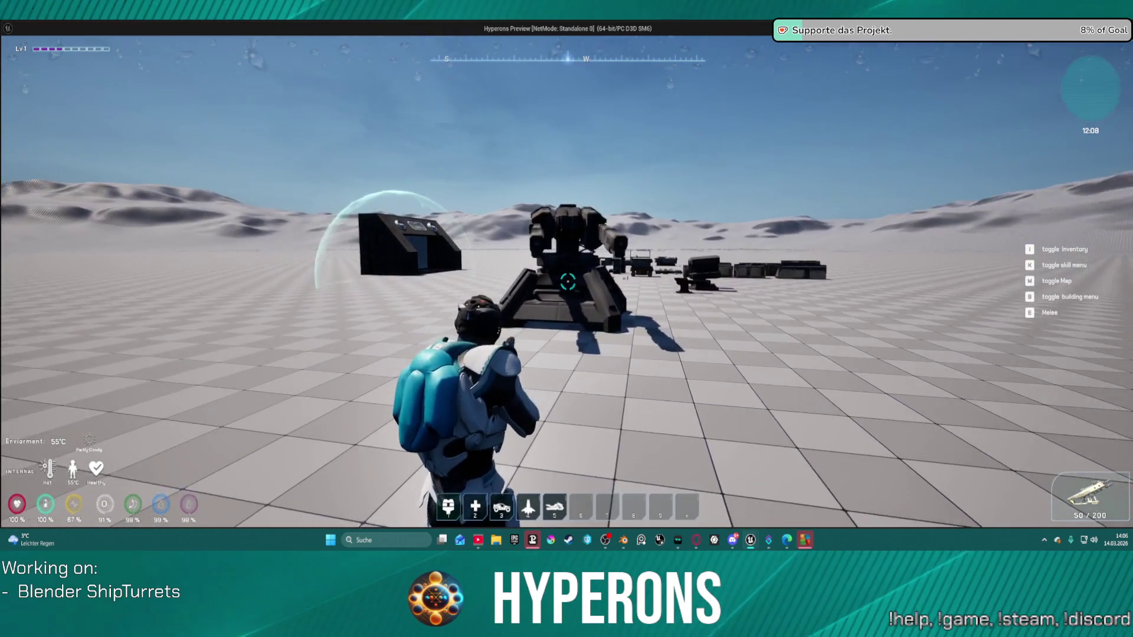
Shoot the turret three times, run up and jump onto it, then return to the editor
click(567, 281)
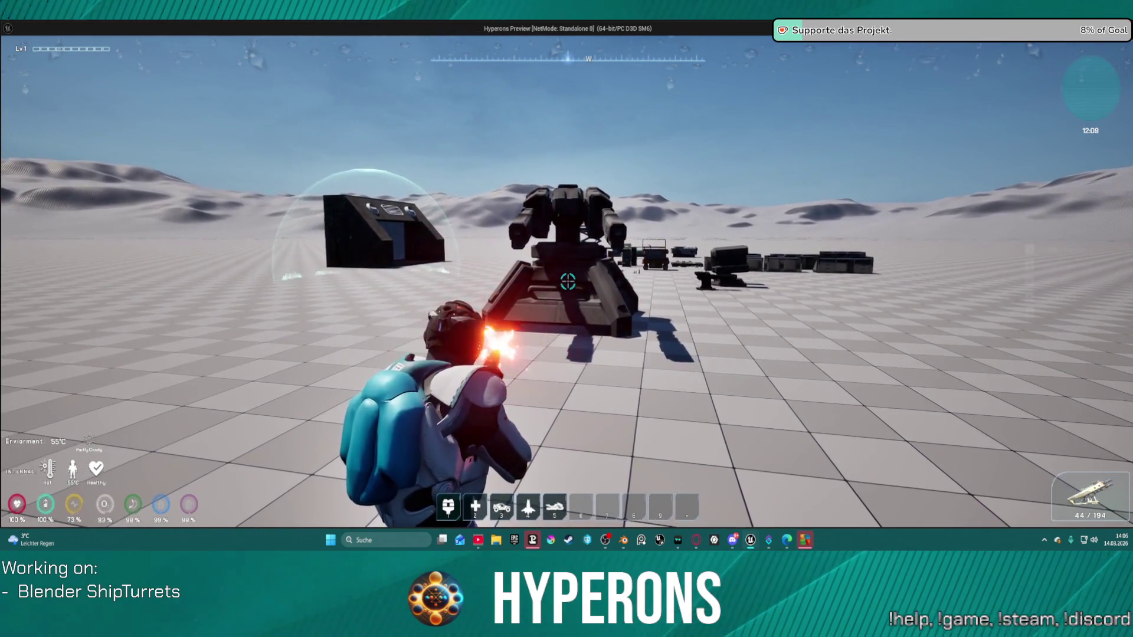
click(567, 282)
click(567, 282)
key(w)
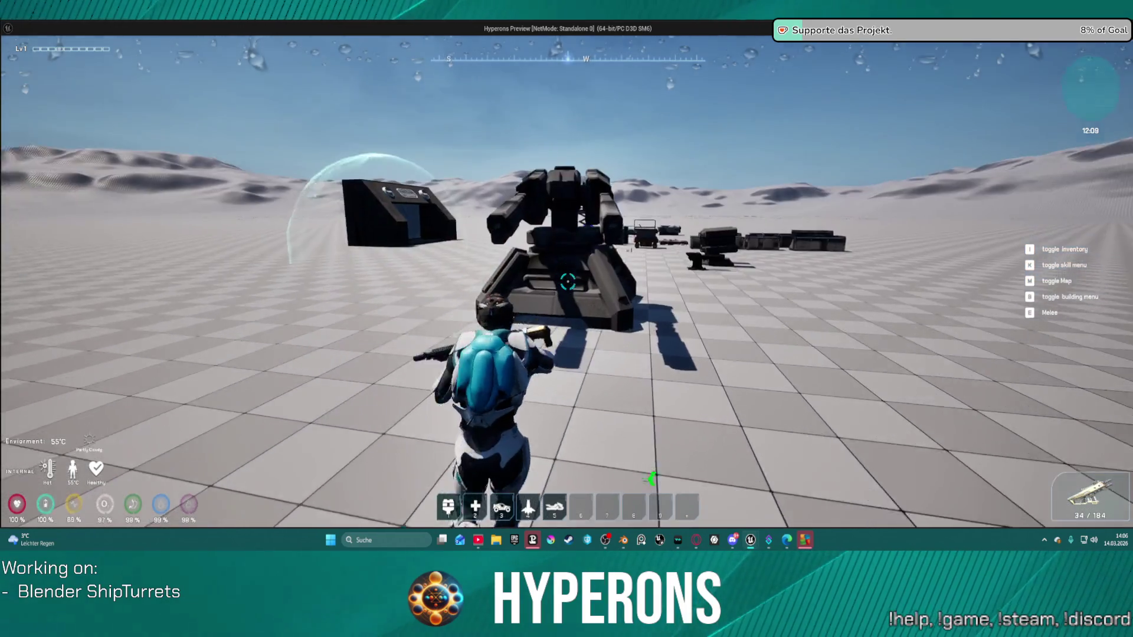
key(space)
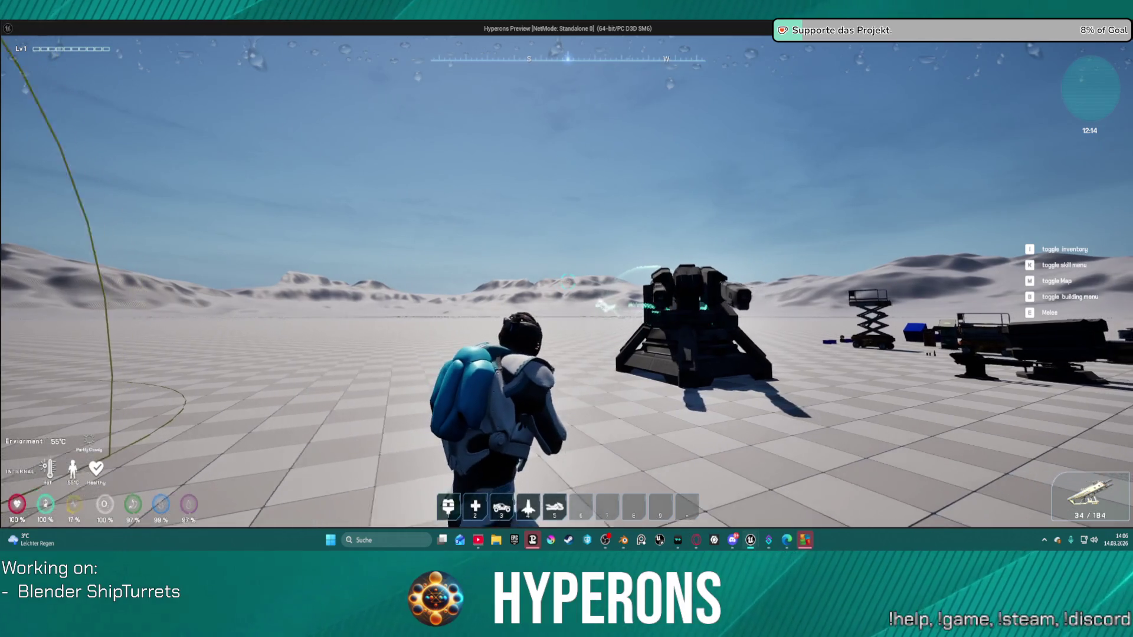
key(alt+Tab)
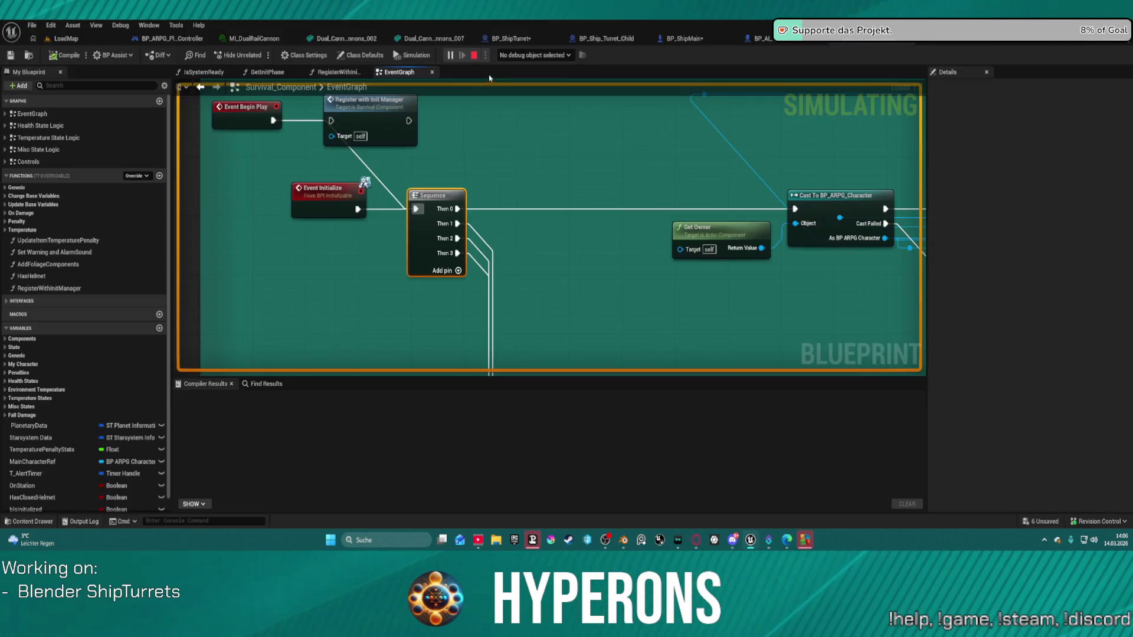
End the play test and open the Content Drawer at Content/Core/Enemies/Turrets with its 14 assets
key(Escape)
key(ctrl+space)
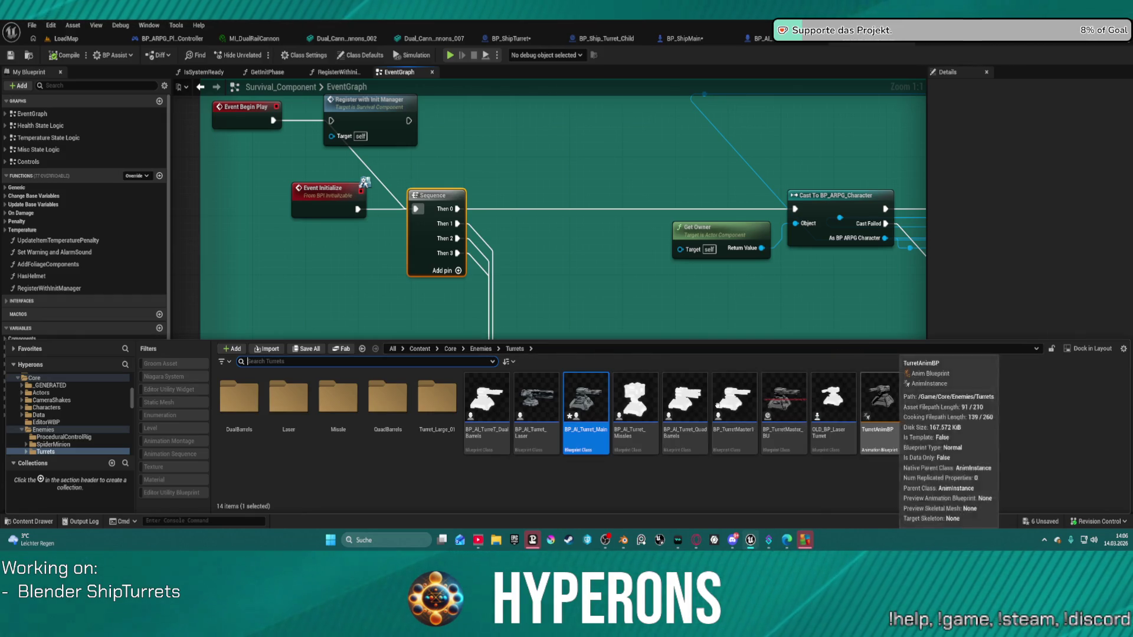
mouse_move(591, 408)
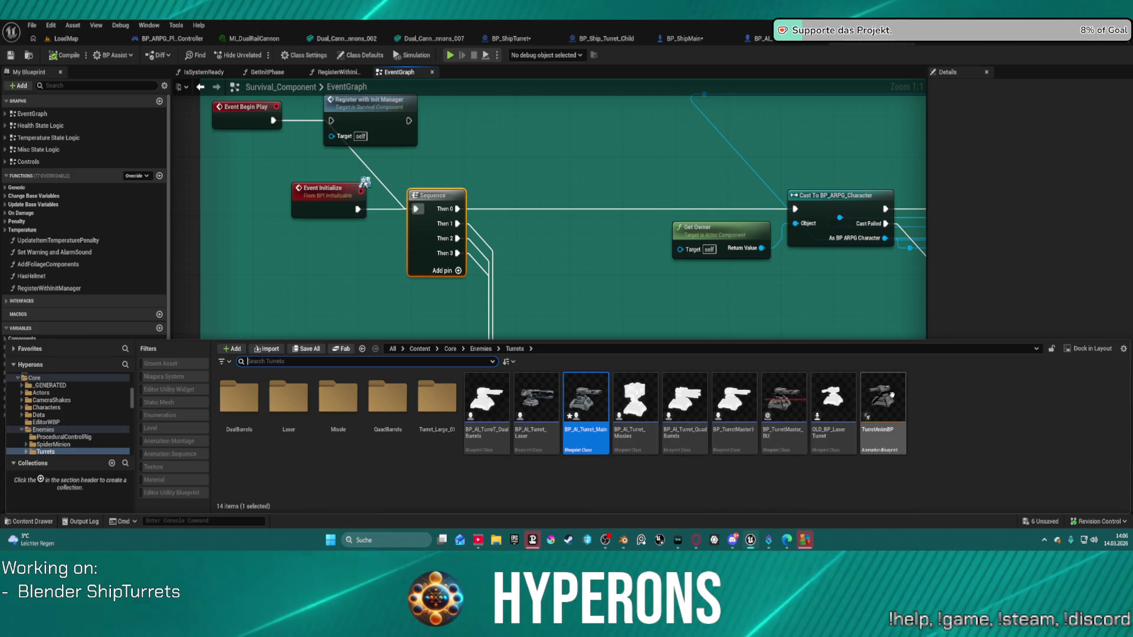
mouse_move(859, 403)
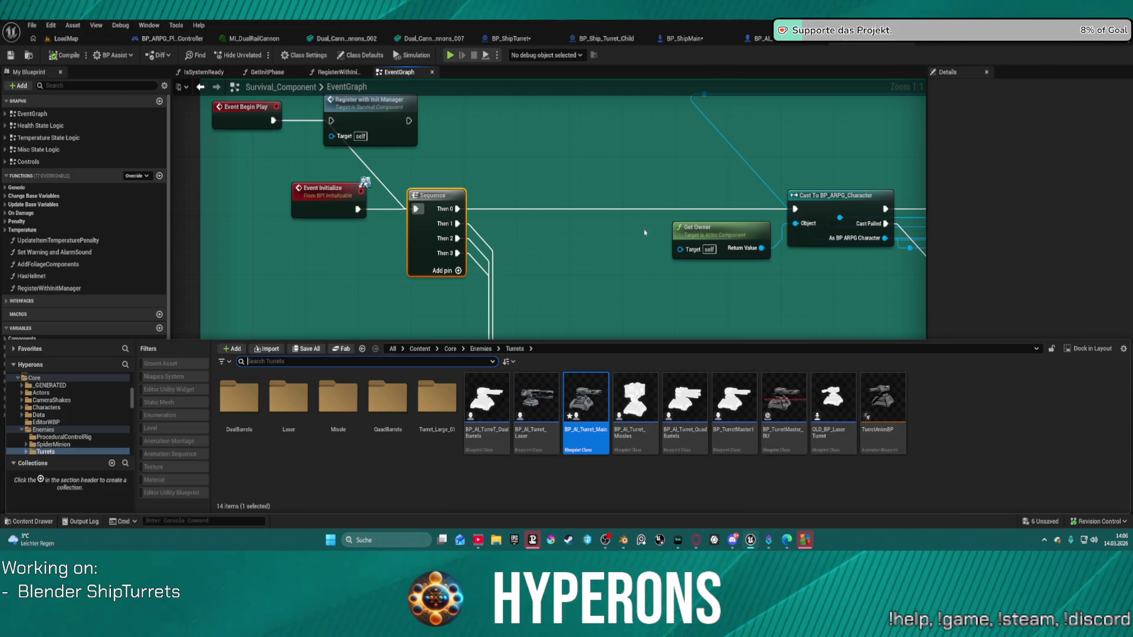
Orbit the BP_AI_Turret_Main Blueprint viewport to a front view of the turret model
click(761, 39)
drag(518, 292, 427, 250)
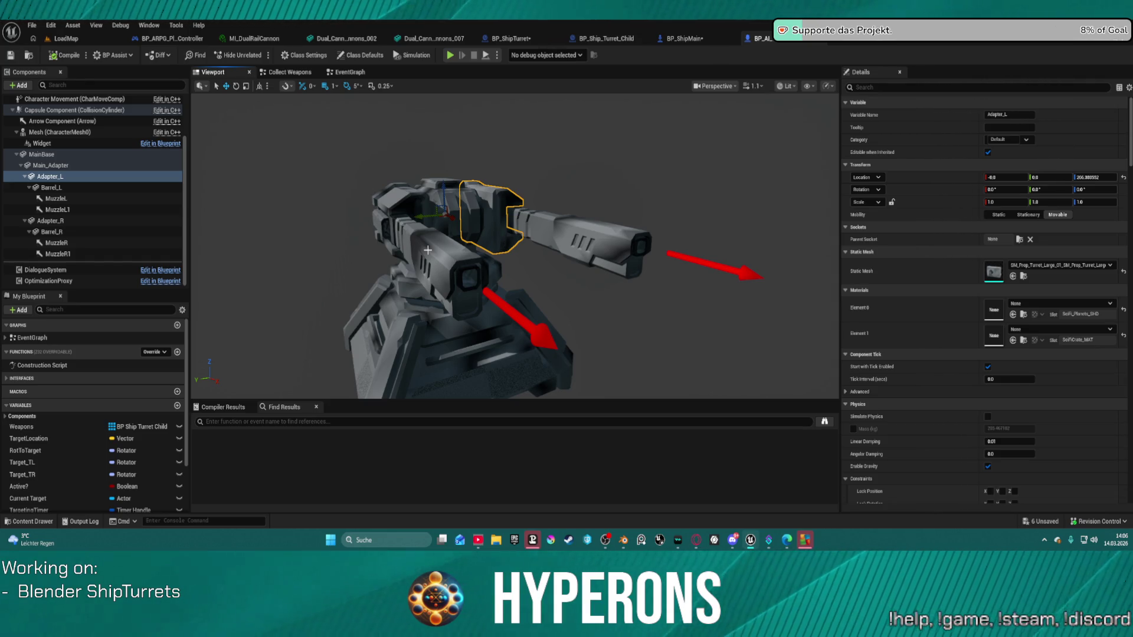
mouse_move(417, 263)
mouse_down()
mouse_move(414, 254)
mouse_move(413, 284)
mouse_move(390, 277)
mouse_move(389, 253)
mouse_move(325, 255)
mouse_move(325, 307)
mouse_move(331, 283)
mouse_move(354, 277)
mouse_move(336, 265)
mouse_move(377, 269)
mouse_move(342, 269)
mouse_up()
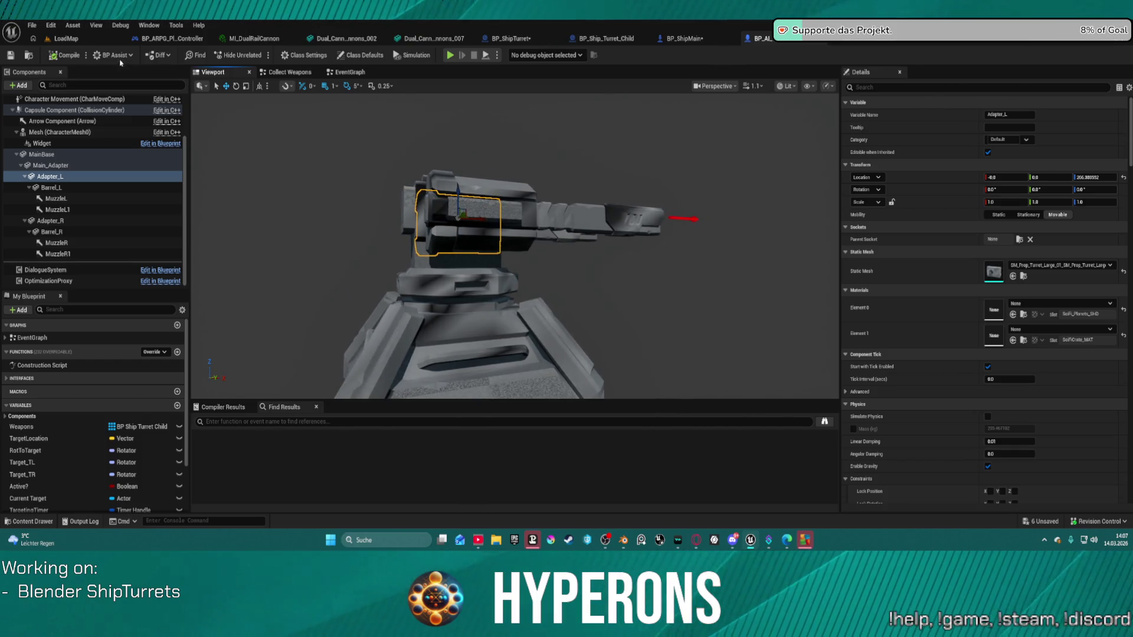
Fly around the placed turret in LoadMap, then return to the Survival_Component event graph
click(89, 38)
mouse_move(378, 295)
right_down()
mouse_move(390, 278)
mouse_move(360, 295)
mouse_move(375, 283)
mouse_move(375, 247)
right_up()
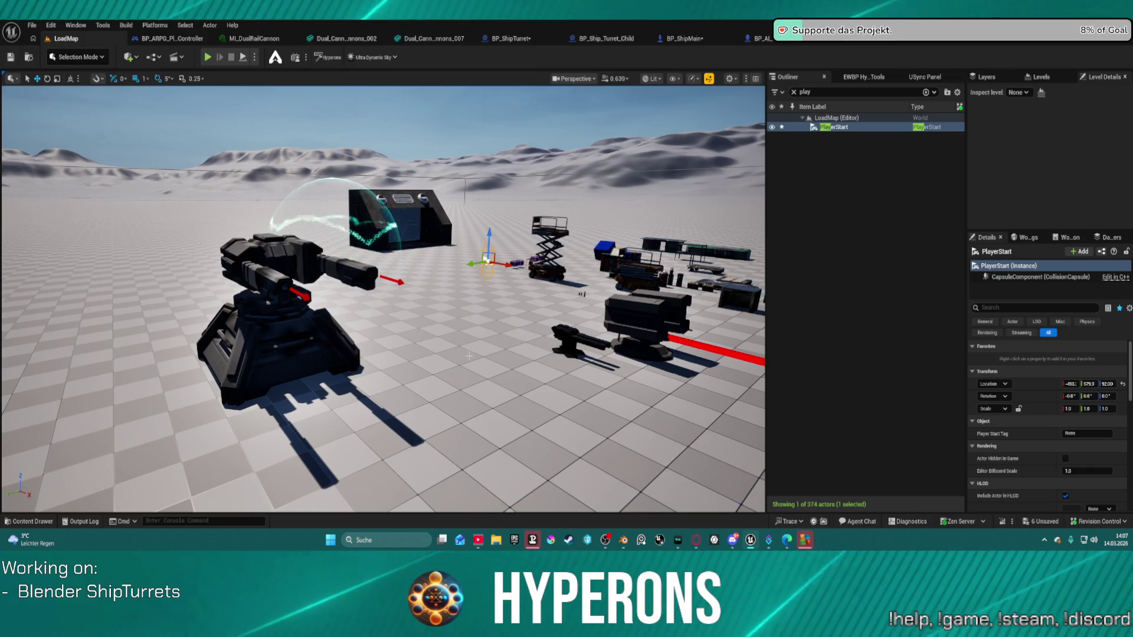
mouse_move(383, 296)
right_down()
mouse_move(360, 295)
mouse_move(413, 301)
right_up()
right_drag(489, 334, 490, 333)
key(ctrl+space)
key(ctrl+space)
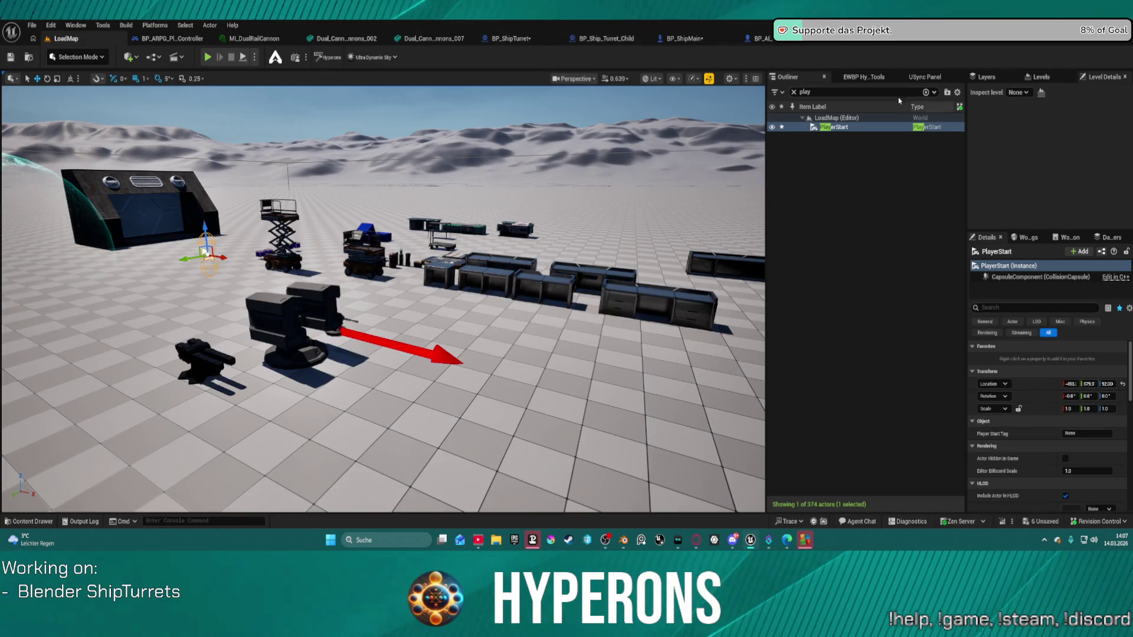
click(861, 43)
scroll(681, 232, down, 3)
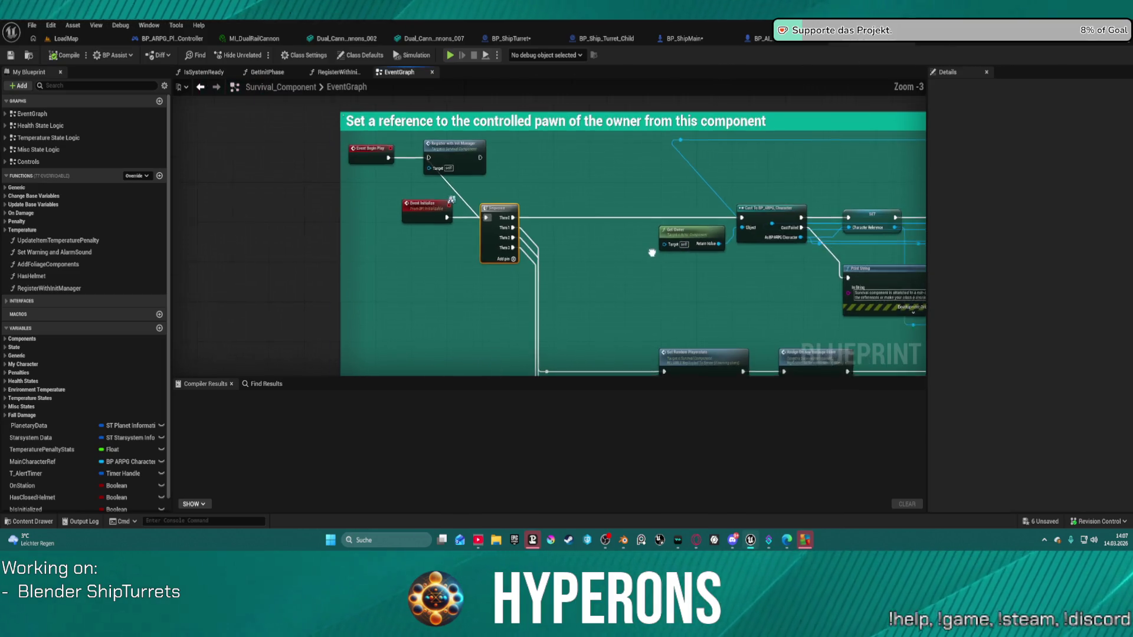
In LoadMap, rotate SM_Prop_Turret_Base_Double to -10° with the rotation gizmo
right_drag(619, 218, 619, 245)
mouse_move(803, 542)
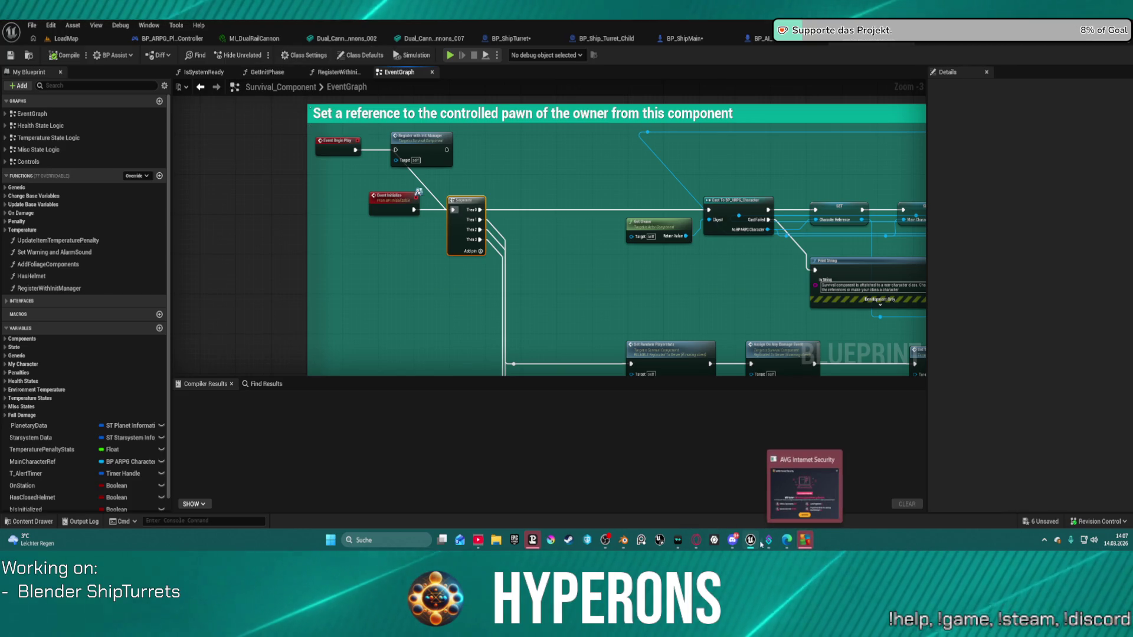
mouse_move(624, 540)
click(668, 493)
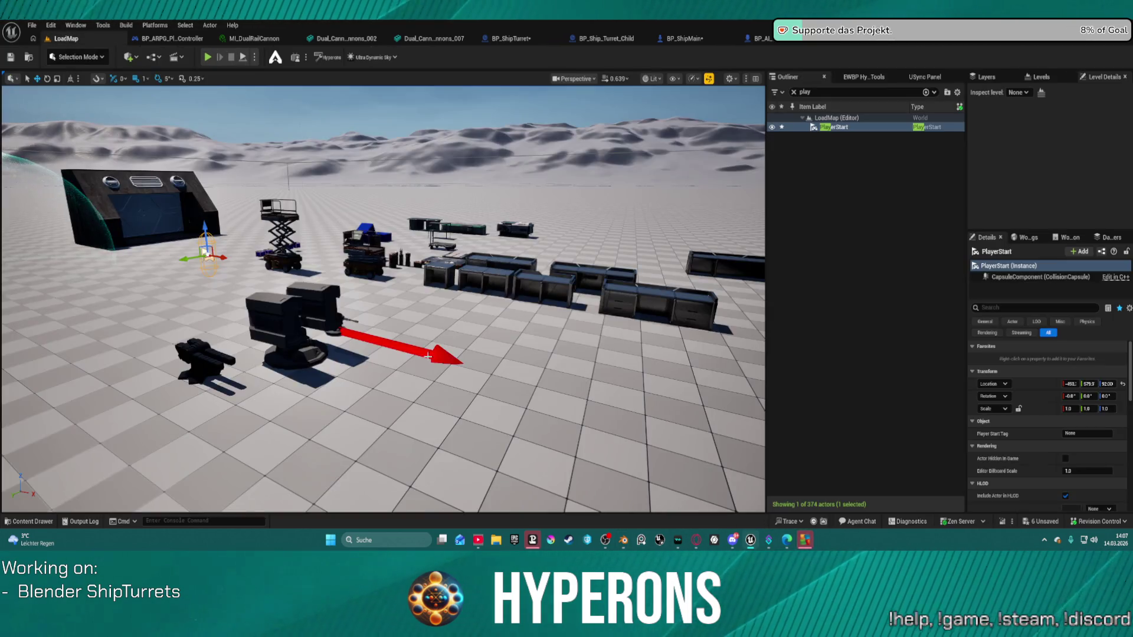
right_drag(384, 295, 345, 298)
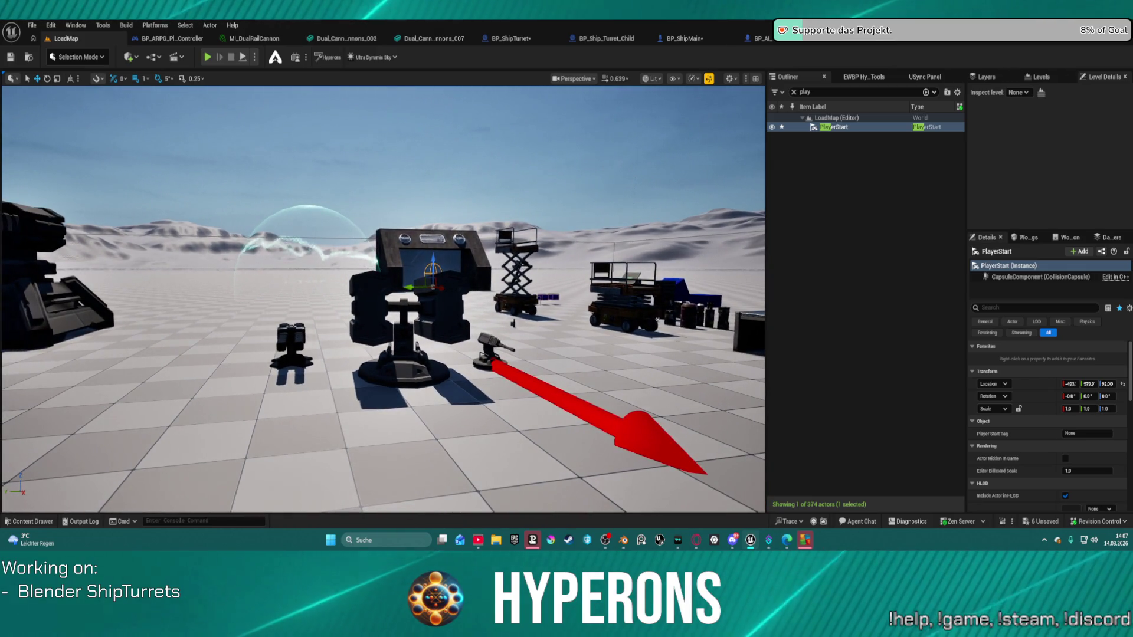
right_drag(345, 298, 348, 298)
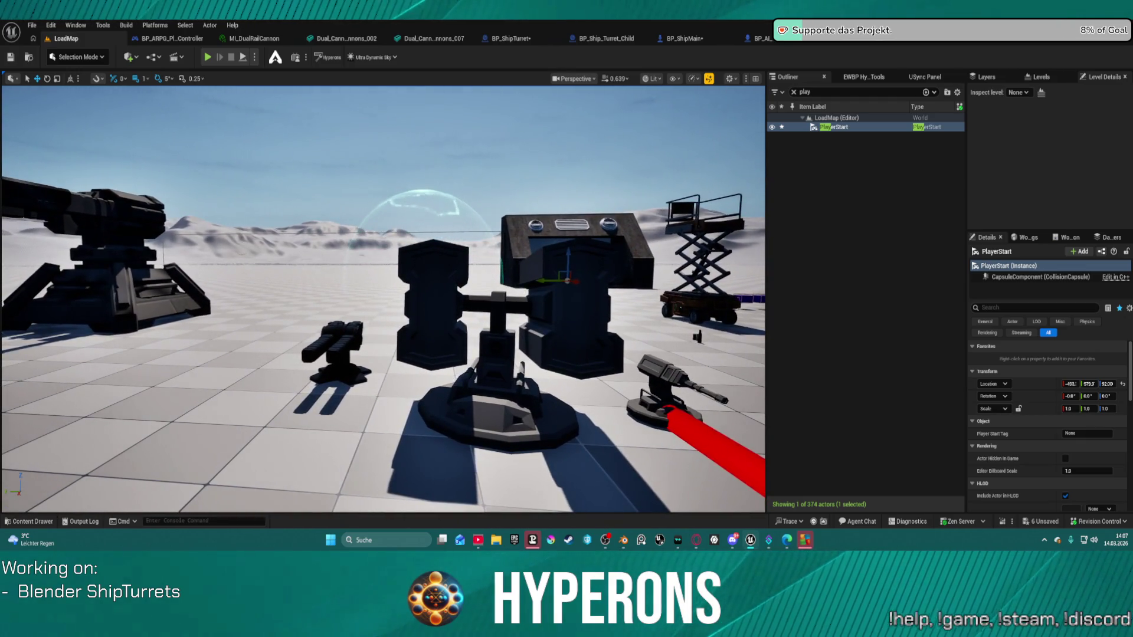
click(542, 430)
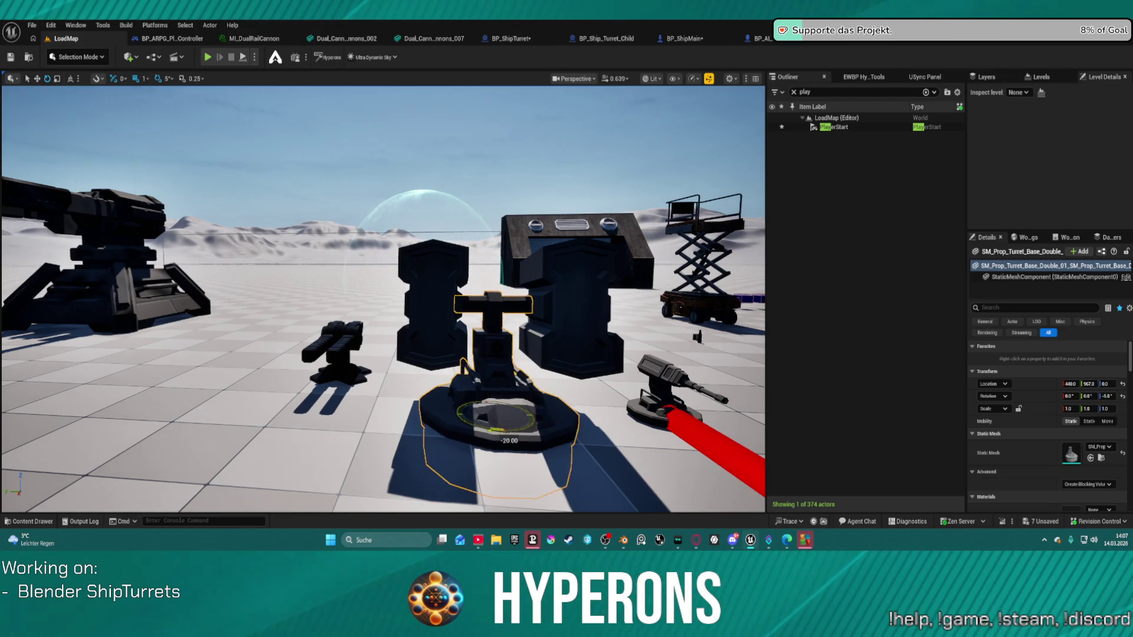
drag(491, 429, 479, 431)
right_drag(479, 430, 466, 430)
Select the main turret actor and open BP_AI_Turret_Main, viewing the turret from the front
mouse_move(293, 299)
right_down()
mouse_move(277, 298)
mouse_move(292, 299)
right_up()
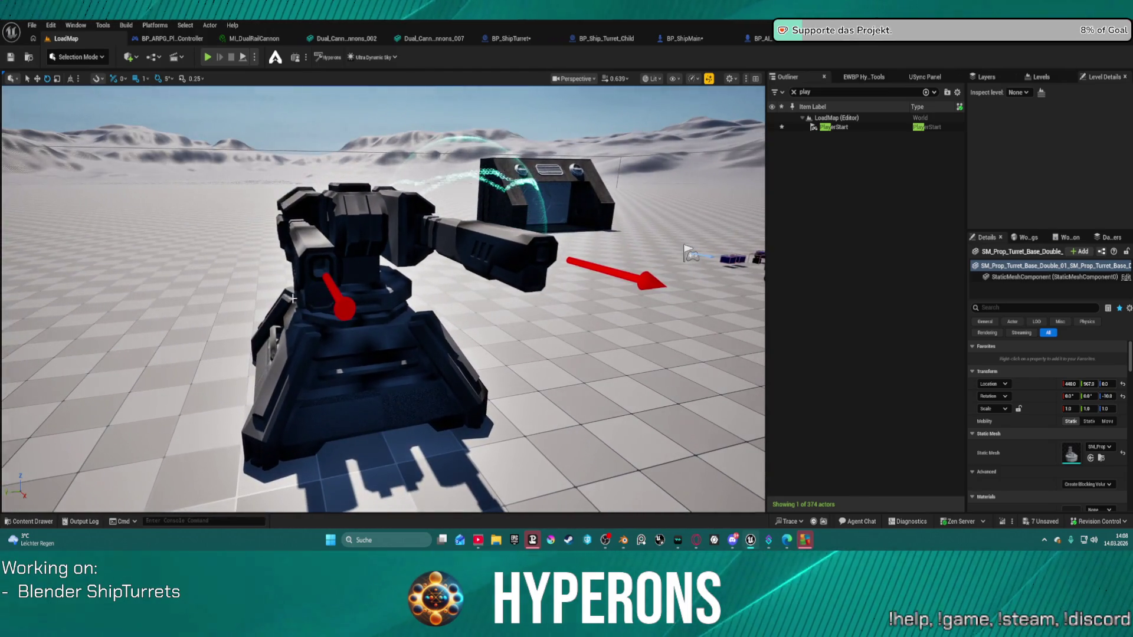
click(324, 275)
right_drag(377, 285, 401, 213)
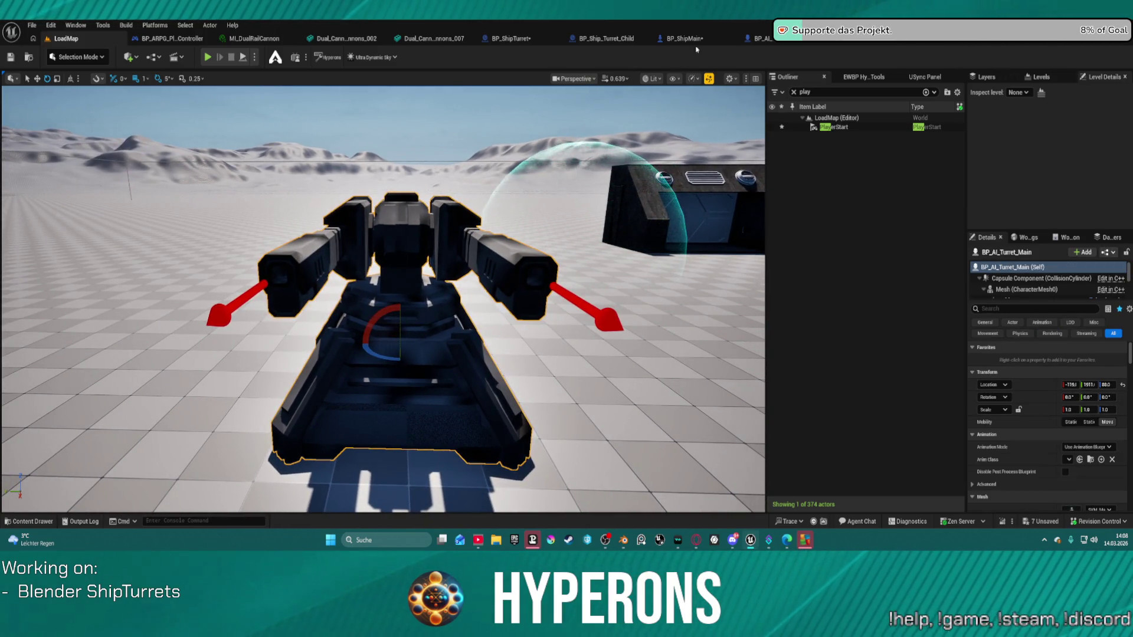
click(758, 38)
mouse_move(490, 208)
right_down()
mouse_move(401, 224)
mouse_move(472, 213)
mouse_move(490, 228)
mouse_move(466, 229)
mouse_move(510, 226)
right_up()
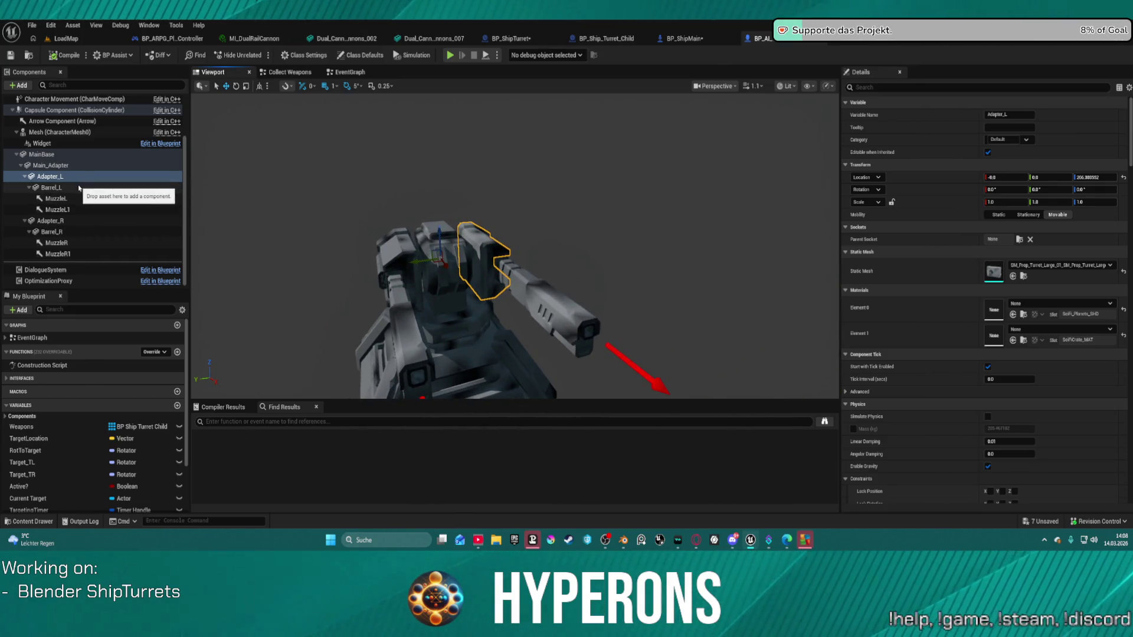
click(79, 187)
click(53, 177)
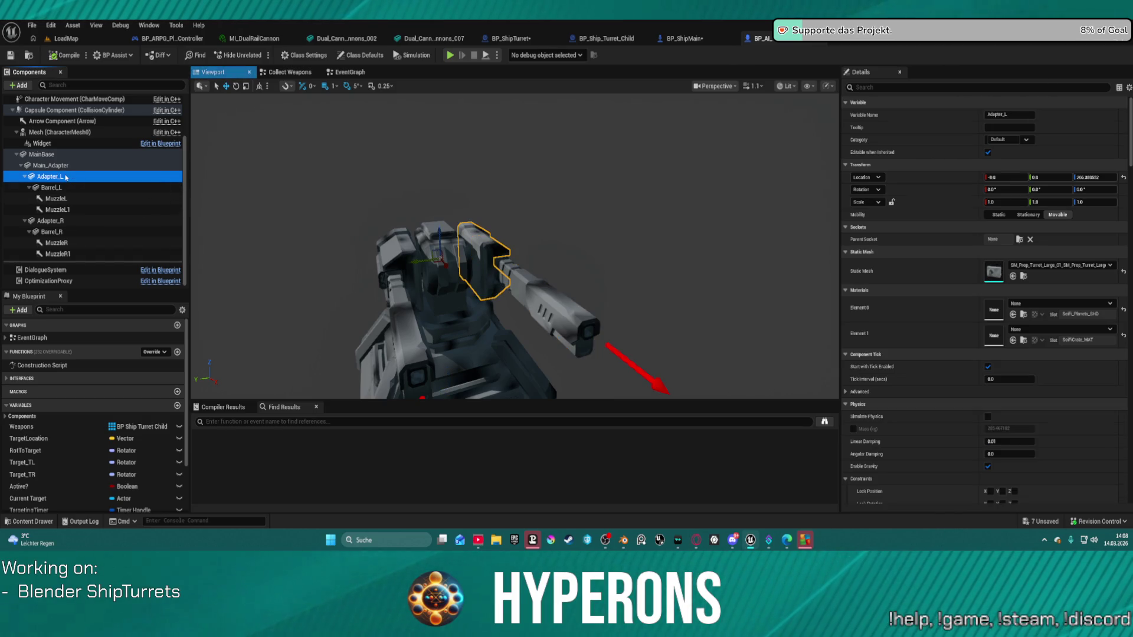
click(24, 220)
scroll(28, 209, up, 1)
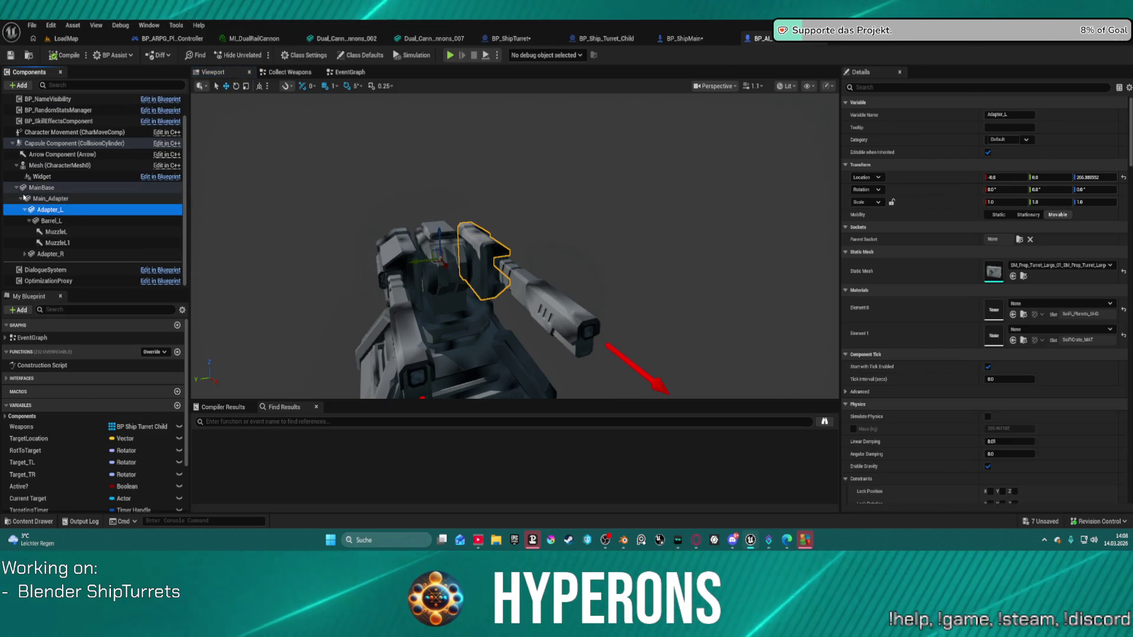
click(22, 199)
click(16, 212)
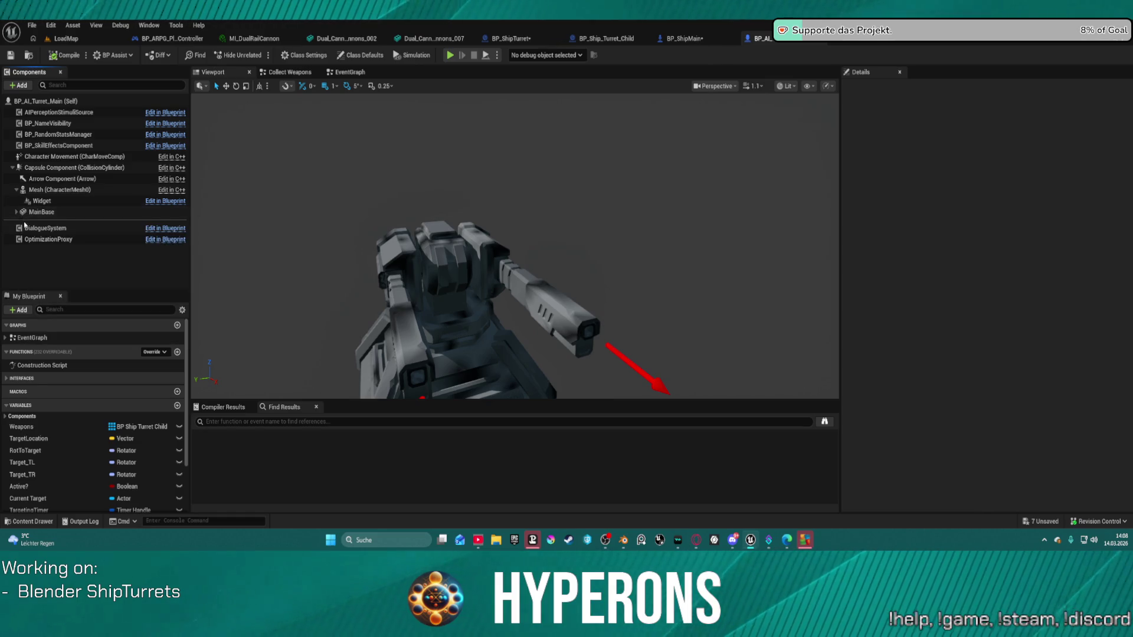
click(17, 212)
click(20, 223)
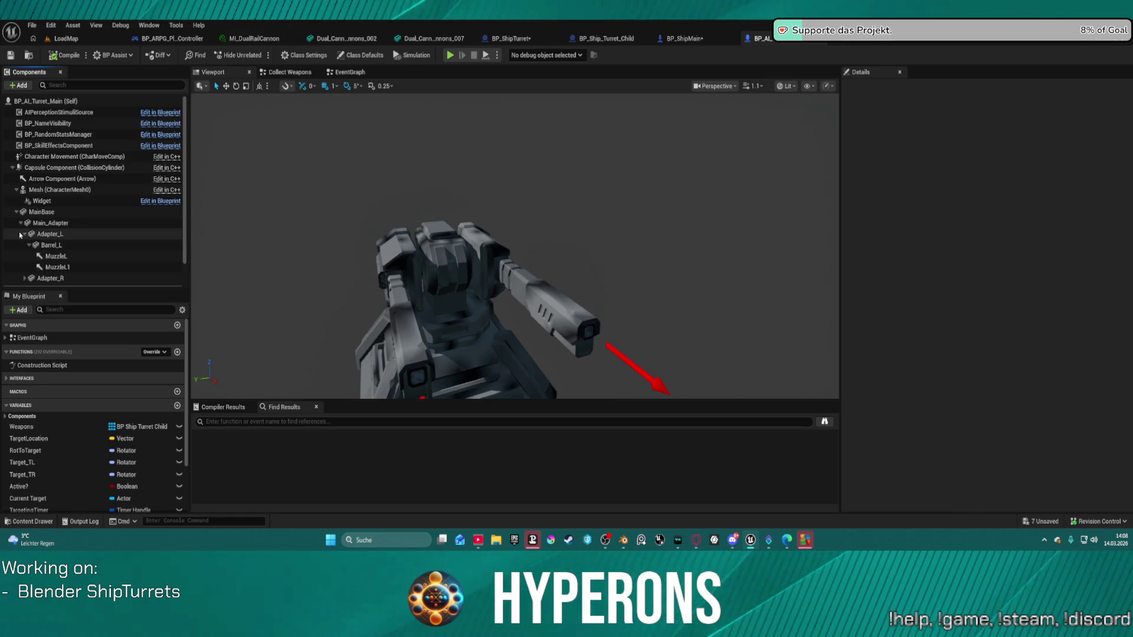
click(24, 234)
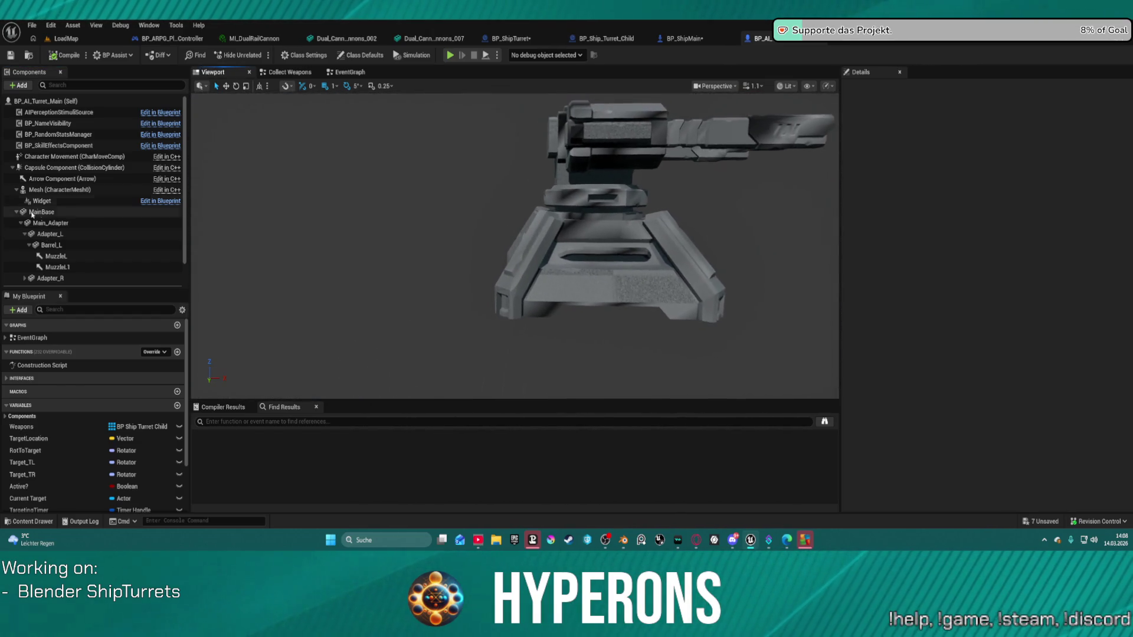
click(45, 224)
double_click(45, 224)
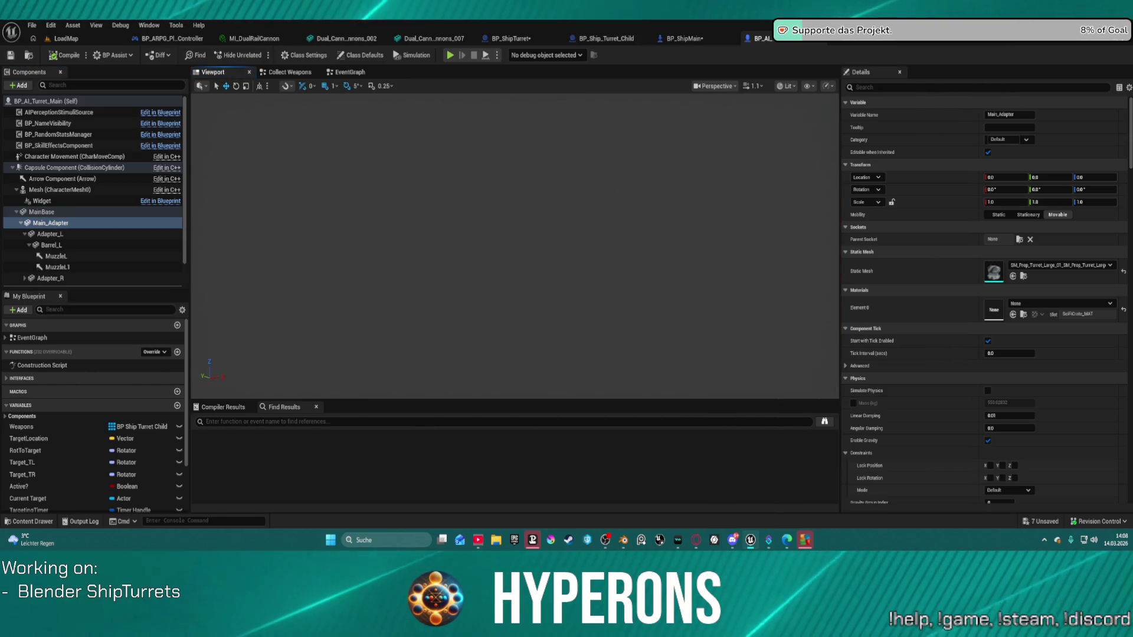
drag(513, 247, 442, 253)
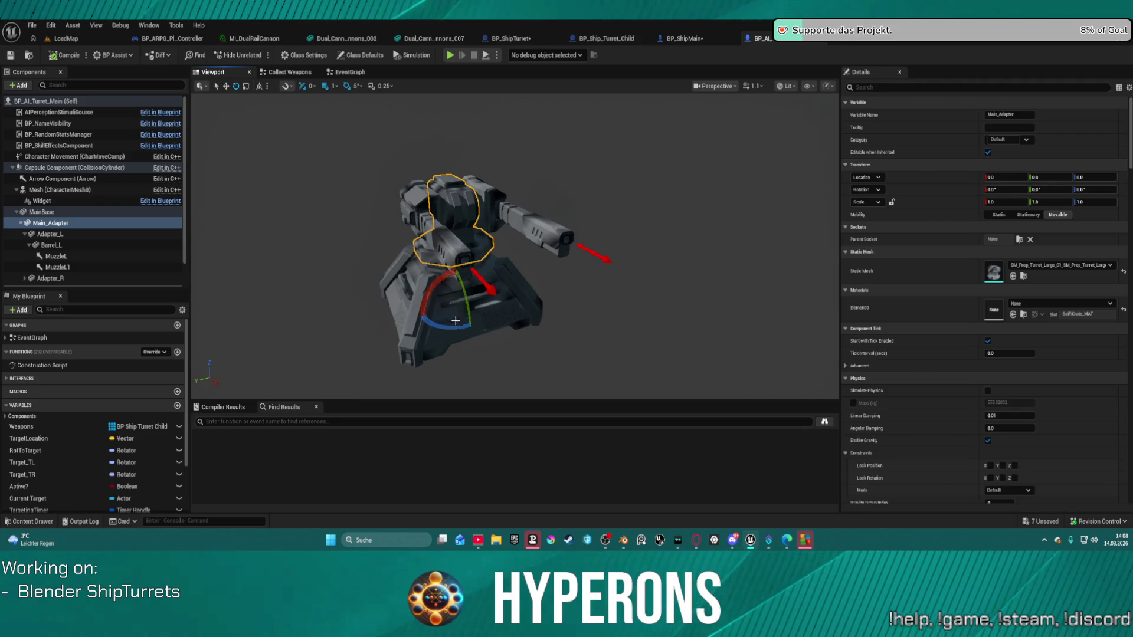
mouse_move(471, 326)
mouse_down()
mouse_move(467, 354)
mouse_move(537, 354)
mouse_move(425, 355)
mouse_move(507, 354)
mouse_move(452, 326)
mouse_up()
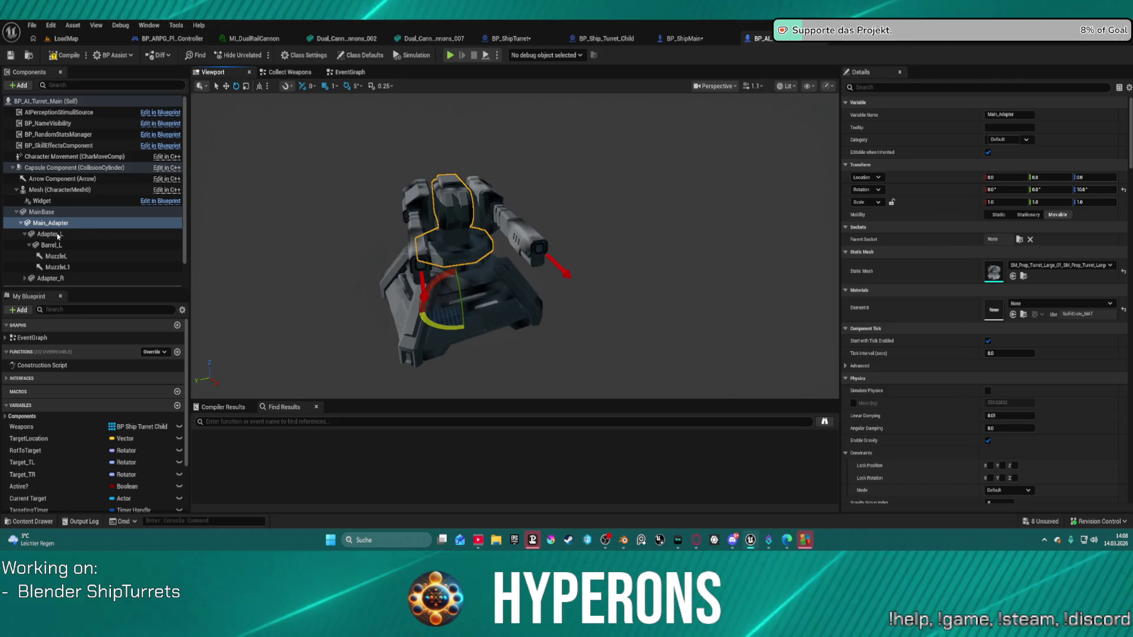
key(ctrl+z)
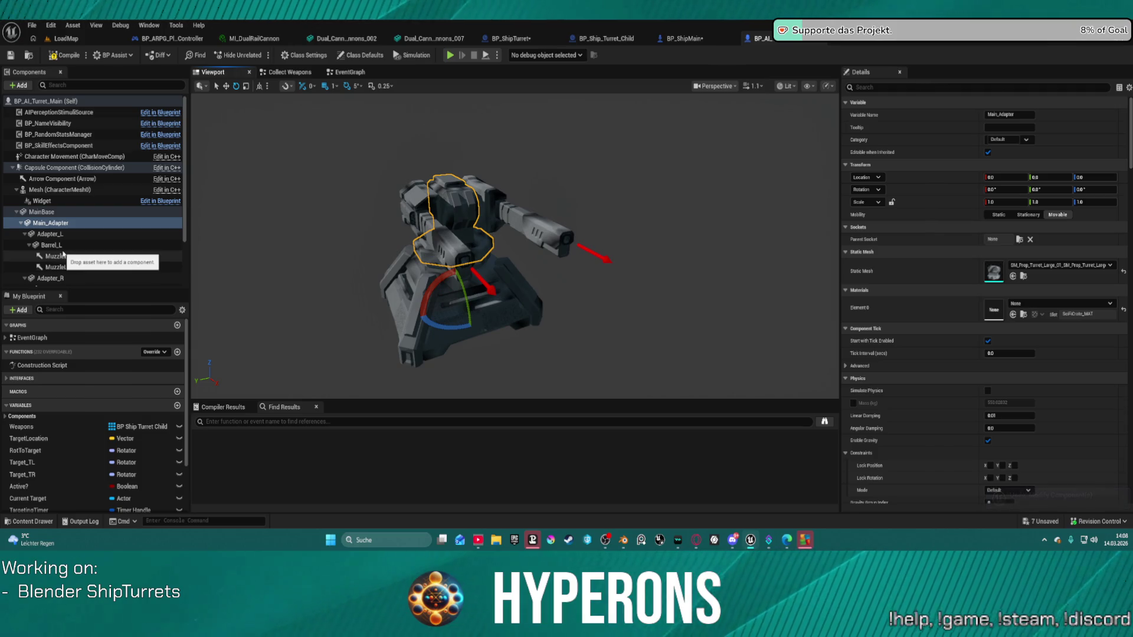
click(53, 245)
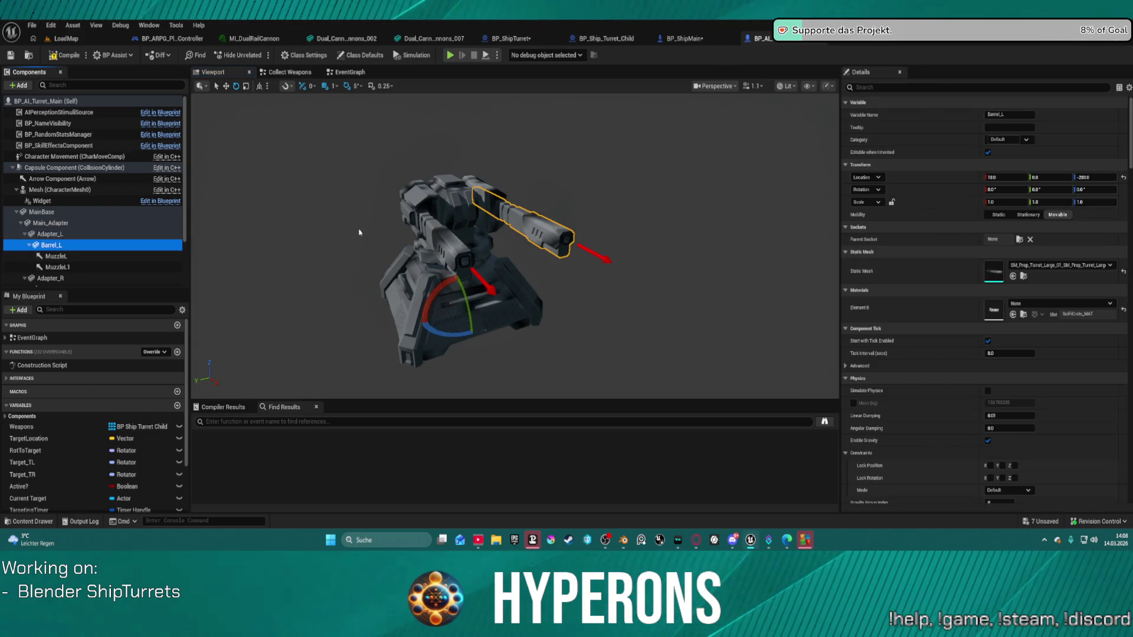
click(66, 236)
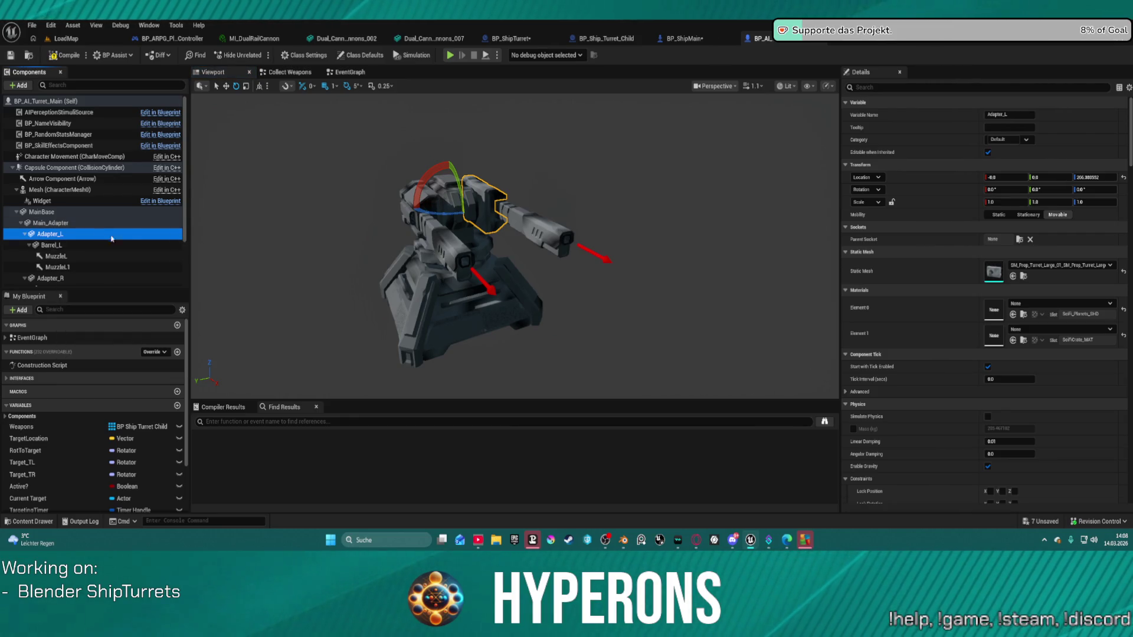
scroll(94, 236, down, 2)
ctrl+click(93, 253)
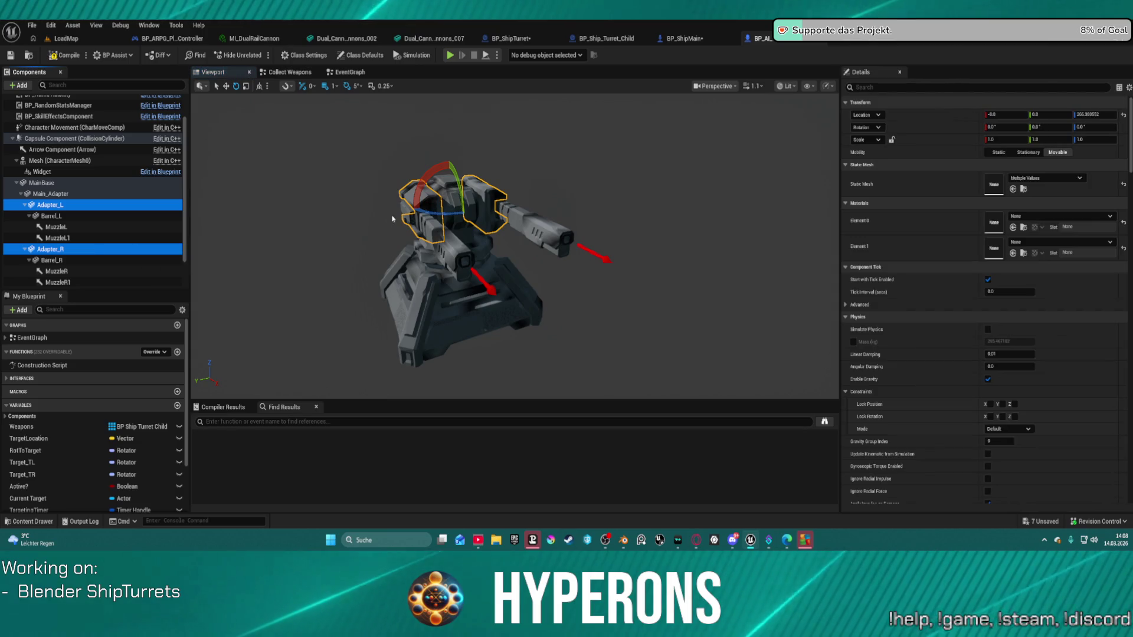
mouse_move(453, 177)
mouse_down()
mouse_move(463, 227)
mouse_move(478, 219)
mouse_move(508, 249)
mouse_up()
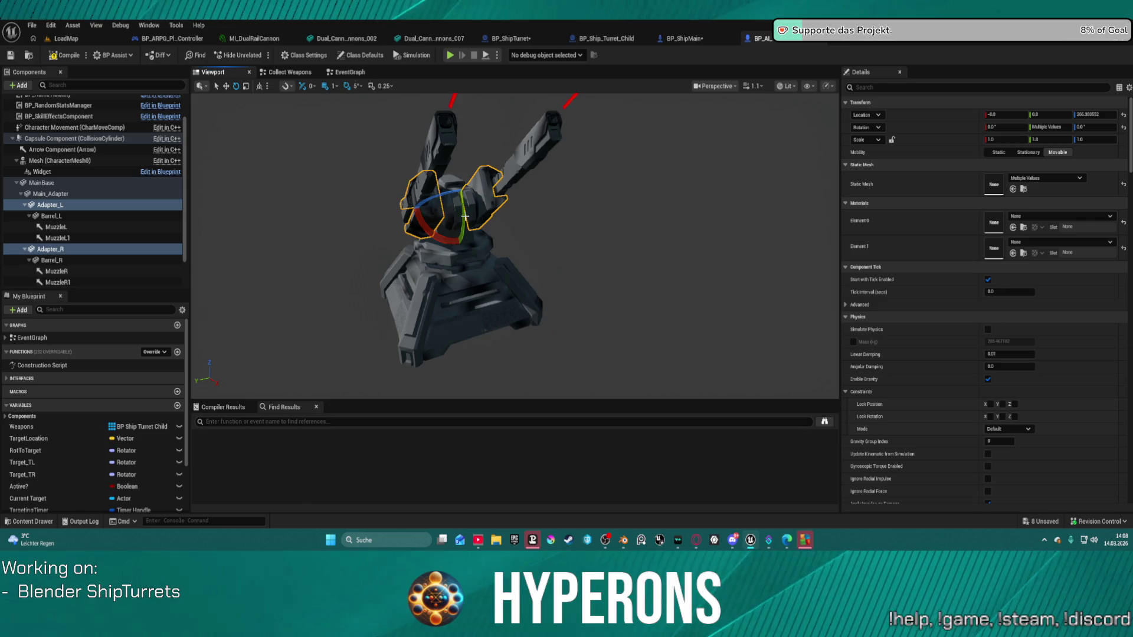
key(ctrl+z)
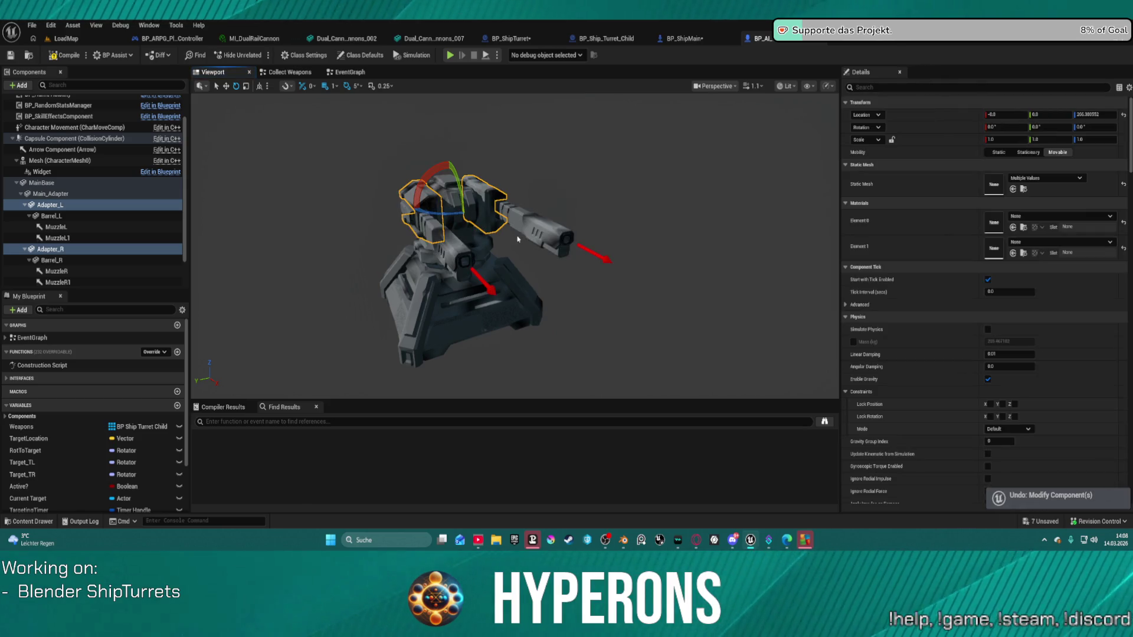
click(652, 174)
mouse_move(652, 175)
alt+mouse_down()
mouse_move(578, 183)
mouse_move(629, 193)
alt+mouse_up()
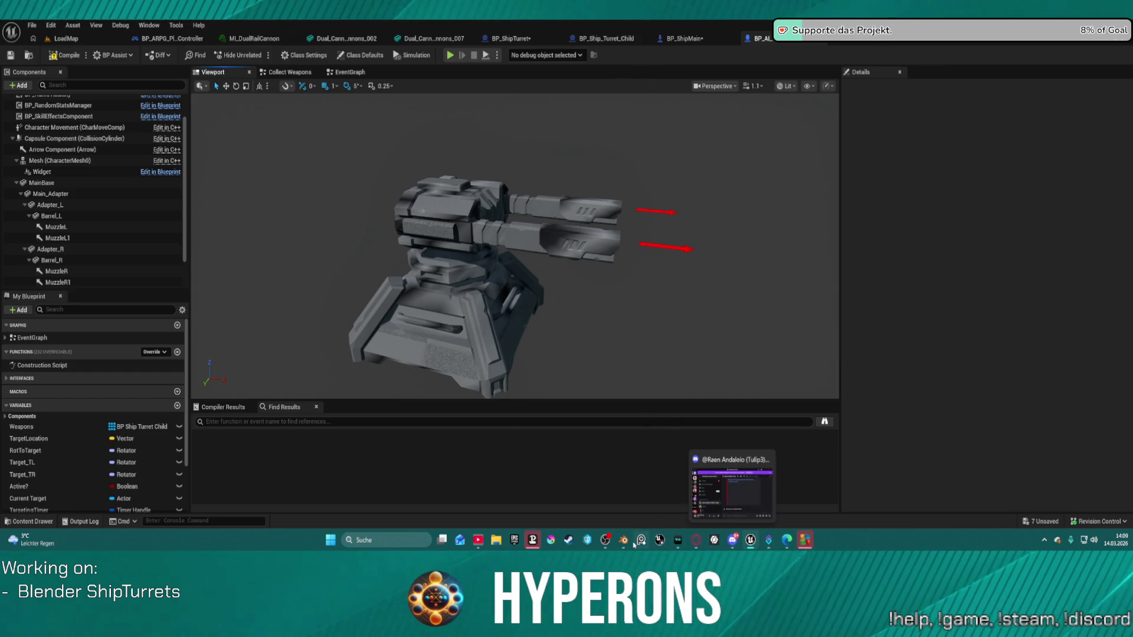
In the Blender turret file, zoom onto the round base and undo the extra loop cuts
mouse_move(624, 544)
click(578, 496)
scroll(680, 429, up, 2)
scroll(681, 429, down, 2)
right_click(681, 430)
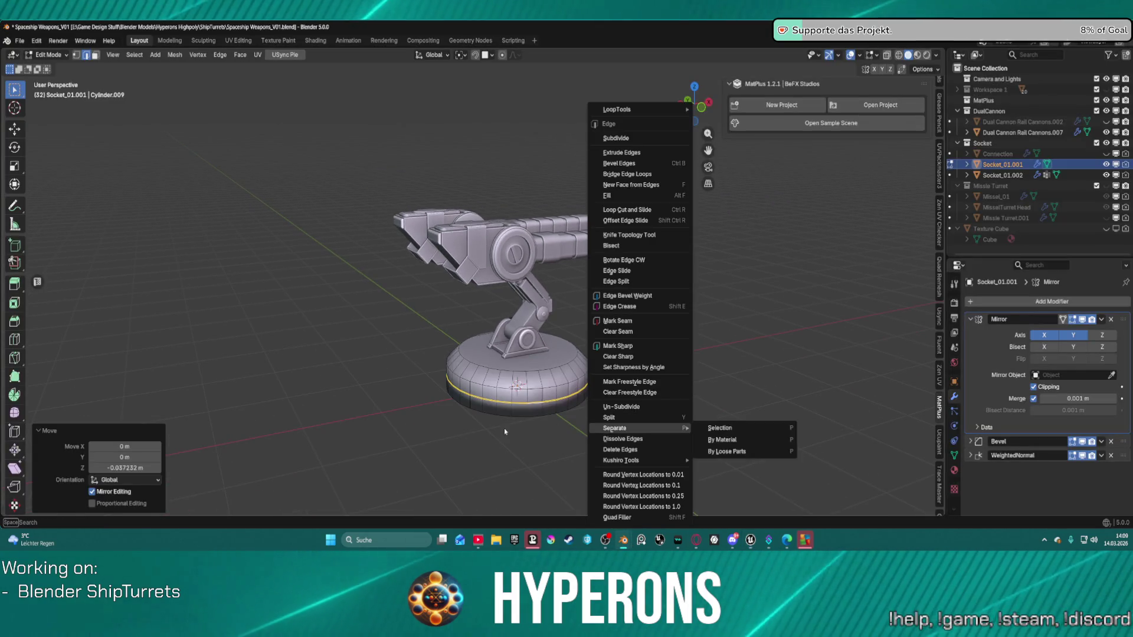
middle_drag(566, 413, 565, 359)
scroll(566, 358, up, 4)
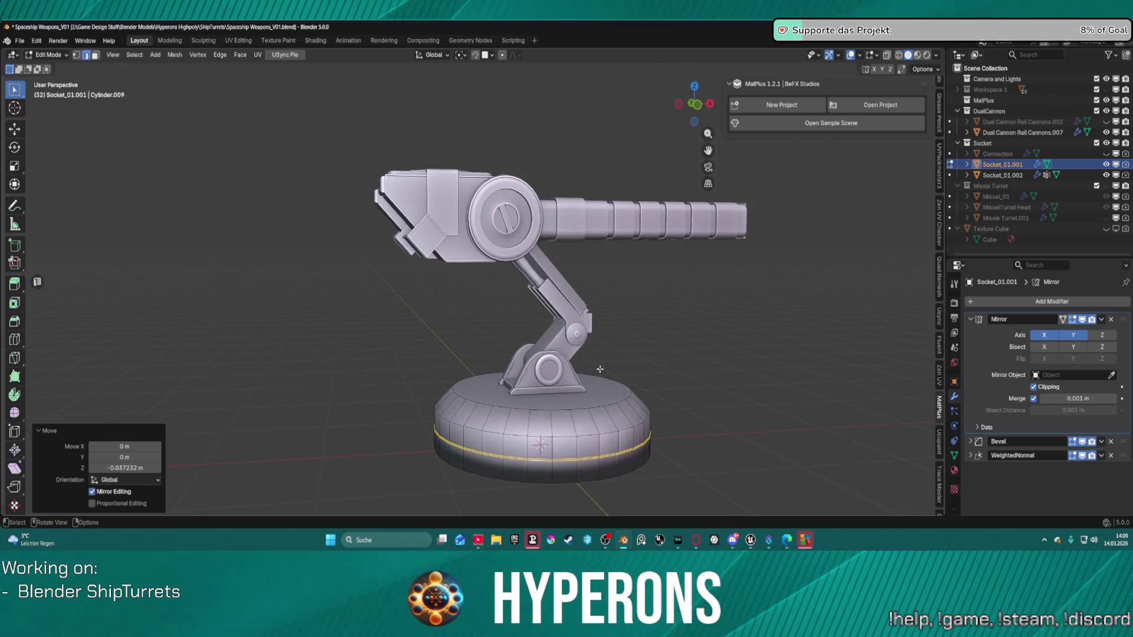
shift+middle_drag(447, 367, 508, 340)
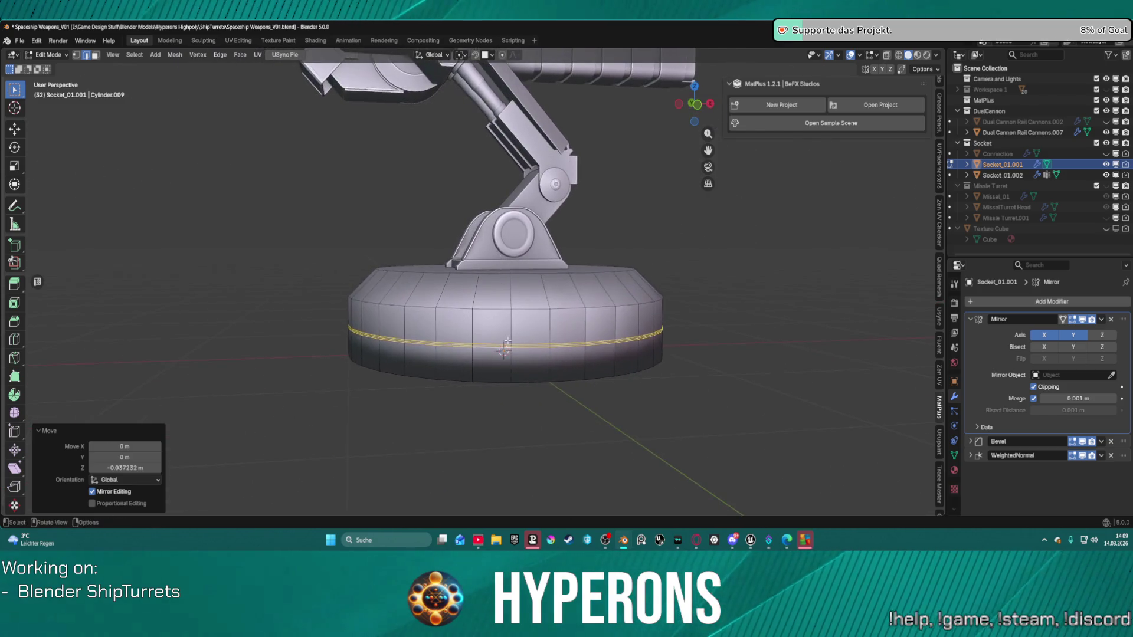
scroll(508, 341, up, 1)
key(ctrl+z)
key(ctrl+z)
key(ctrl+z)
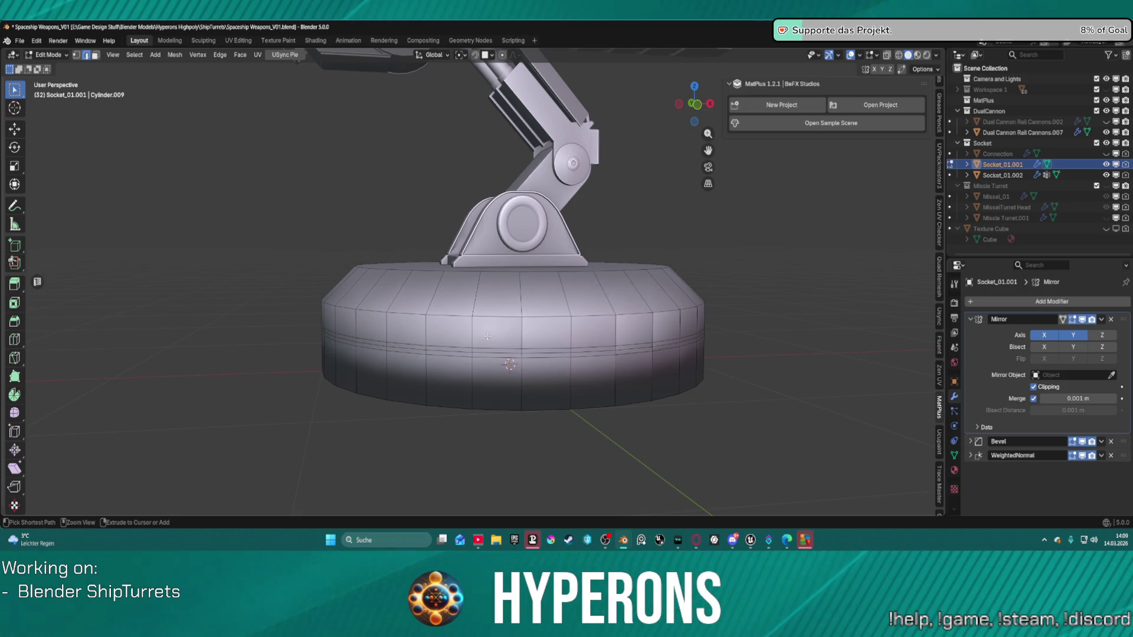
key(ctrl+z)
key(ctrl+z)
key(ctrl+z)
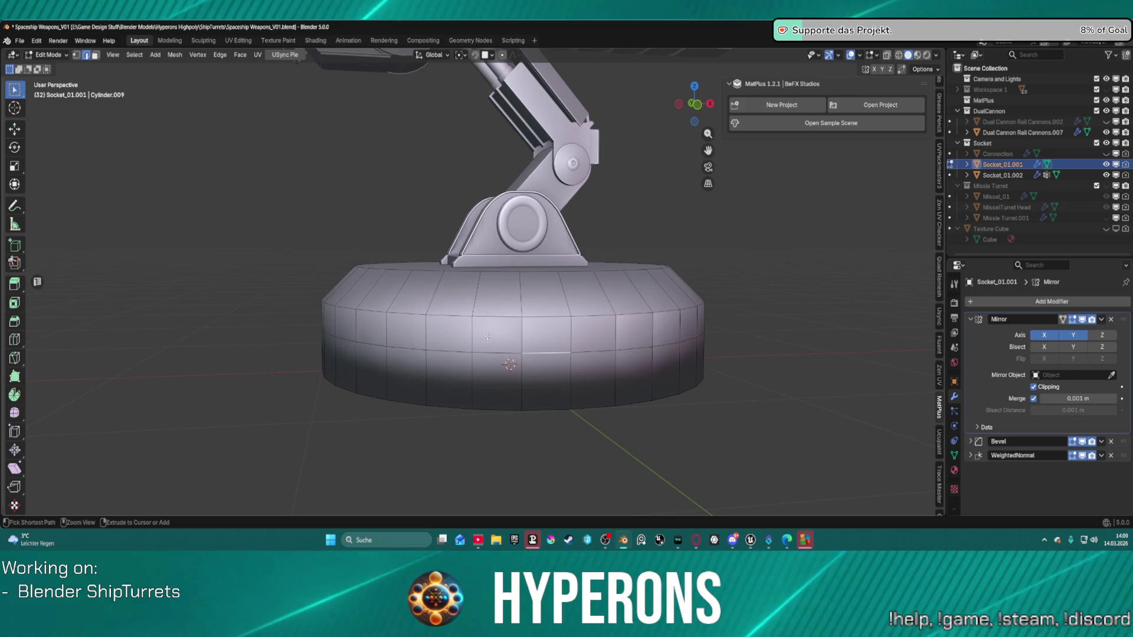
middle_drag(487, 336, 477, 337)
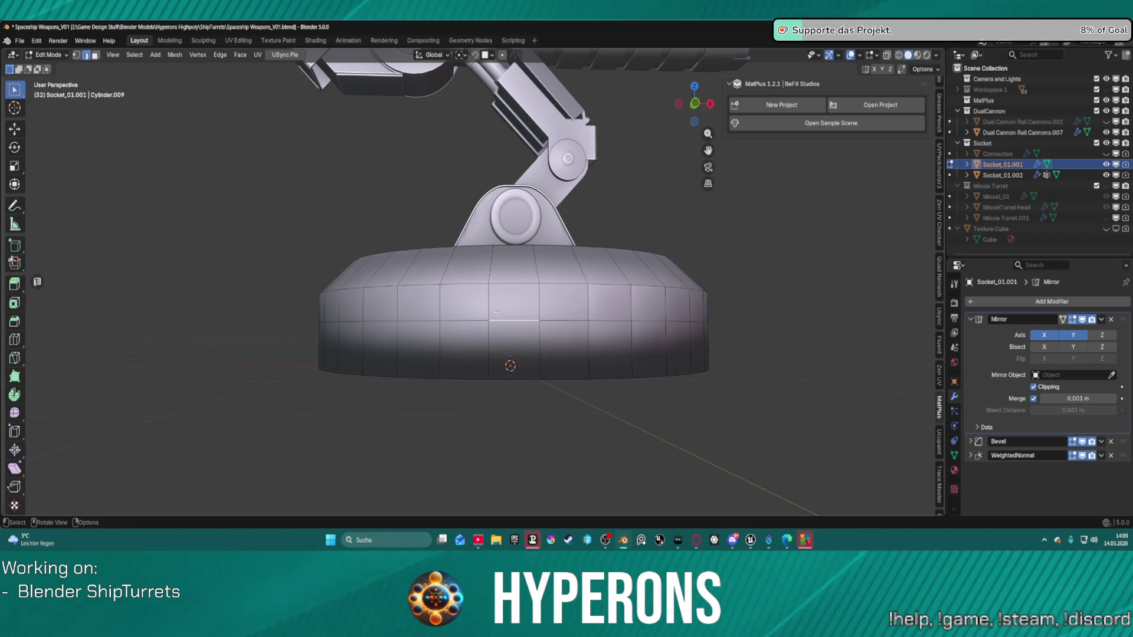
Raise a horizontal edge loop on the base straight up along Z
alt+click(464, 318)
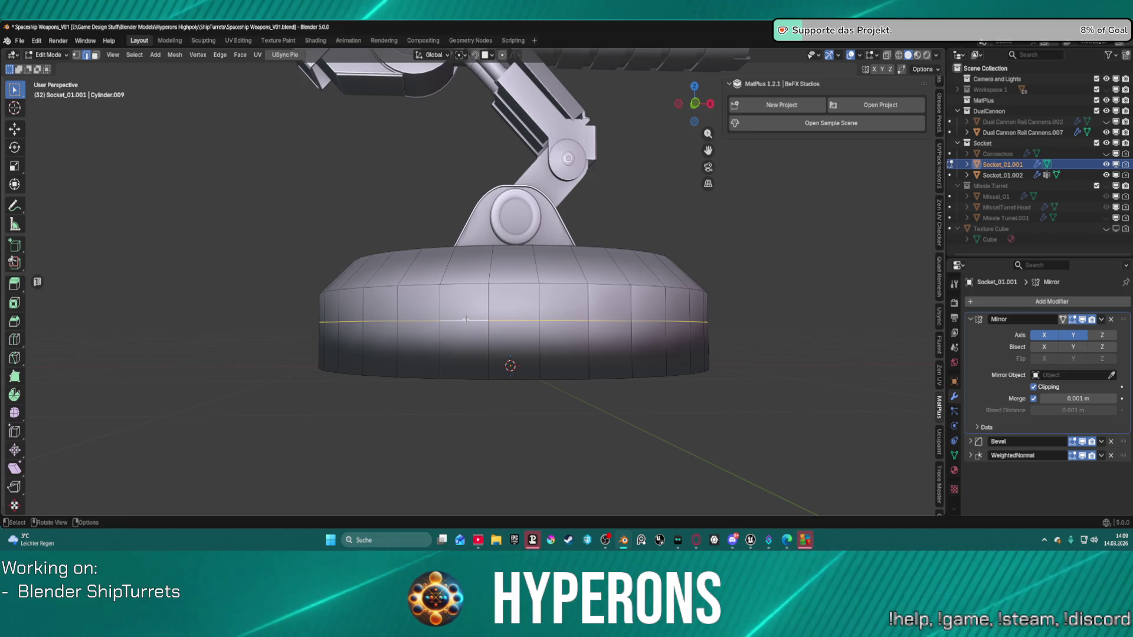
key(g)
key(z)
click(471, 307)
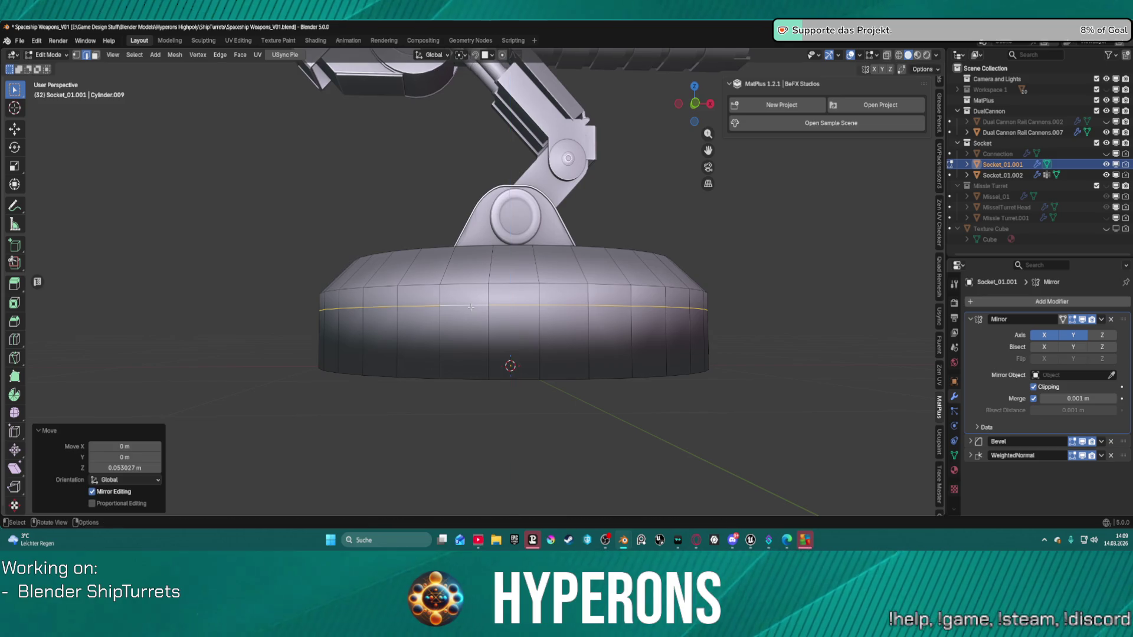
click(690, 326)
mouse_move(620, 329)
middle_down()
mouse_move(503, 367)
mouse_move(463, 333)
middle_up()
Separate the lower face band and bottom cap into a new object, Socket_01.003
alt+click(475, 357)
shift+click(477, 342)
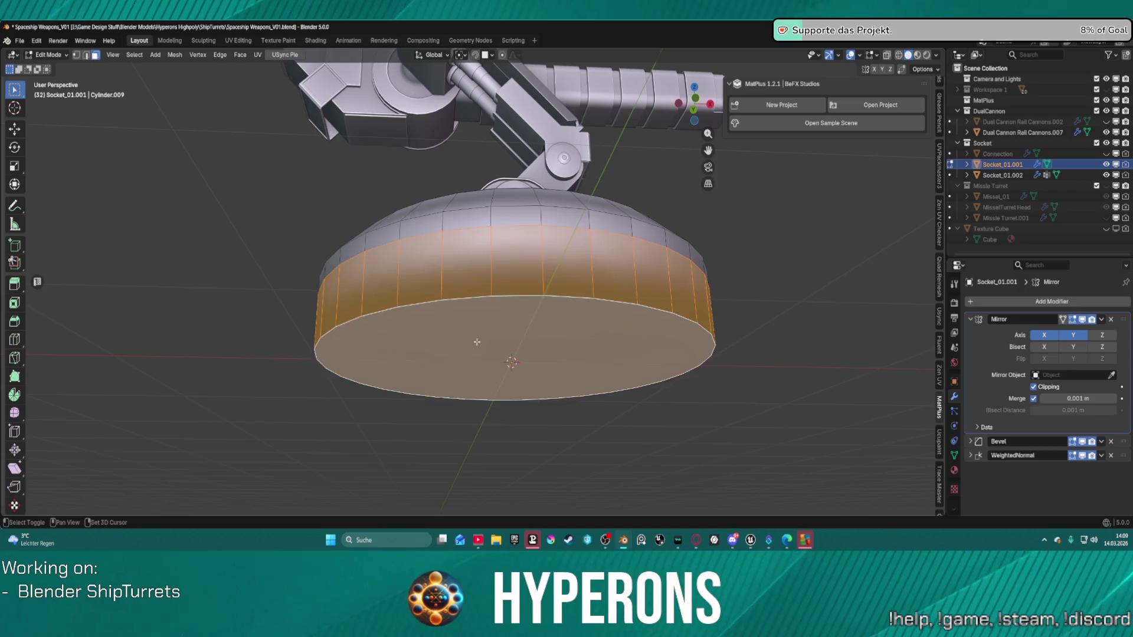
right_click(489, 341)
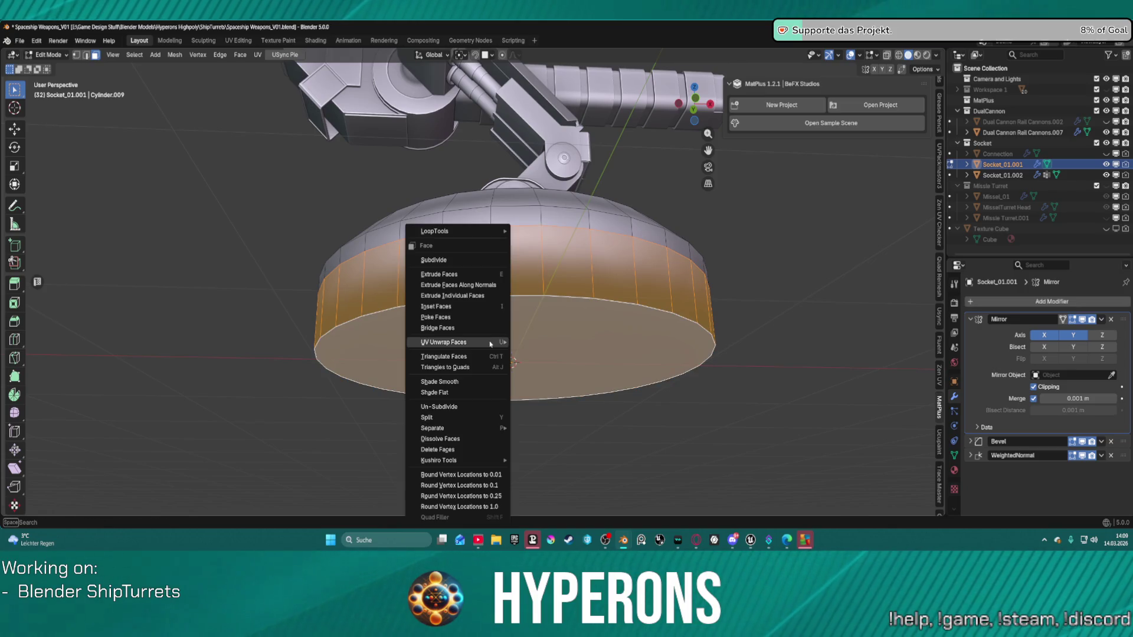
mouse_move(496, 428)
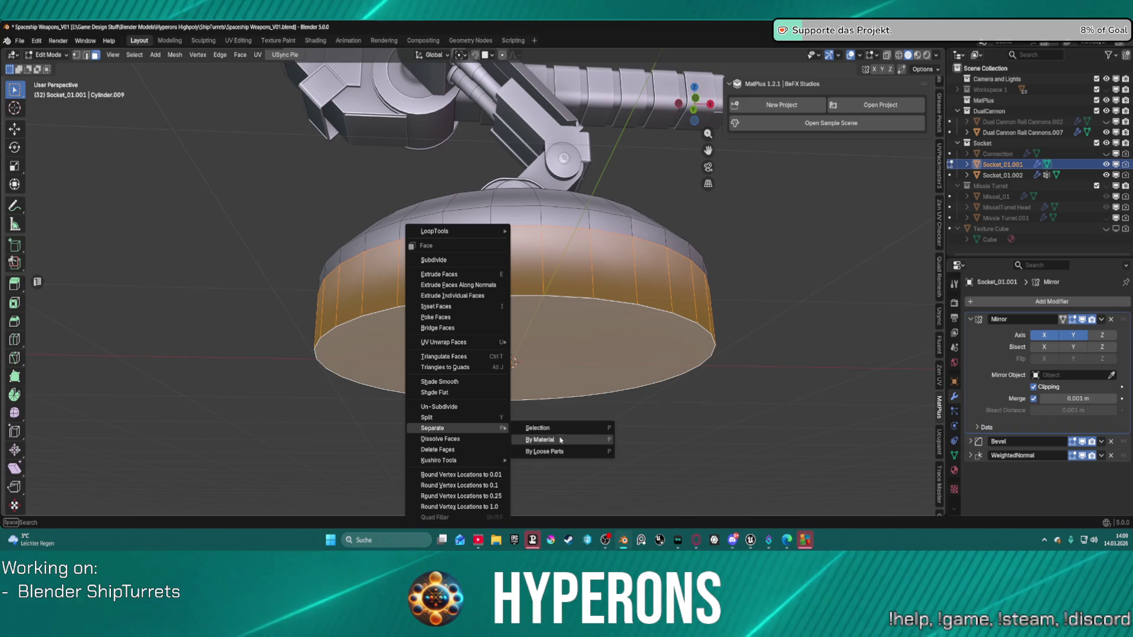
click(561, 430)
middle_drag(729, 300, 726, 321)
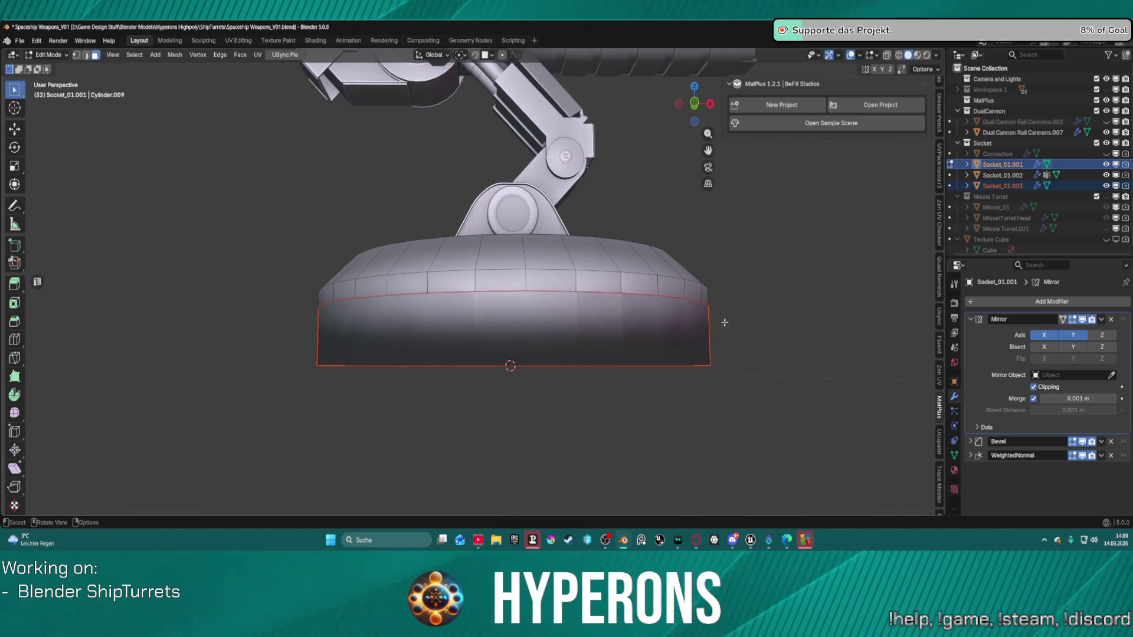
scroll(524, 325, up, 1)
middle_drag(532, 339, 533, 355)
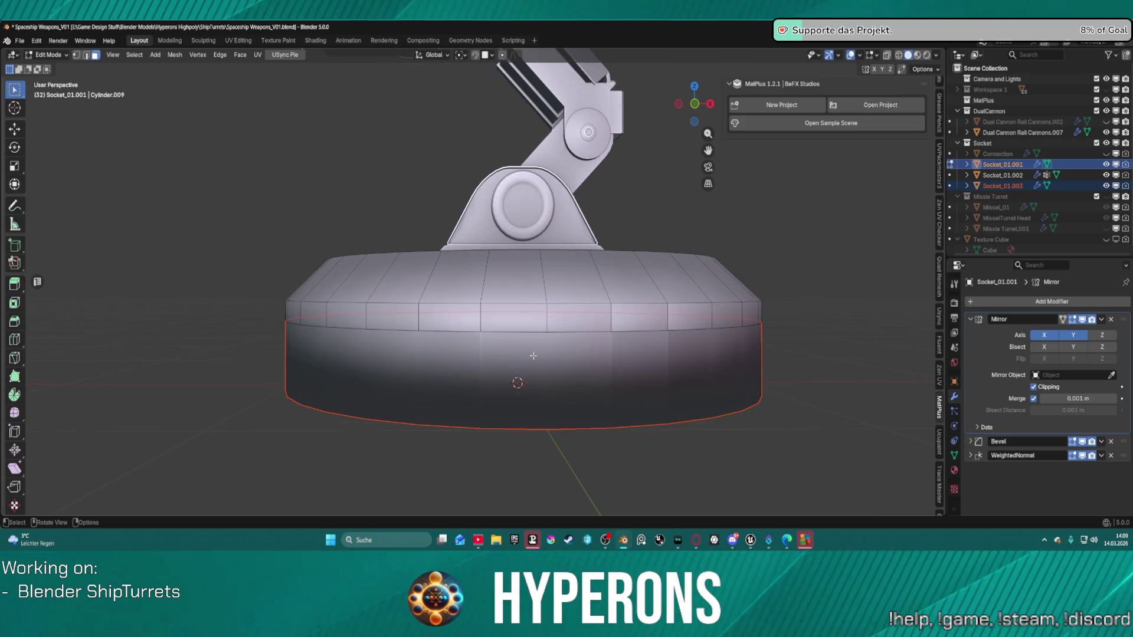
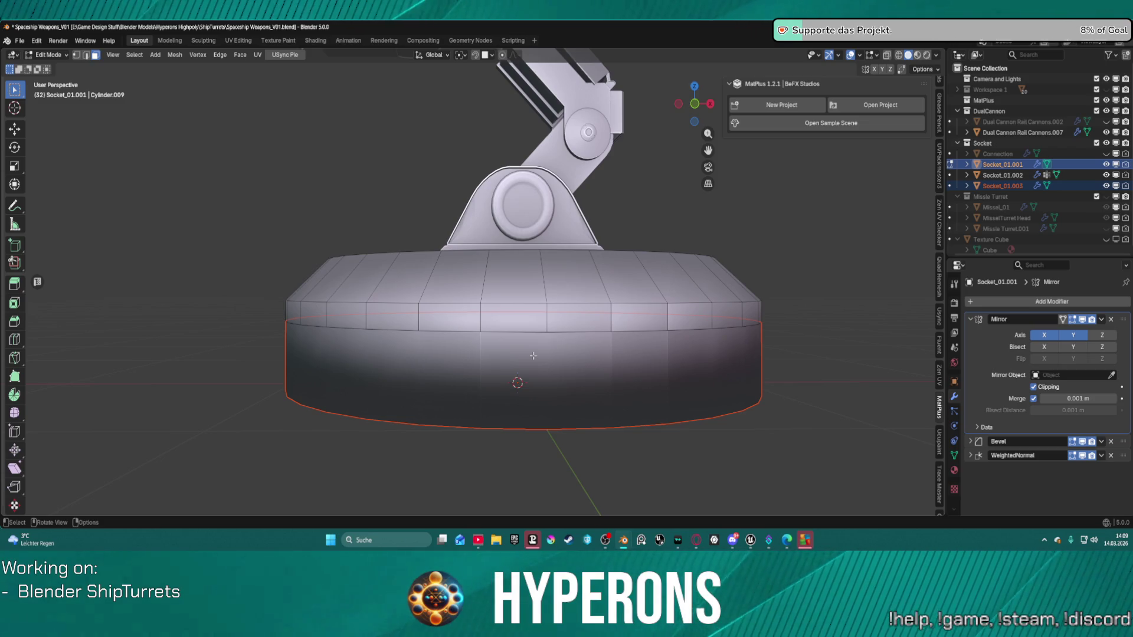
Frame the socket base in a near side-on view and enter Edit Mode on it
mouse_move(544, 229)
middle_down()
mouse_move(653, 279)
mouse_move(553, 148)
middle_up()
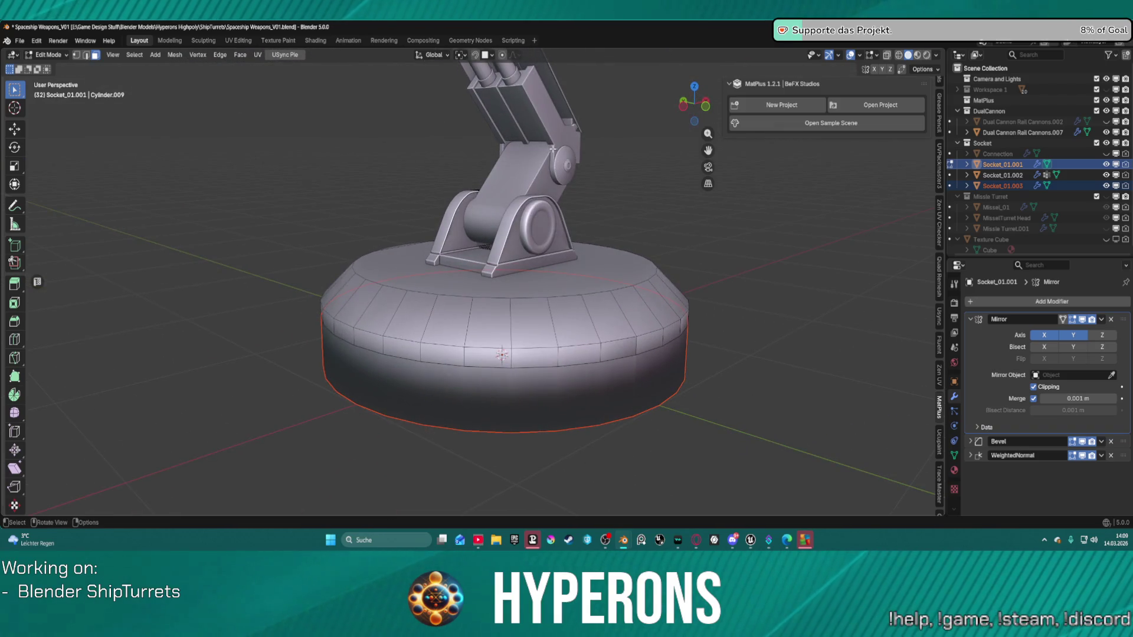
middle_drag(734, 266, 363, 259)
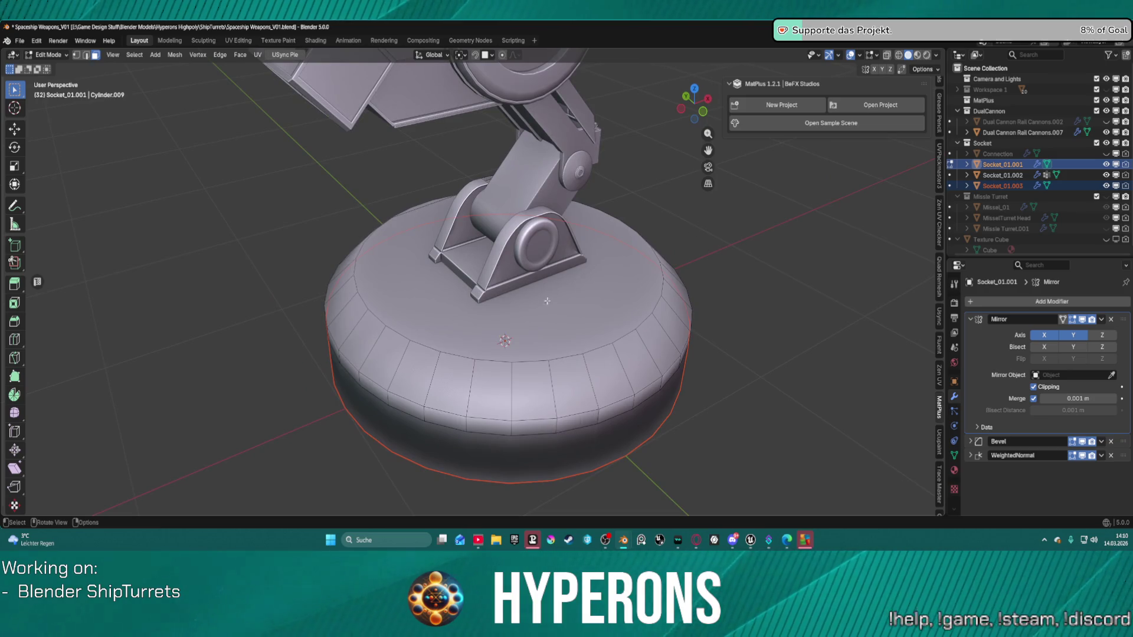
scroll(537, 287, up, 1)
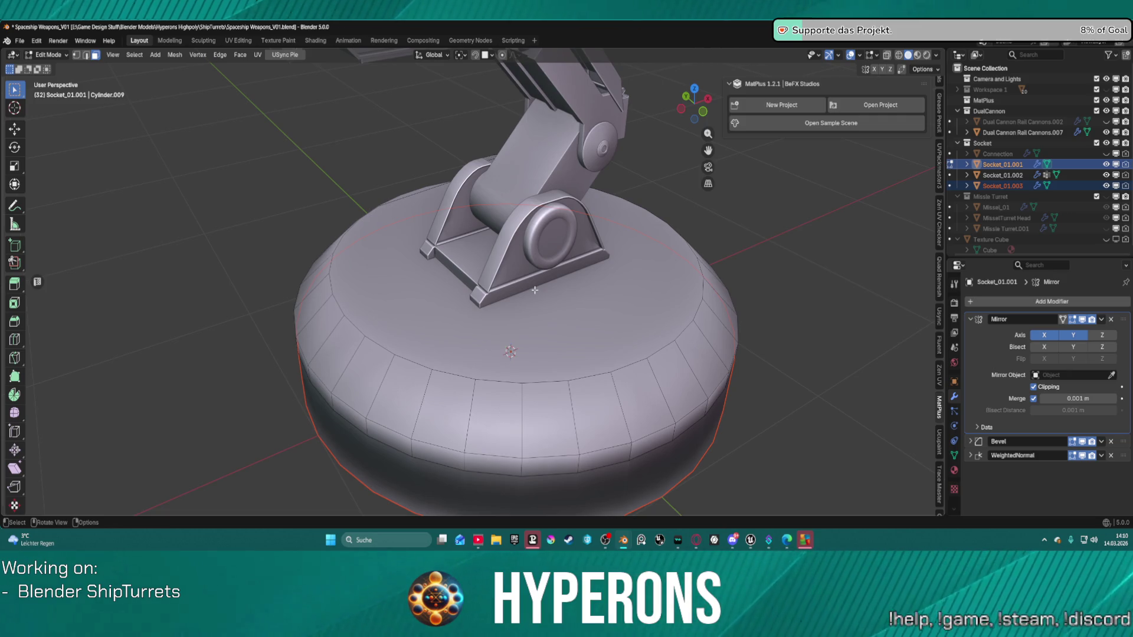
middle_drag(535, 289, 534, 245)
scroll(631, 286, up, 1)
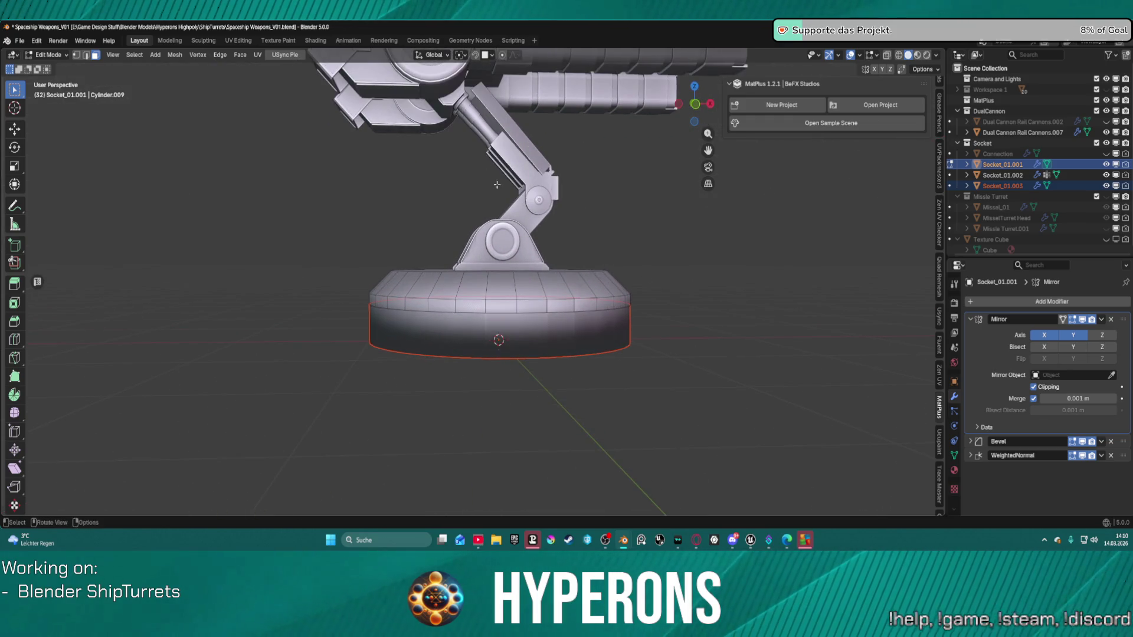
scroll(472, 253, up, 3)
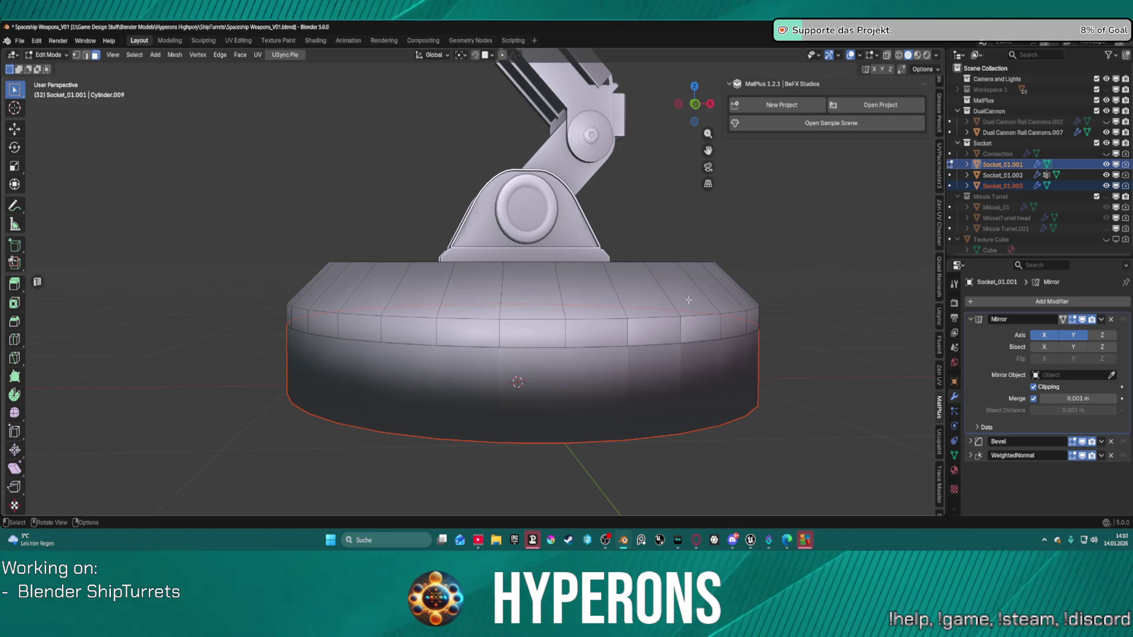
scroll(677, 300, down, 2)
middle_drag(673, 301, 631, 309)
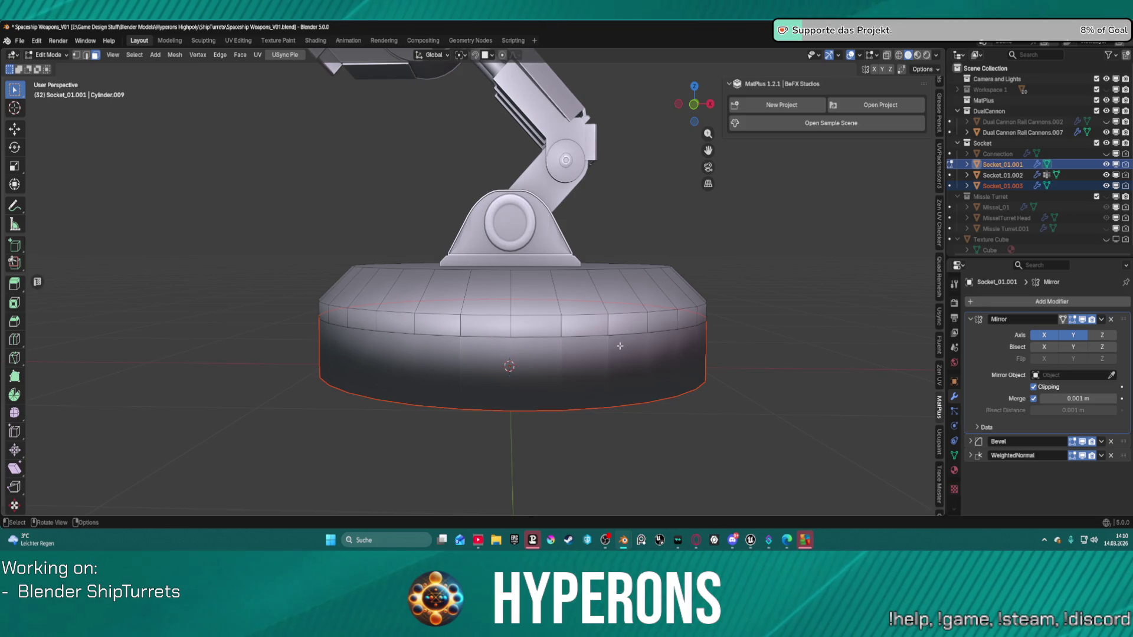
middle_drag(620, 346, 561, 290)
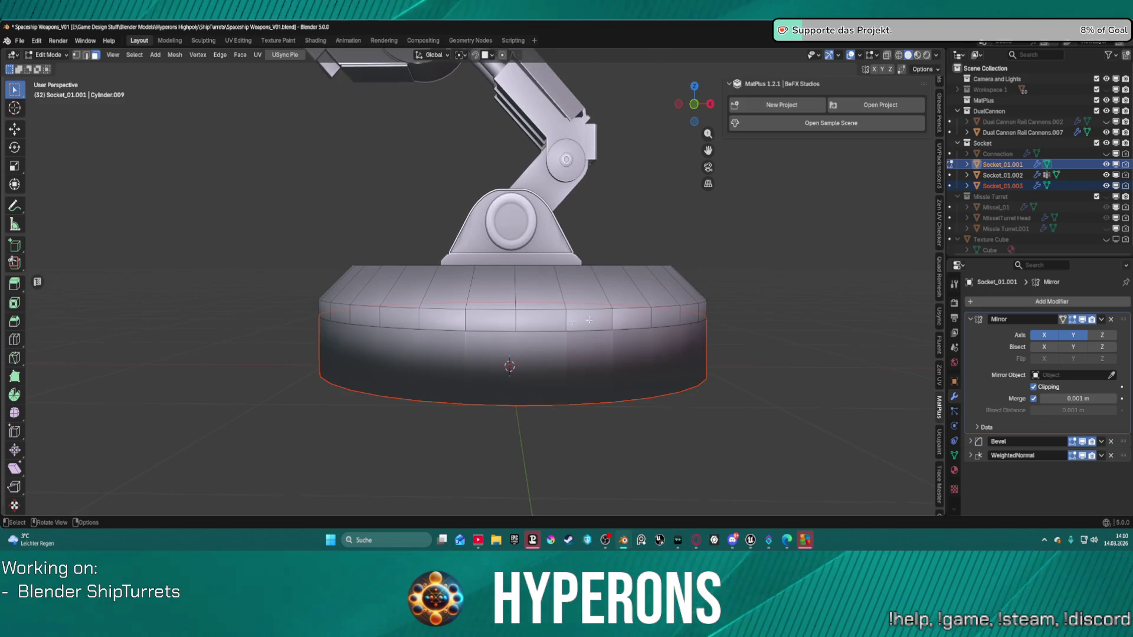
key(ctrl+Tab)
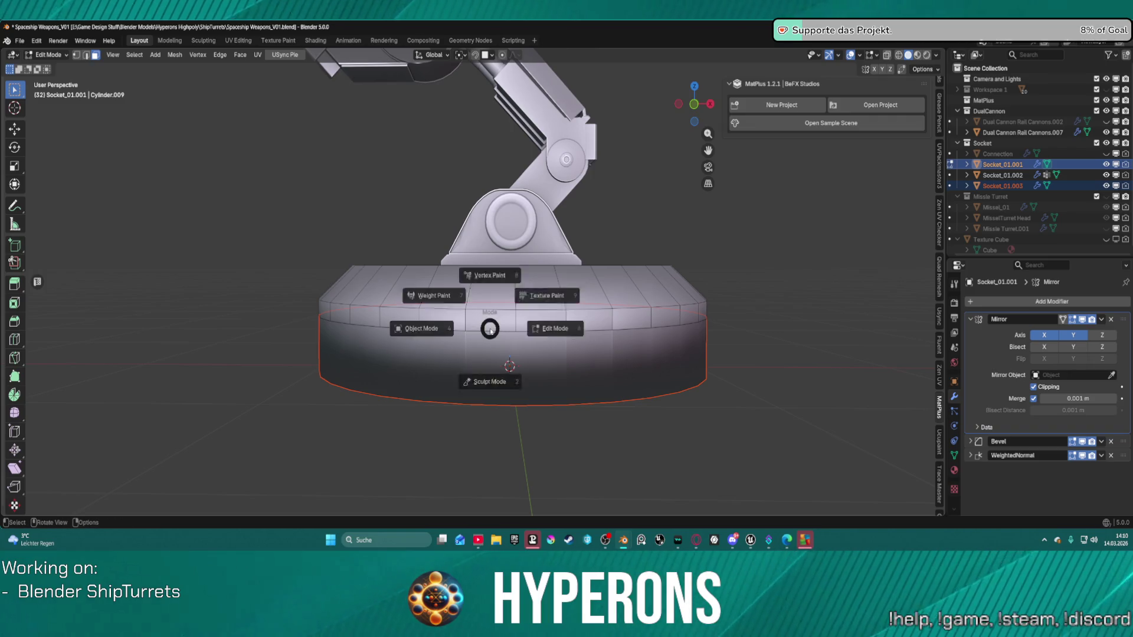
click(577, 329)
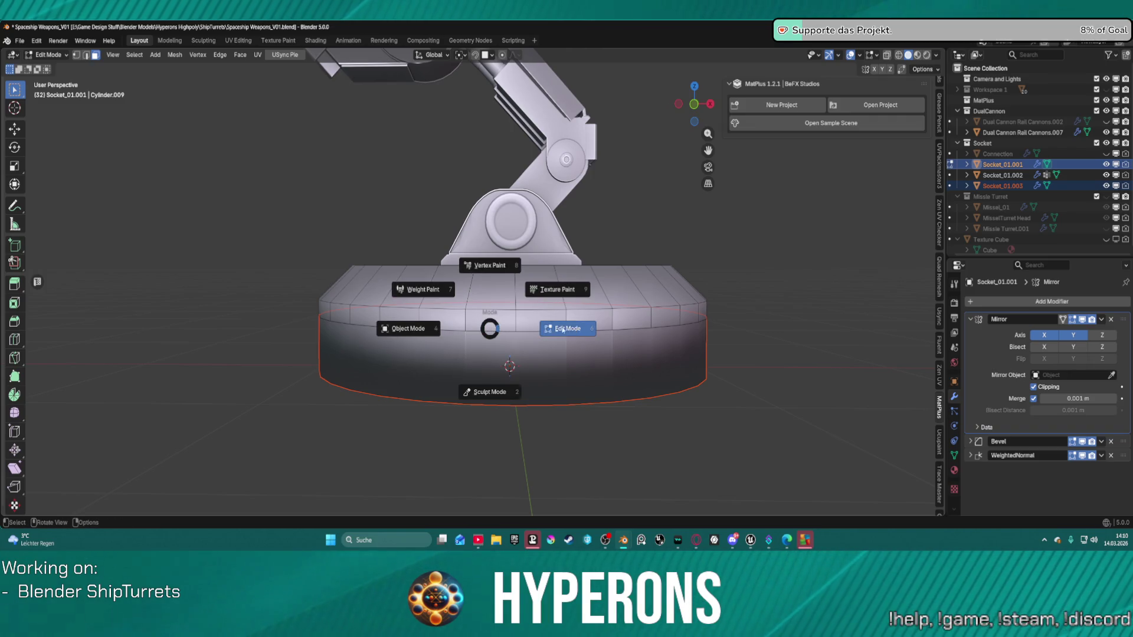
Select the upper band's edge ring and face band and raise them about 0.064 m on Z
key(2)
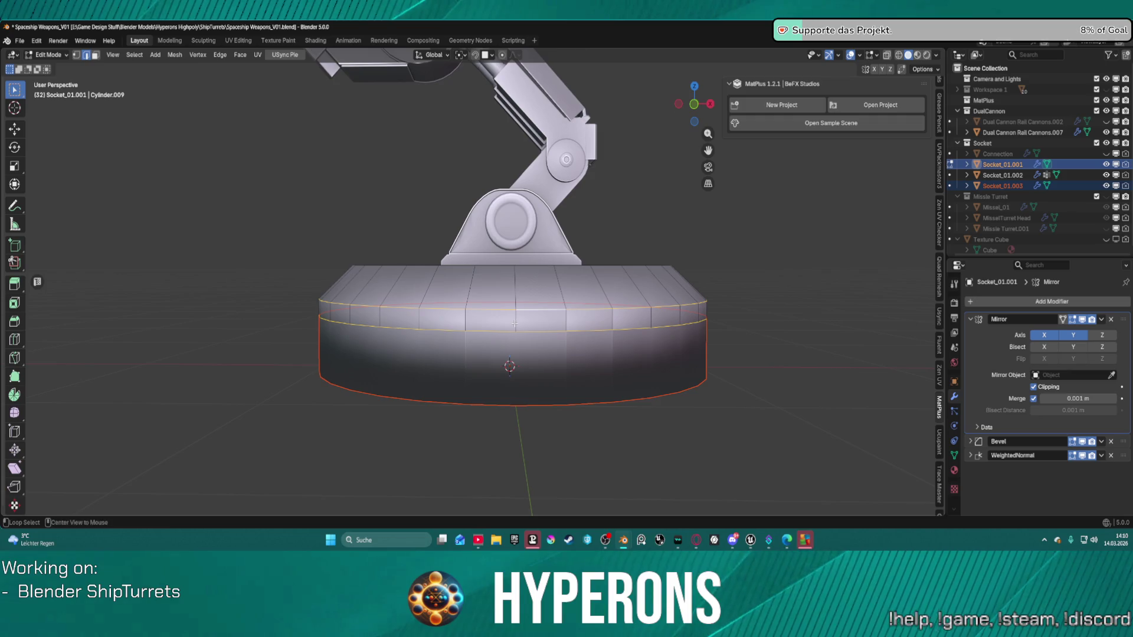
ctrl+alt+click(517, 323)
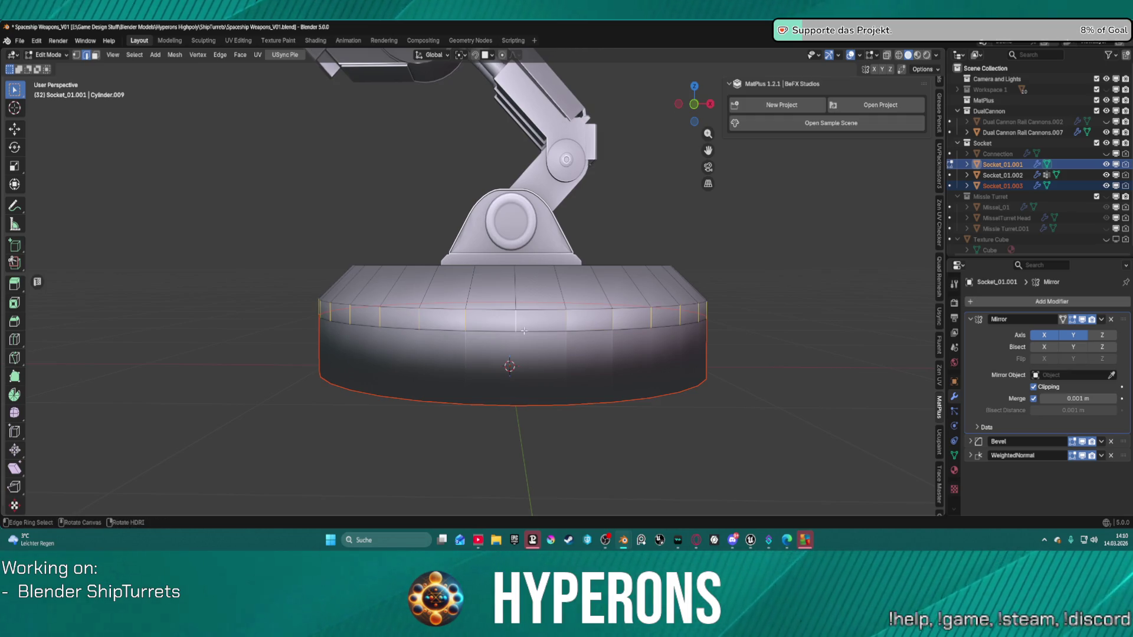
alt+shift+click(539, 317)
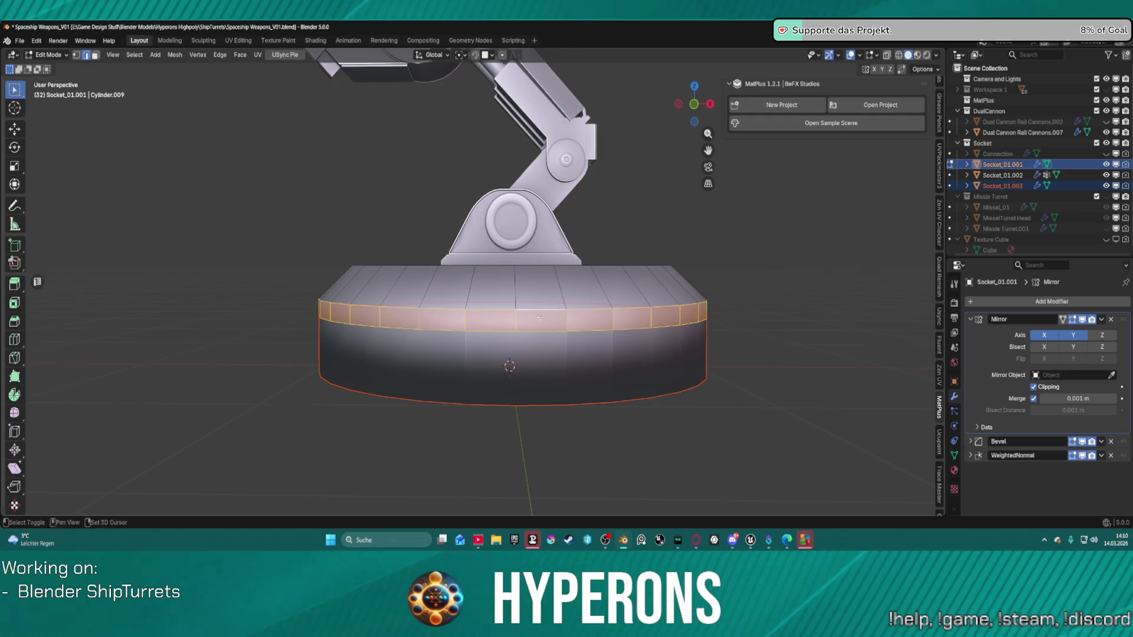
key(g)
key(z)
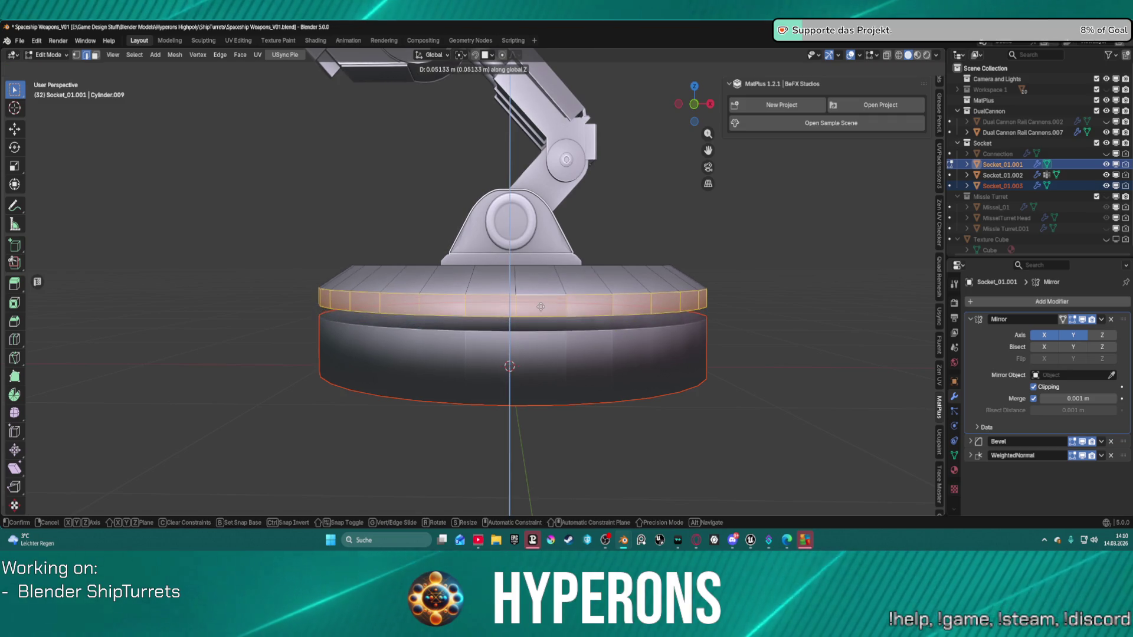
click(541, 304)
Return to Object Mode and clear the object selection
scroll(541, 304, up, 3)
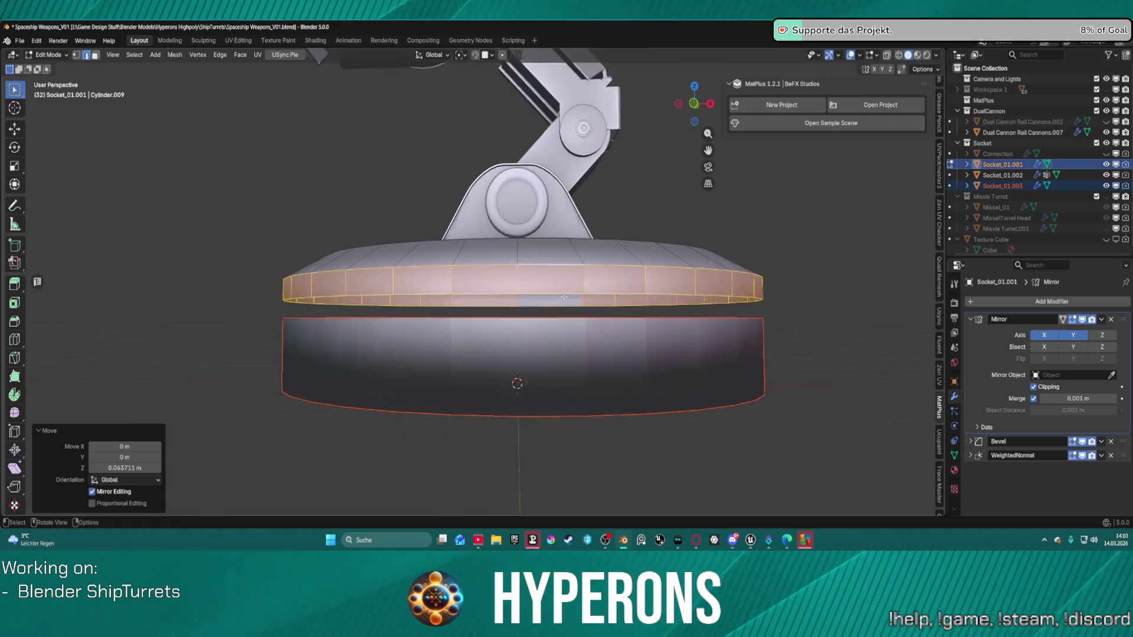
middle_drag(563, 304, 564, 319)
key(ctrl+Tab)
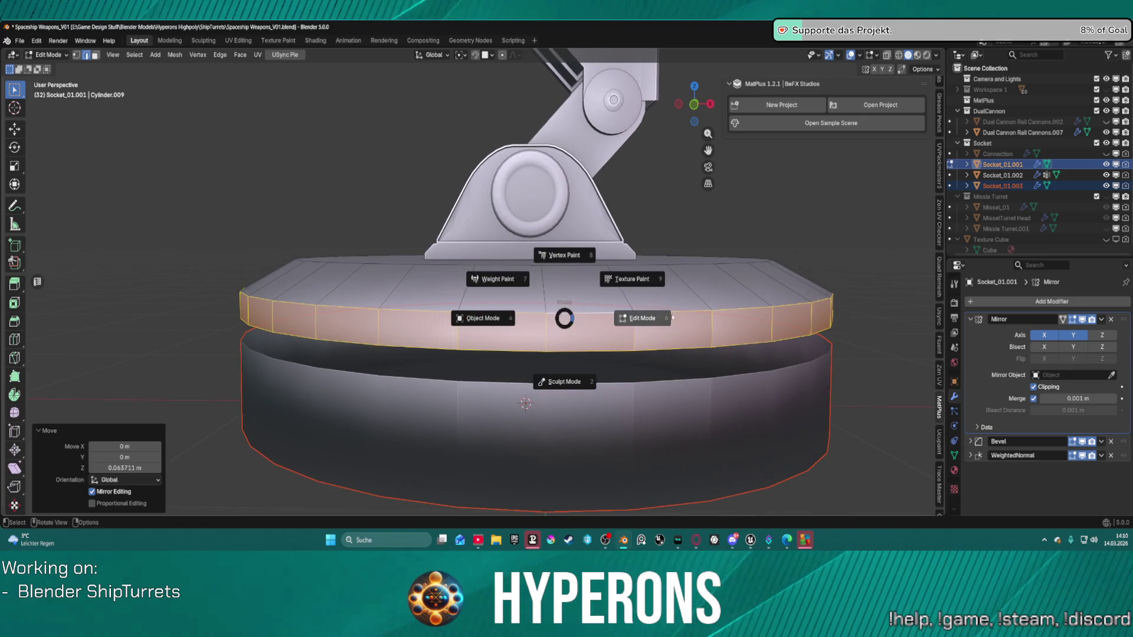
click(642, 321)
key(ctrl+Tab)
click(482, 318)
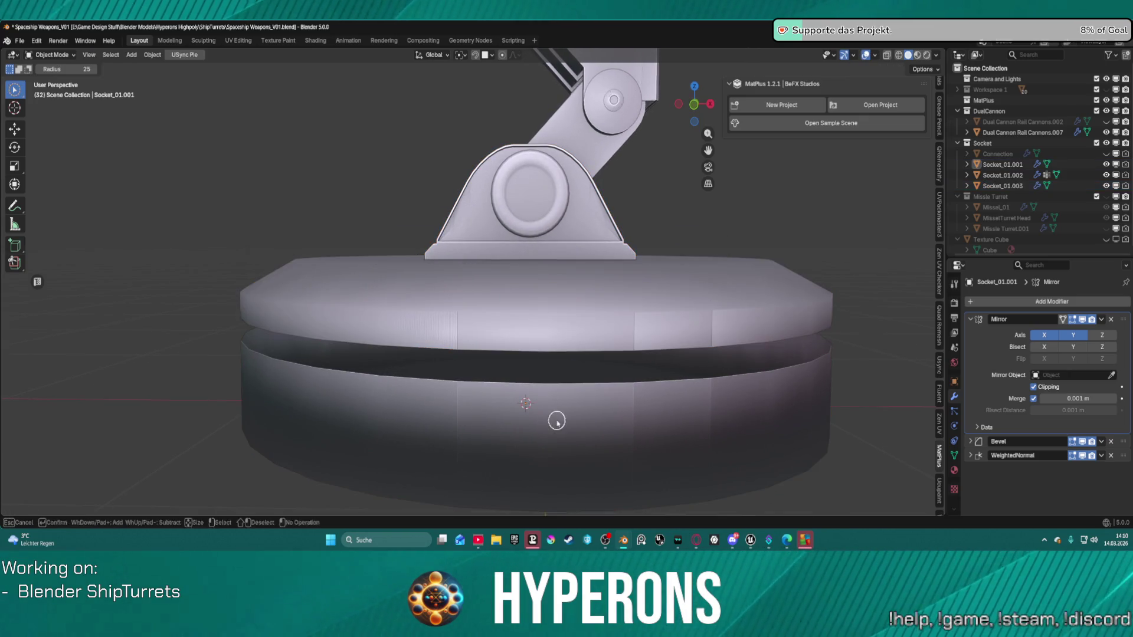
key(c)
key(a)
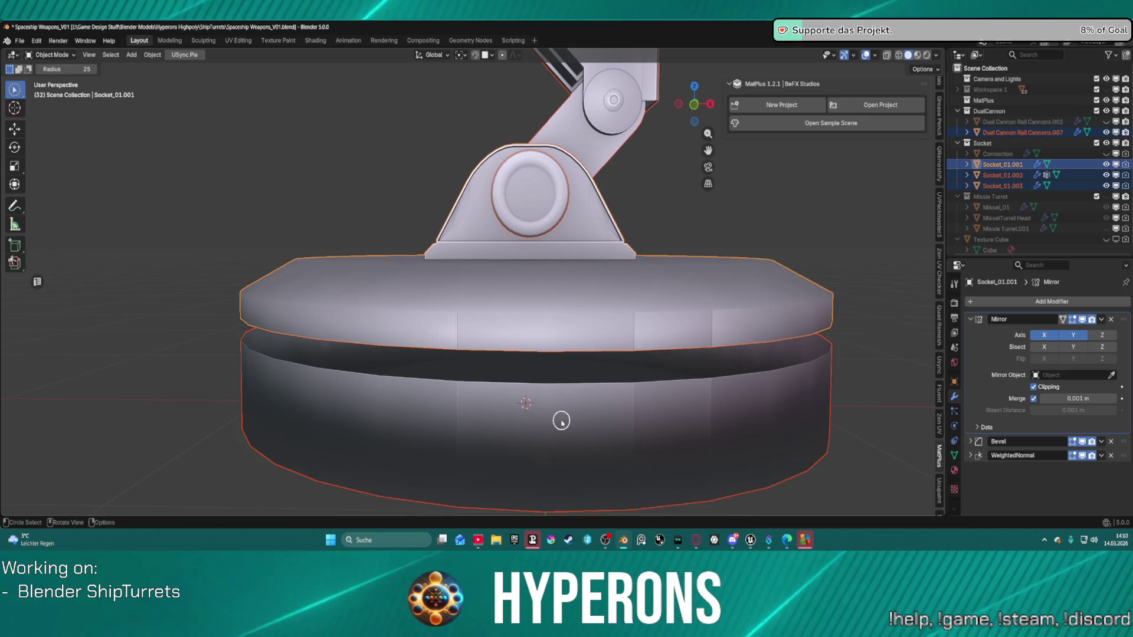
key(alt+a)
Select the lower base cylinder, Socket_01.003, and enter Edit Mode on it
mouse_move(554, 419)
middle_down()
mouse_move(599, 445)
mouse_move(673, 452)
mouse_move(602, 455)
mouse_move(612, 450)
mouse_move(582, 425)
mouse_move(529, 400)
mouse_move(585, 416)
mouse_move(399, 413)
mouse_move(516, 405)
mouse_move(525, 425)
middle_up()
key(ctrl+Tab)
click(608, 413)
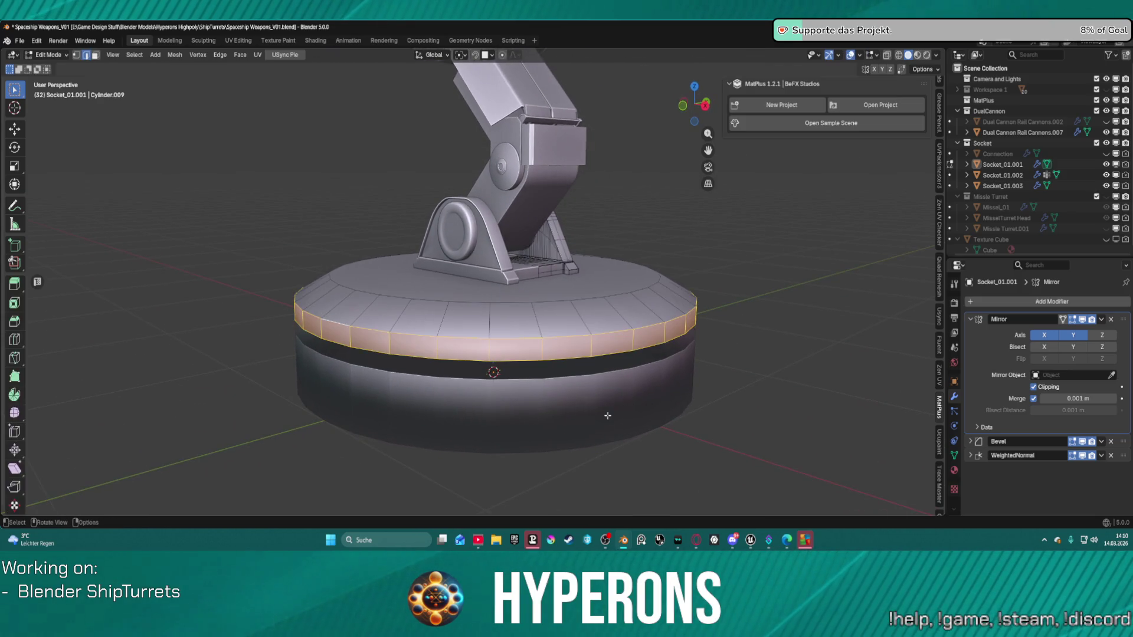
key(ctrl+Tab)
click(488, 403)
key(w)
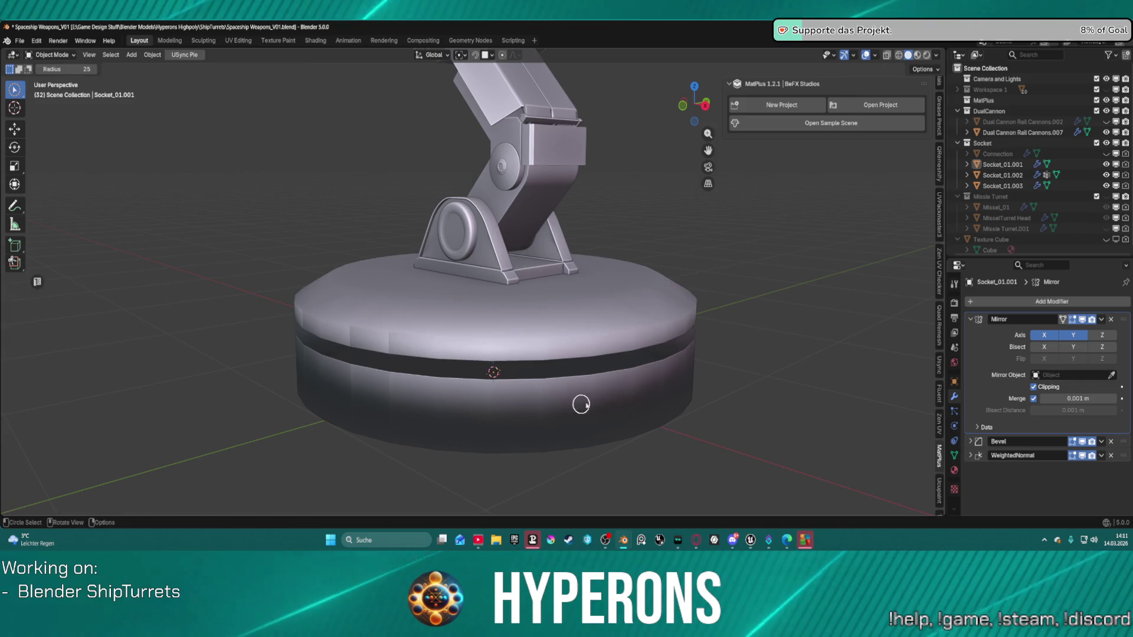
scroll(567, 395, down, 2)
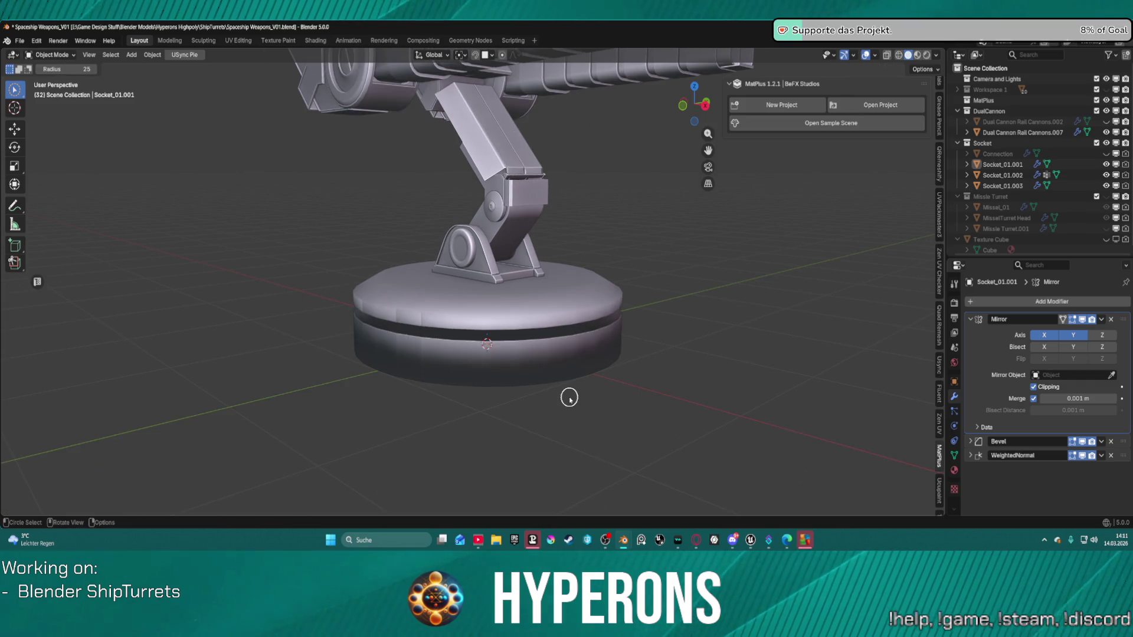
key(w)
key(w)
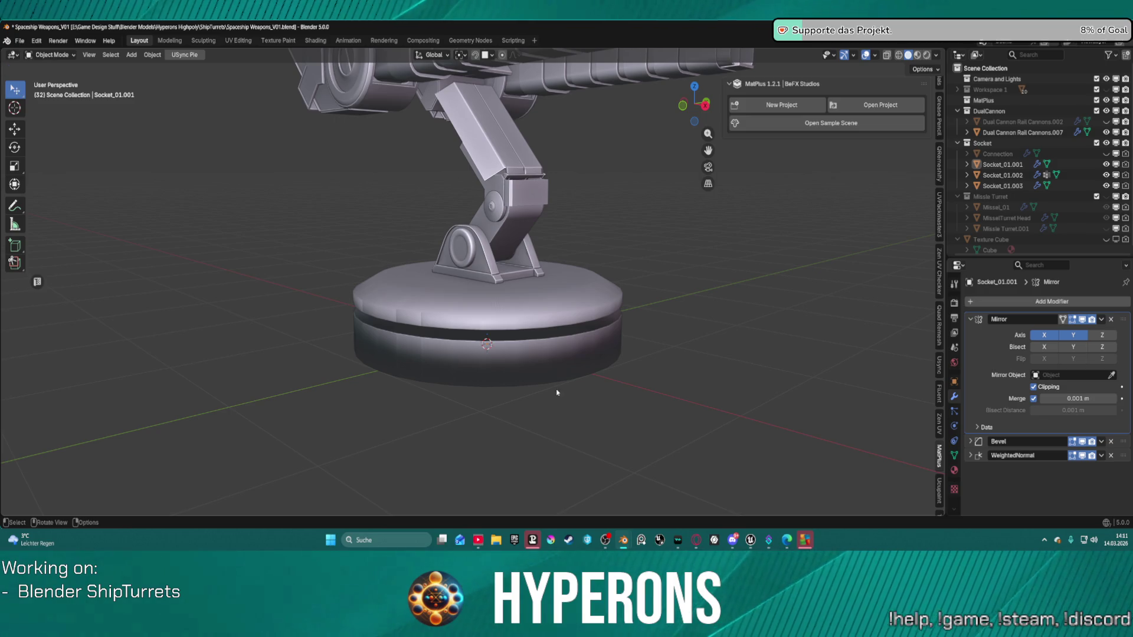
click(542, 373)
key(Tab)
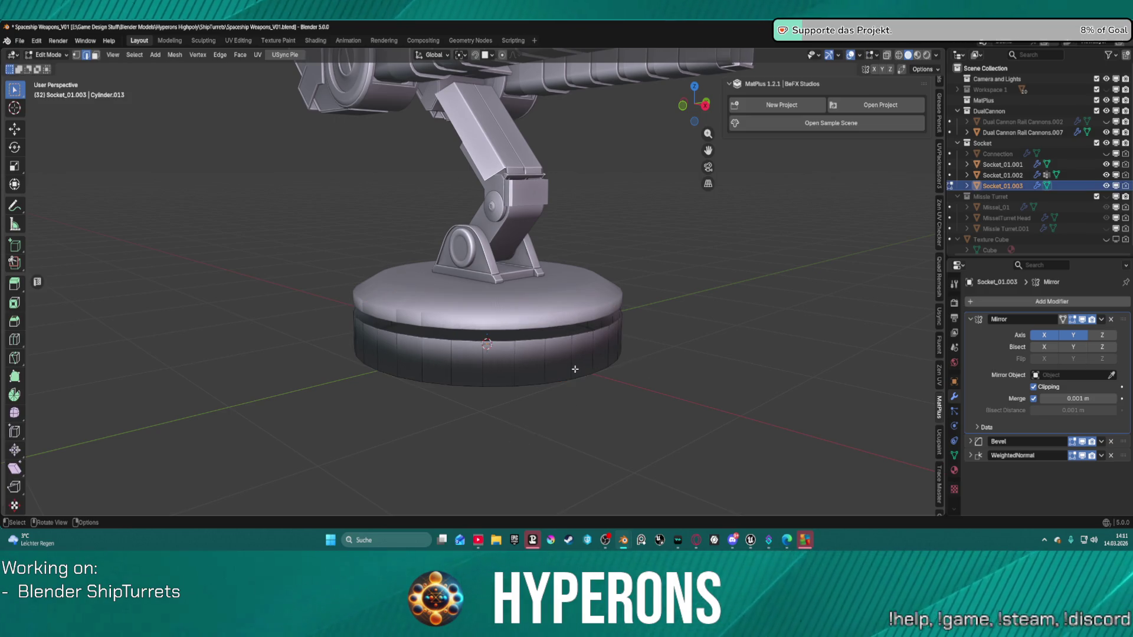
Isolate the ring in local view and cap its top rim with a new face
key(KP_Divide)
scroll(407, 185, up, 4)
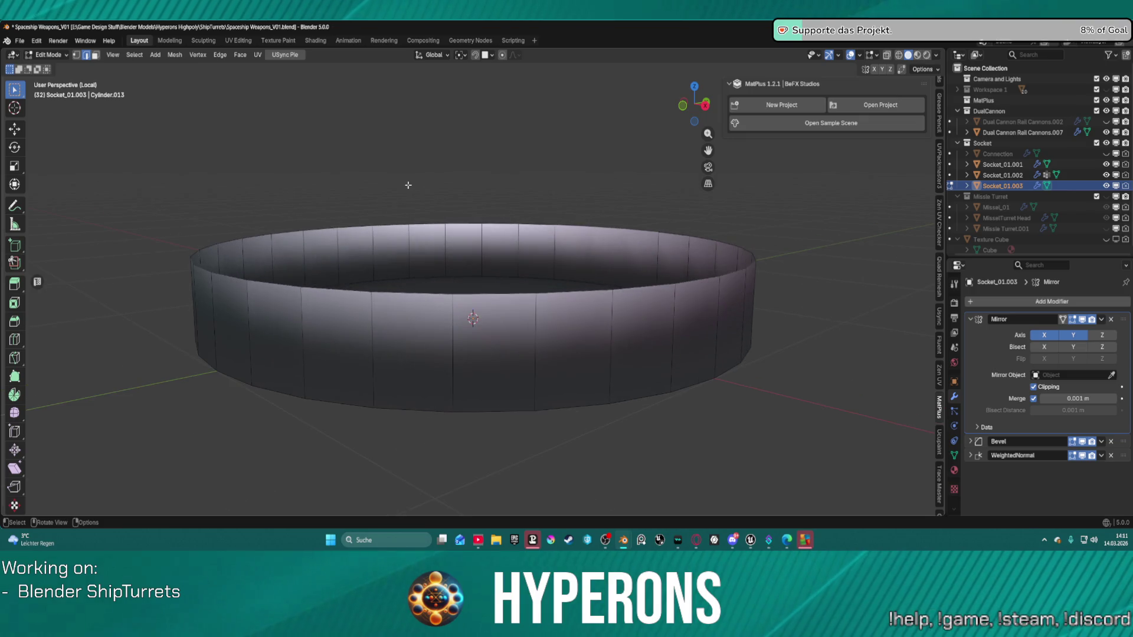
alt+click(409, 290)
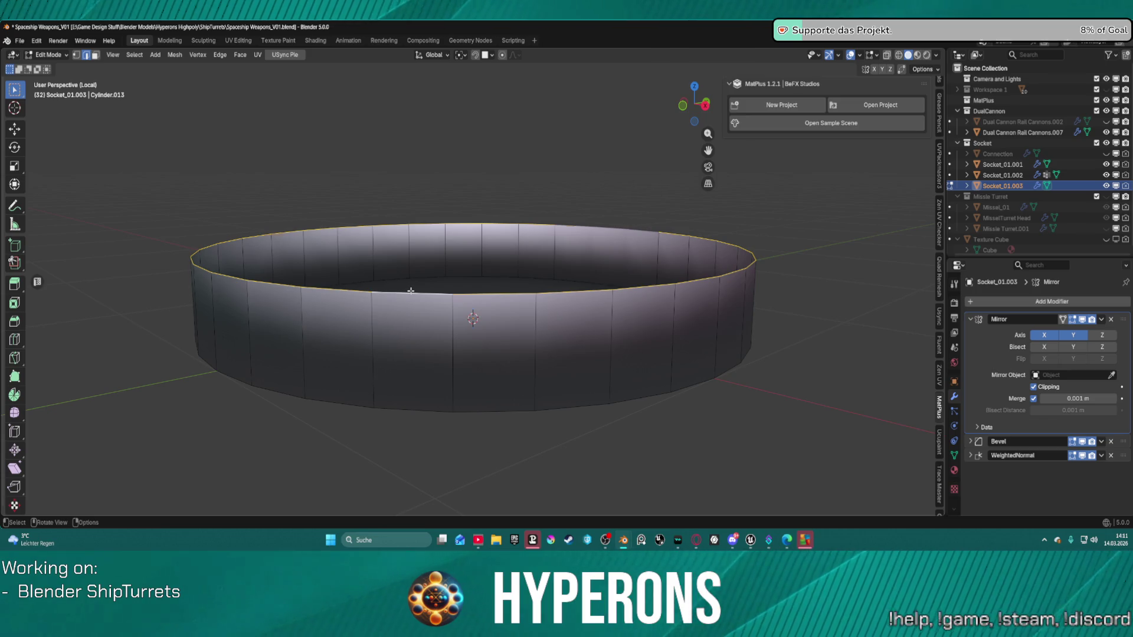
key(f)
mouse_move(411, 290)
middle_down()
mouse_move(471, 263)
mouse_move(224, 192)
middle_up()
Select the whole ring and recalculate its normals to face outward
key(a)
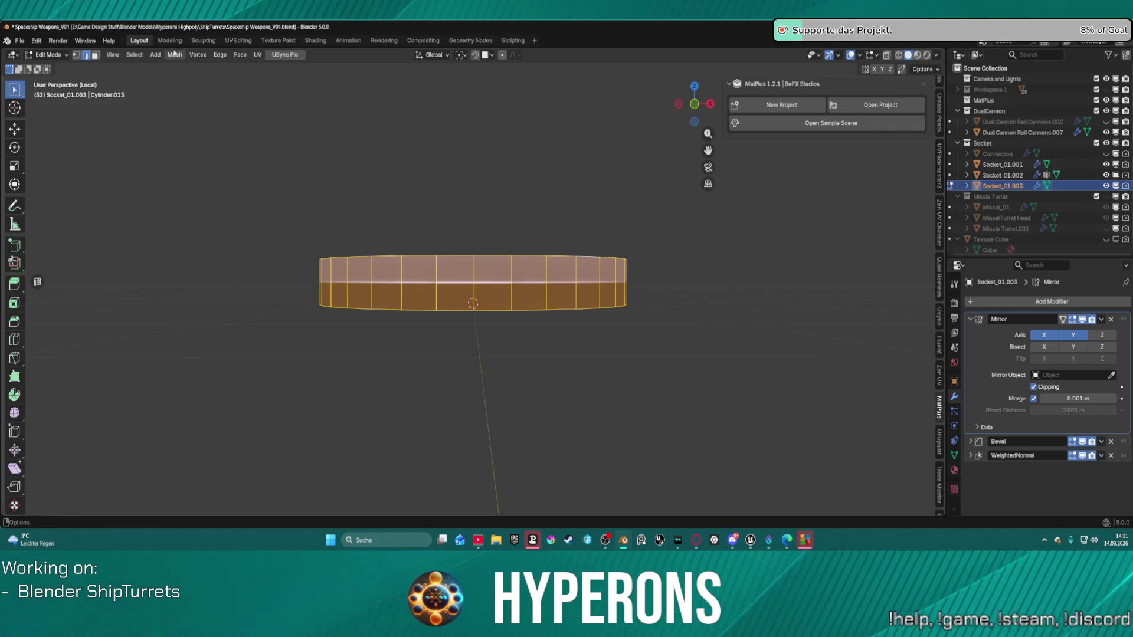
click(173, 53)
mouse_move(236, 250)
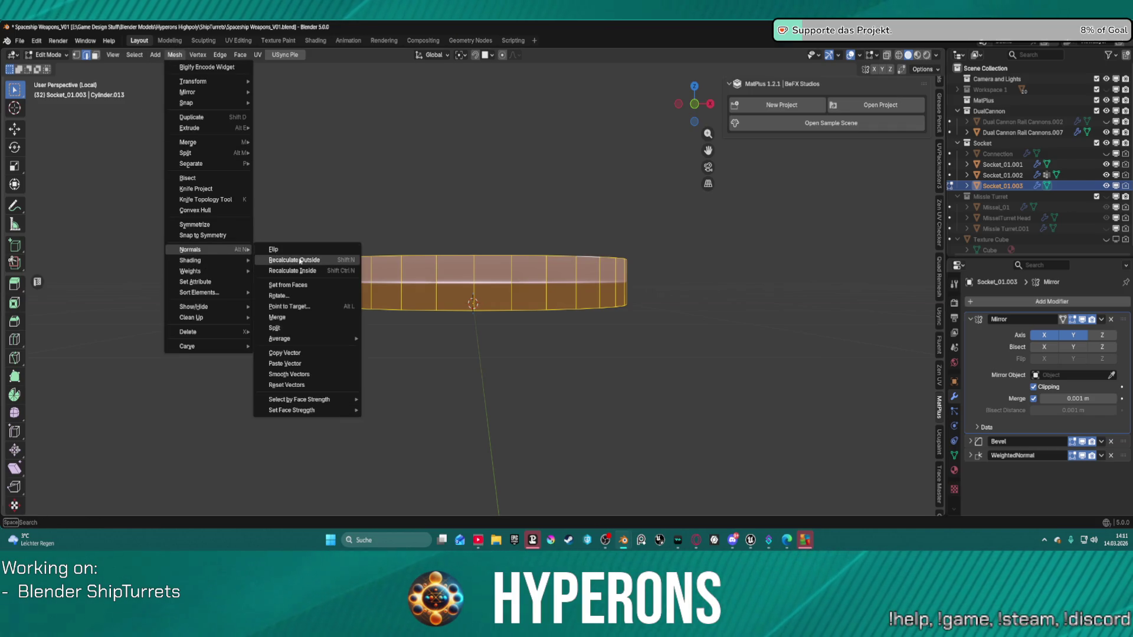
click(312, 263)
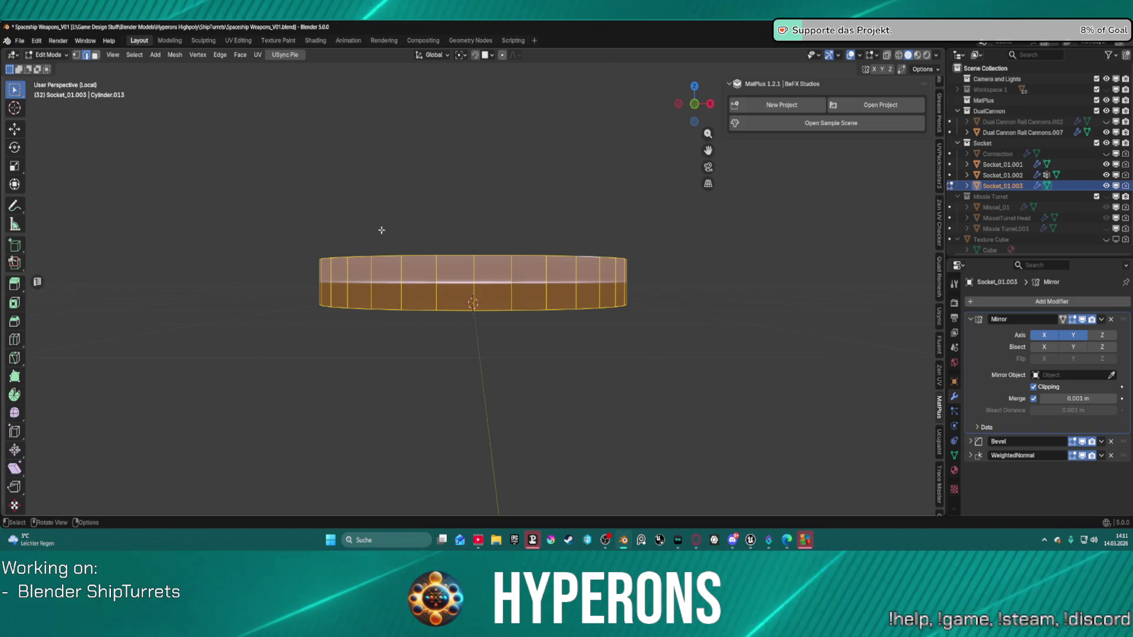
middle_drag(516, 244, 466, 278)
Mark the ring's selected edges sharp and view it straight from the front
key(ctrl+e)
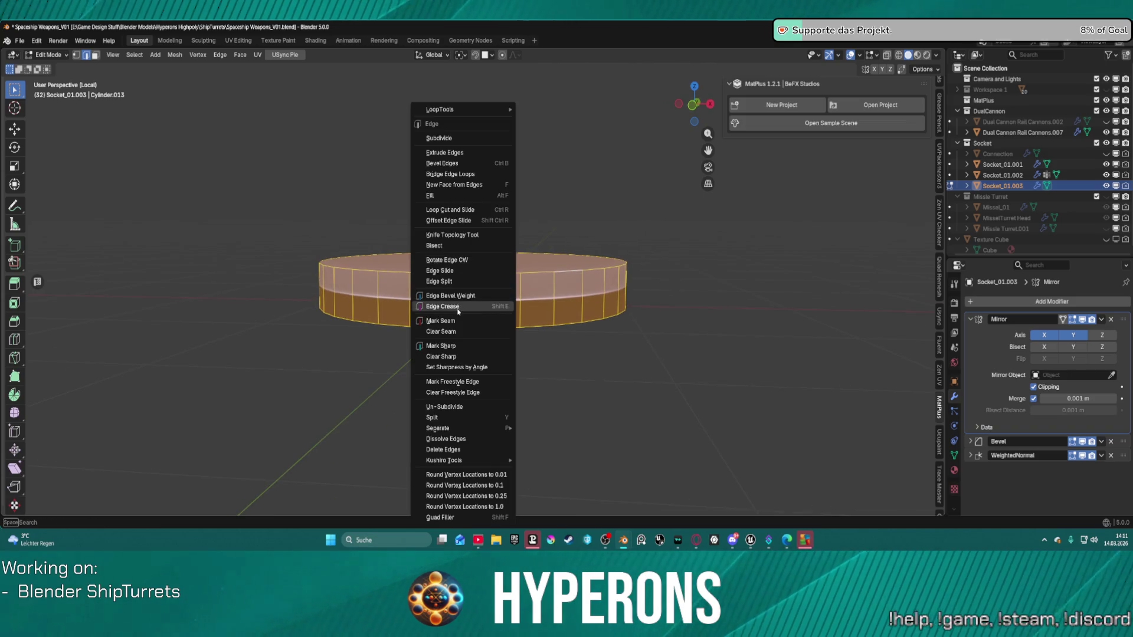
click(454, 332)
key(ctrl+e)
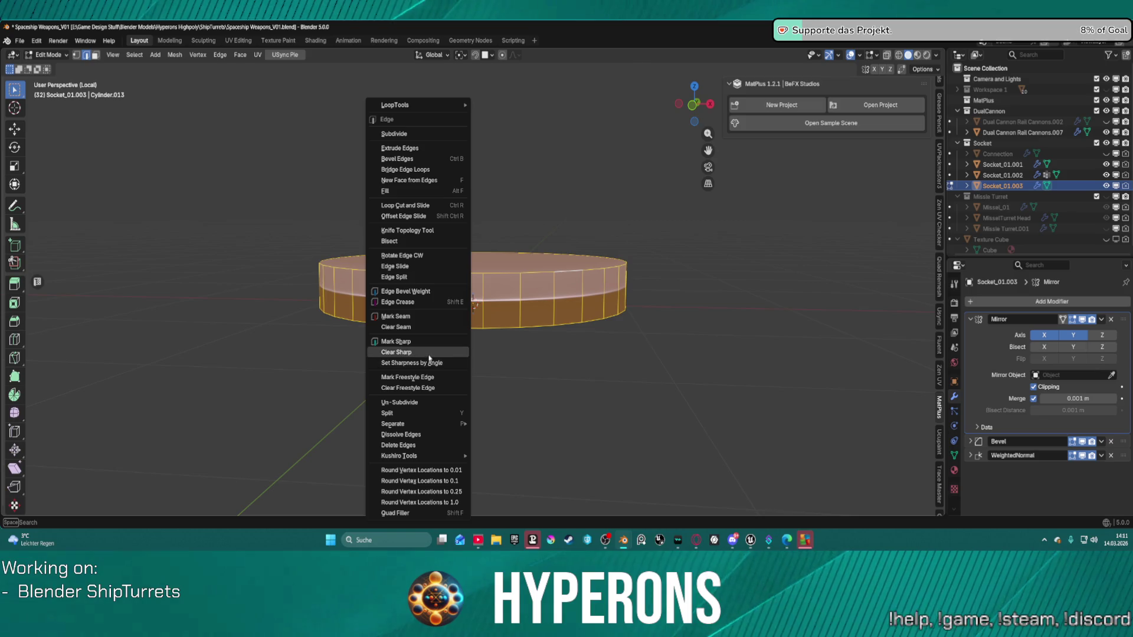
click(423, 353)
key(ctrl+e)
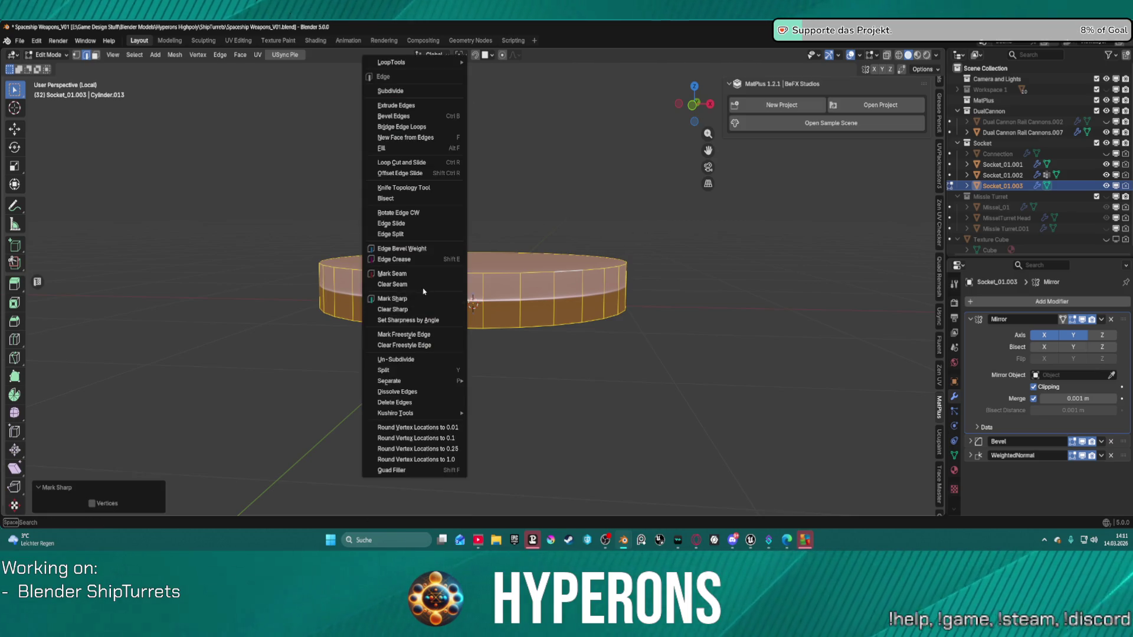
click(413, 298)
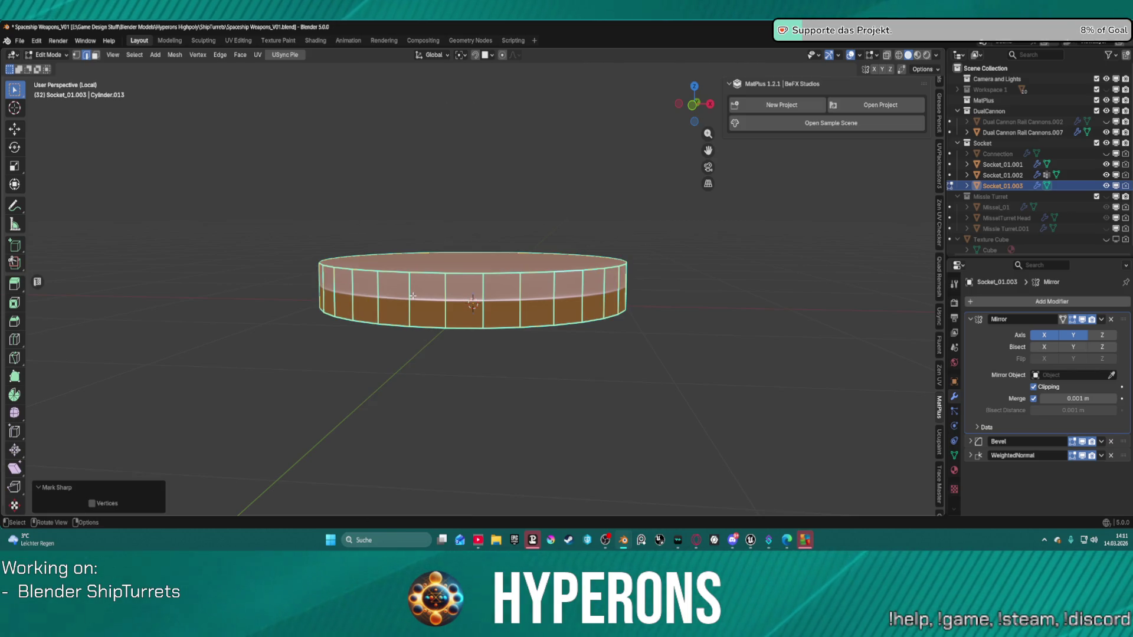
key(KP_1)
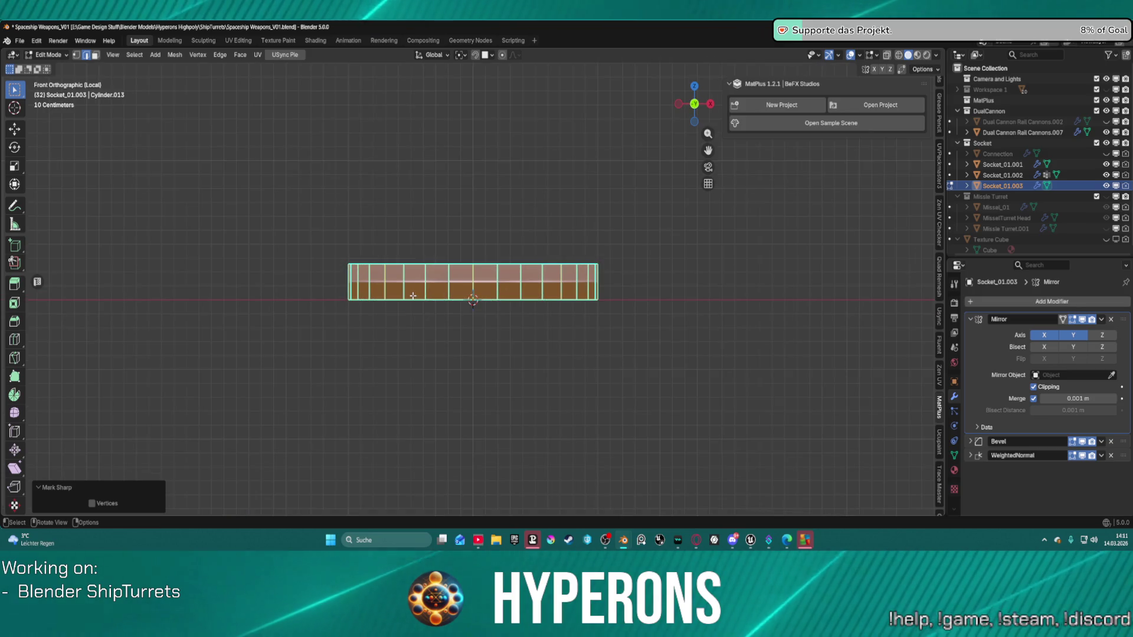
Set the cylinder's edge bevel weight to -1 and mark all its edges sharp
middle_drag(600, 165, 479, 243)
key(ctrl+e)
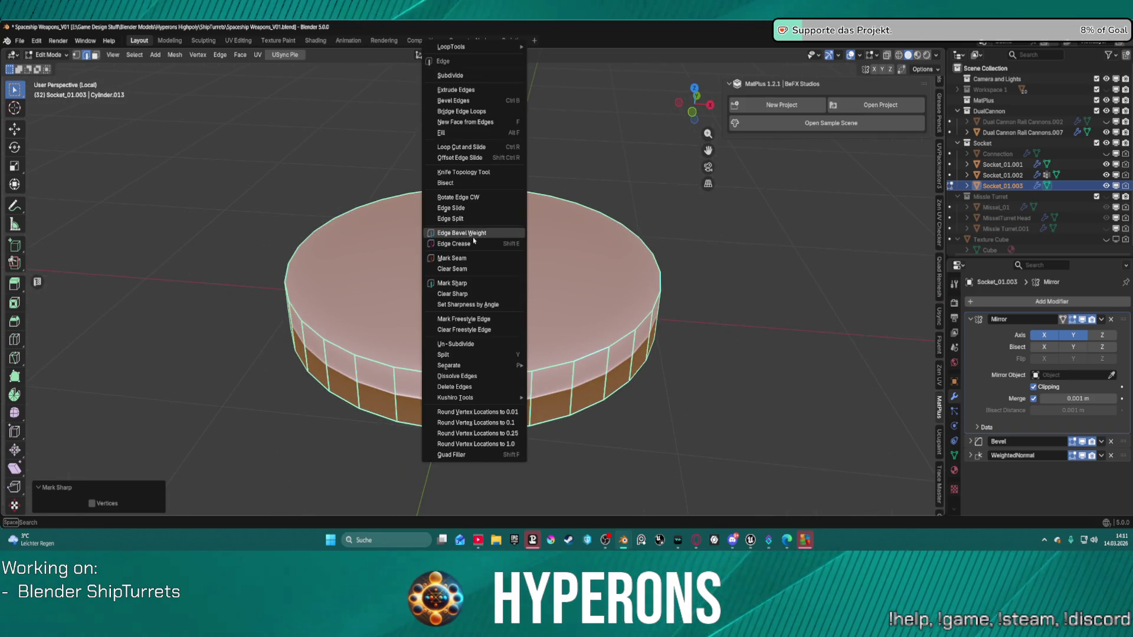
click(472, 233)
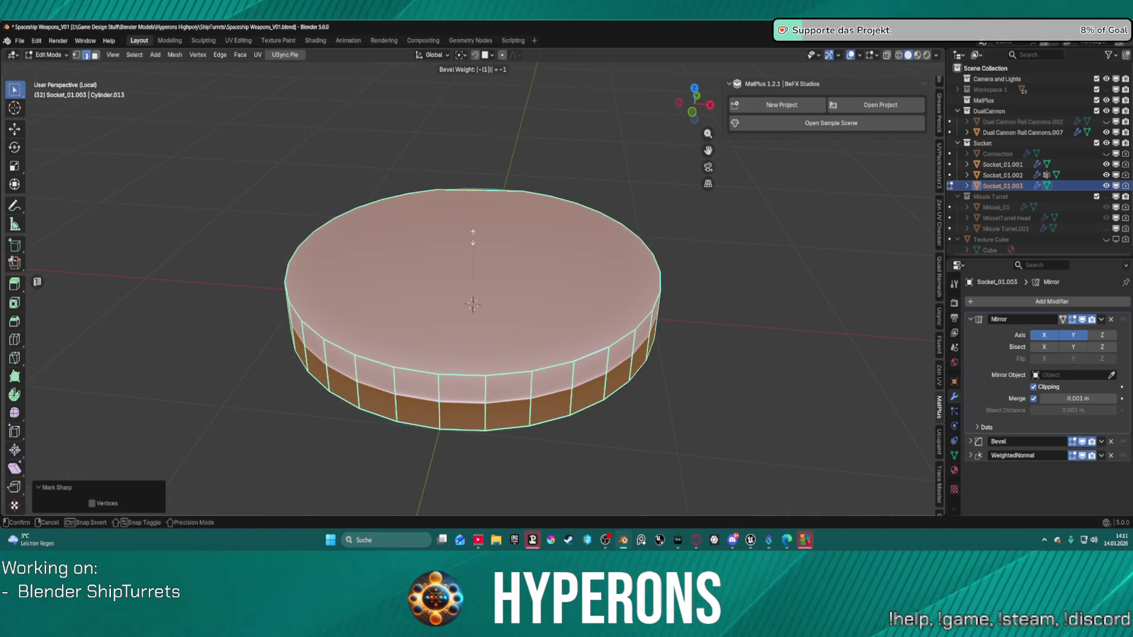
key(Return)
key(alt+a)
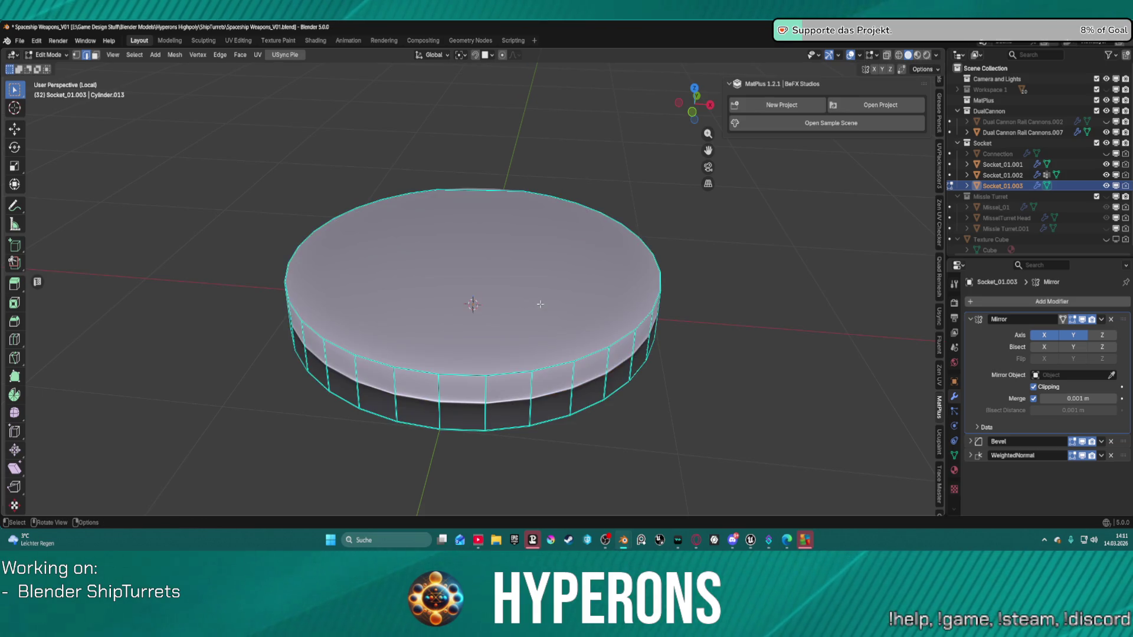
middle_drag(570, 373, 583, 348)
key(a)
key(ctrl+e)
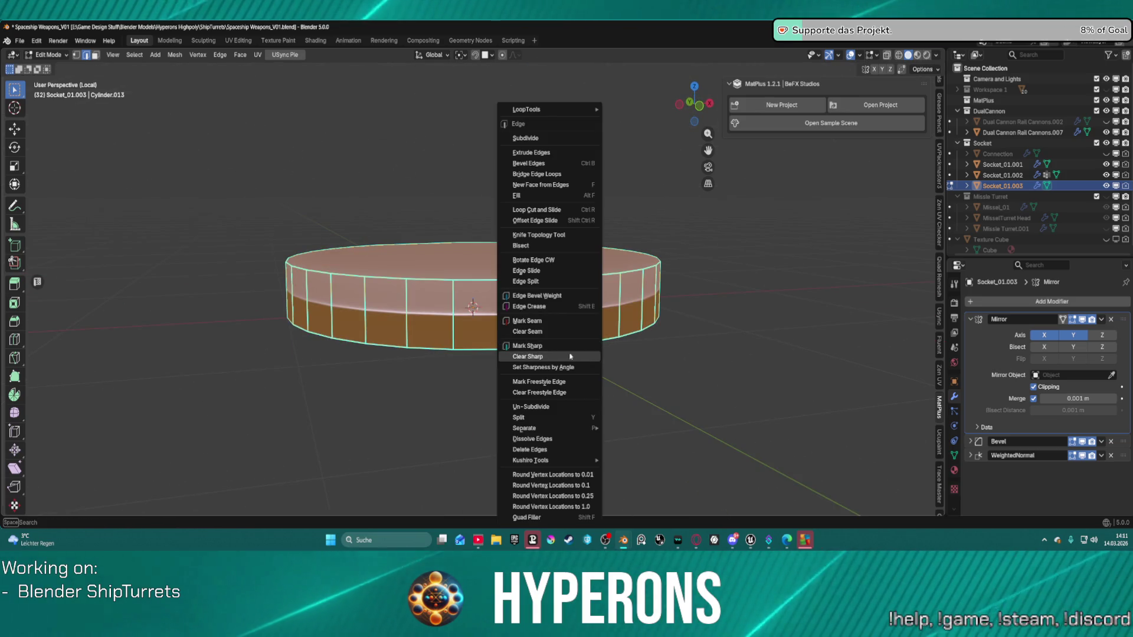
click(554, 358)
Delete the cylinder's top face, leaving an open ring
key(alt+a)
mouse_move(537, 277)
middle_down()
mouse_move(529, 228)
mouse_move(580, 227)
mouse_move(639, 332)
mouse_move(567, 319)
middle_up()
key(a)
middle_drag(290, 132, 546, 219)
scroll(519, 215, up, 1)
key(ctrl+z)
key(ctrl+shift+z)
key(ctrl+z)
click(502, 215)
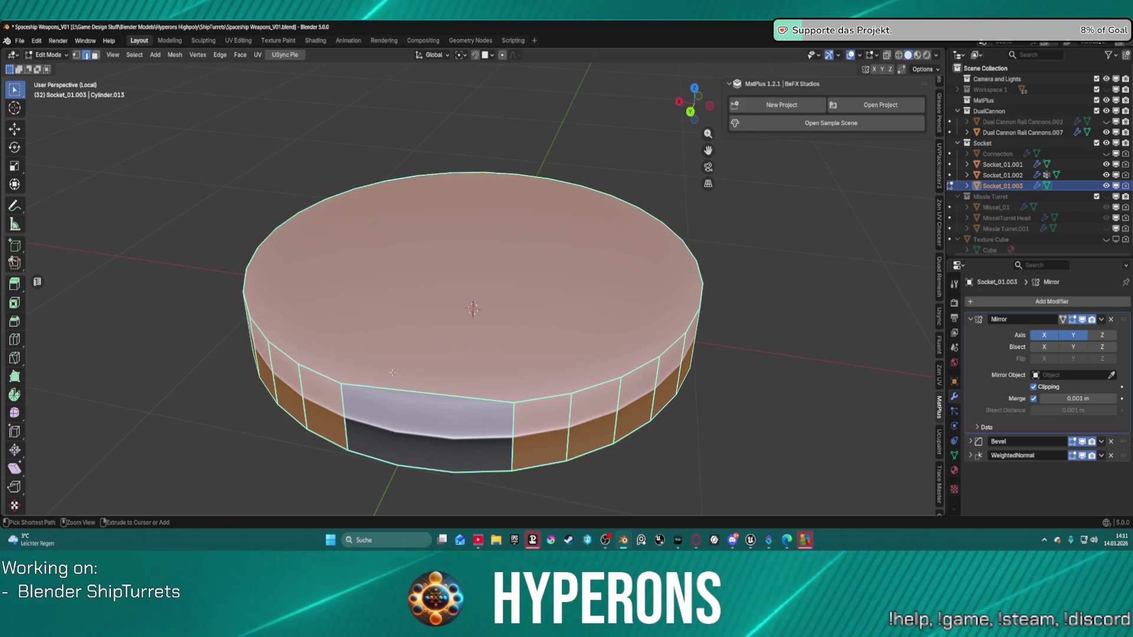
key(Delete)
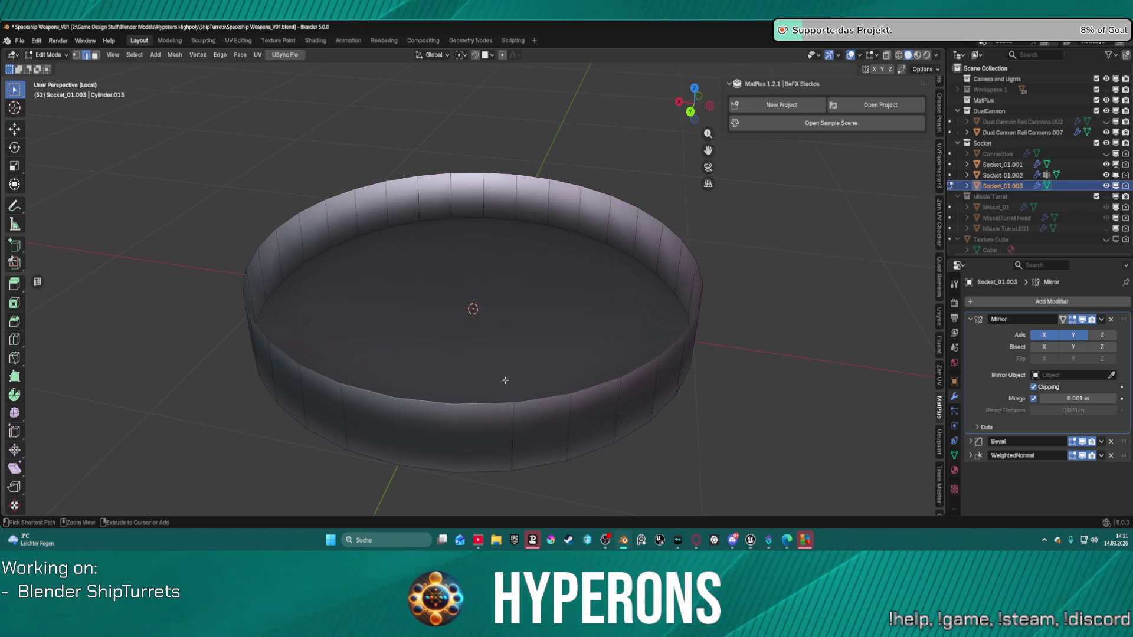
Return to Object Mode and leave local view to show the whole turret
key(Tab)
key(KP_Divide)
key(Tab)
key(Tab)
Inspect the edge loops around the socket base in Edit Mode, then clear the selection
key(a)
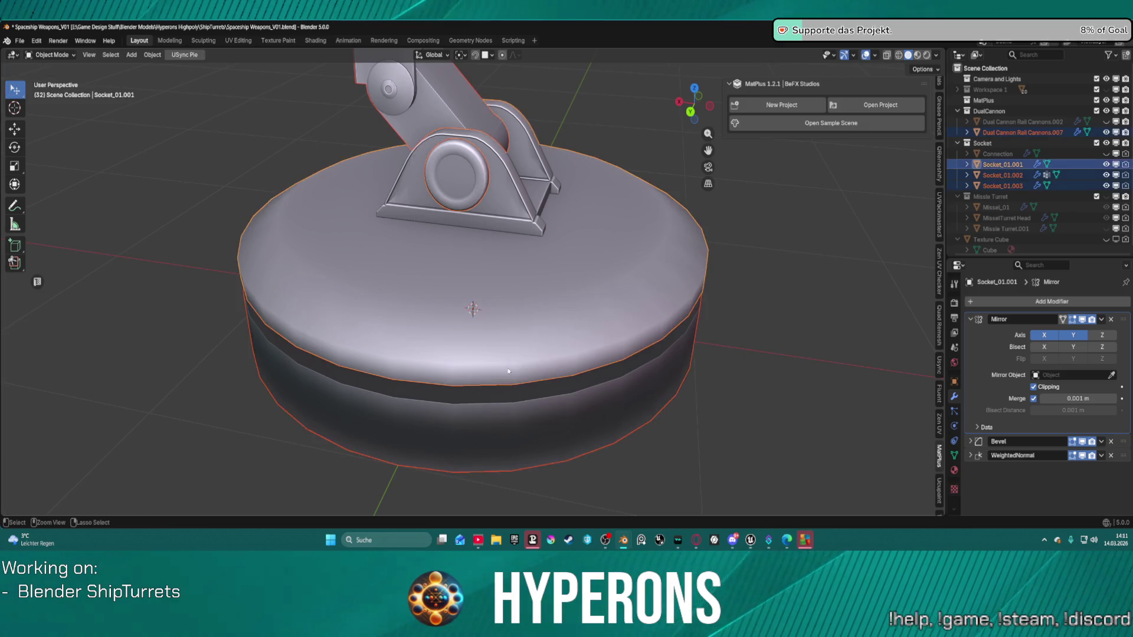
key(alt+a)
key(a)
key(Tab)
alt+click(516, 365)
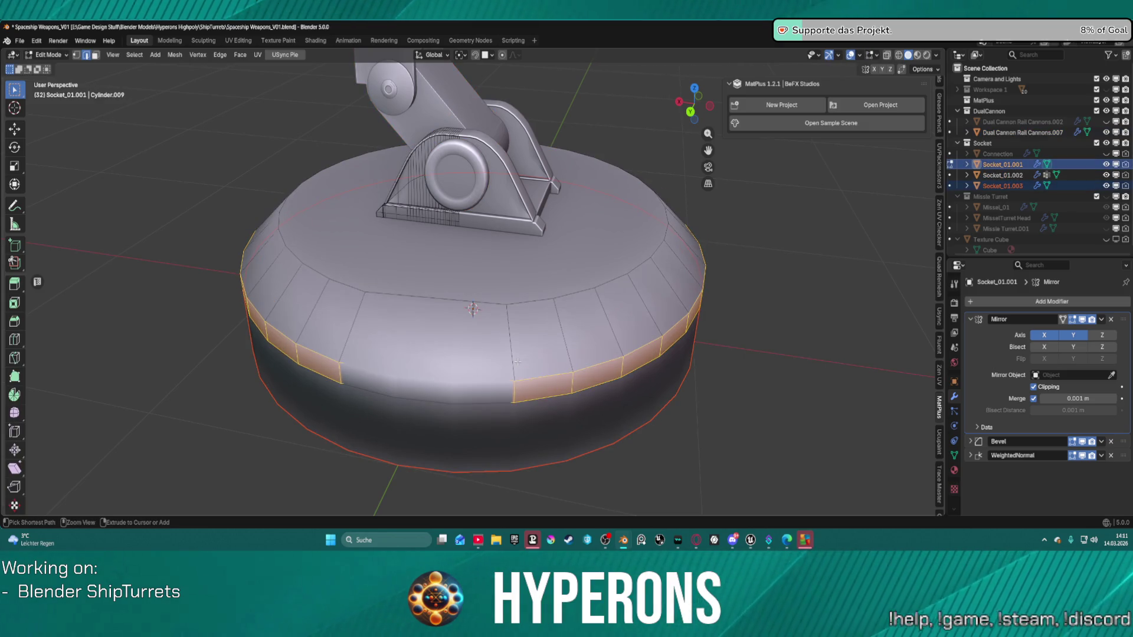
mouse_move(518, 362)
middle_down()
mouse_move(529, 348)
mouse_move(636, 345)
middle_up()
scroll(700, 334, down, 3)
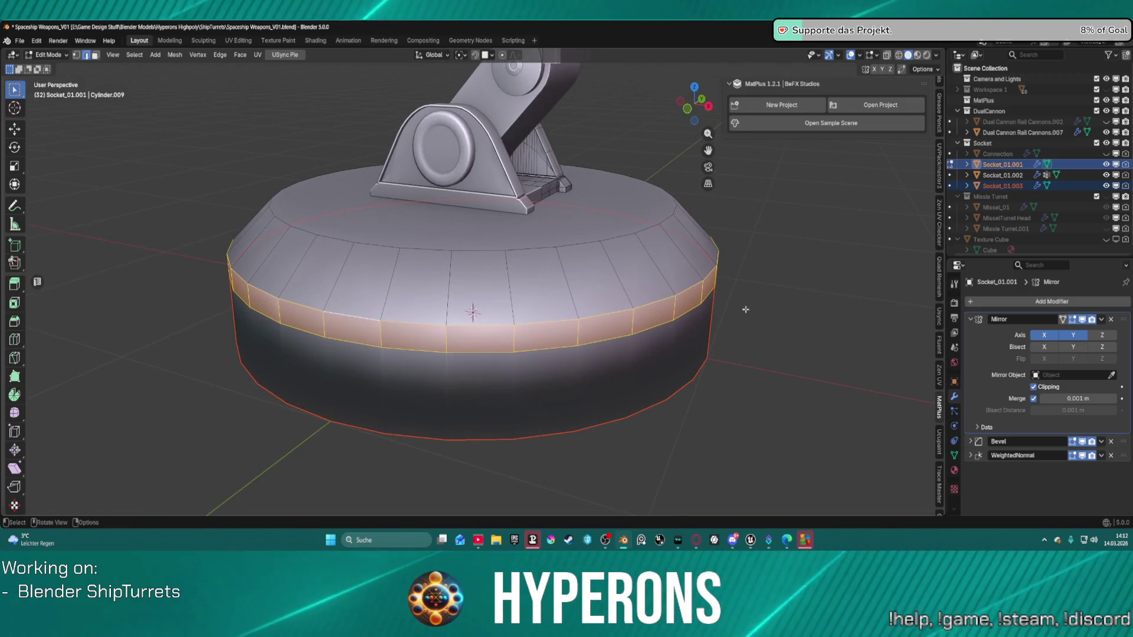
mouse_move(701, 334)
middle_down()
mouse_move(649, 282)
mouse_move(660, 285)
middle_up()
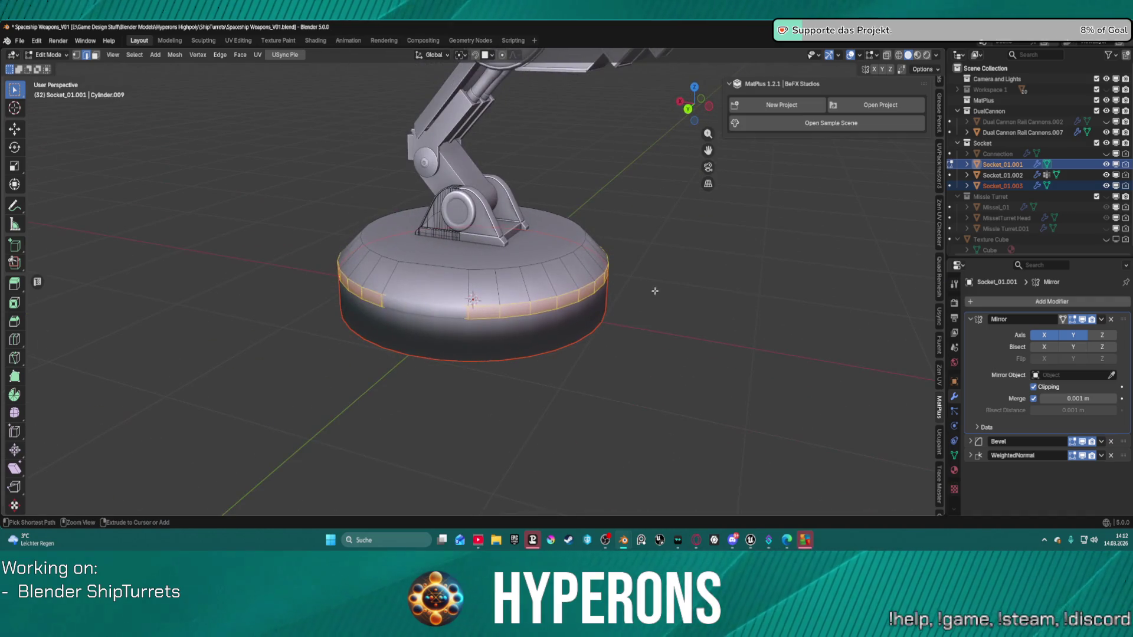
alt+click(505, 299)
alt+click(506, 299)
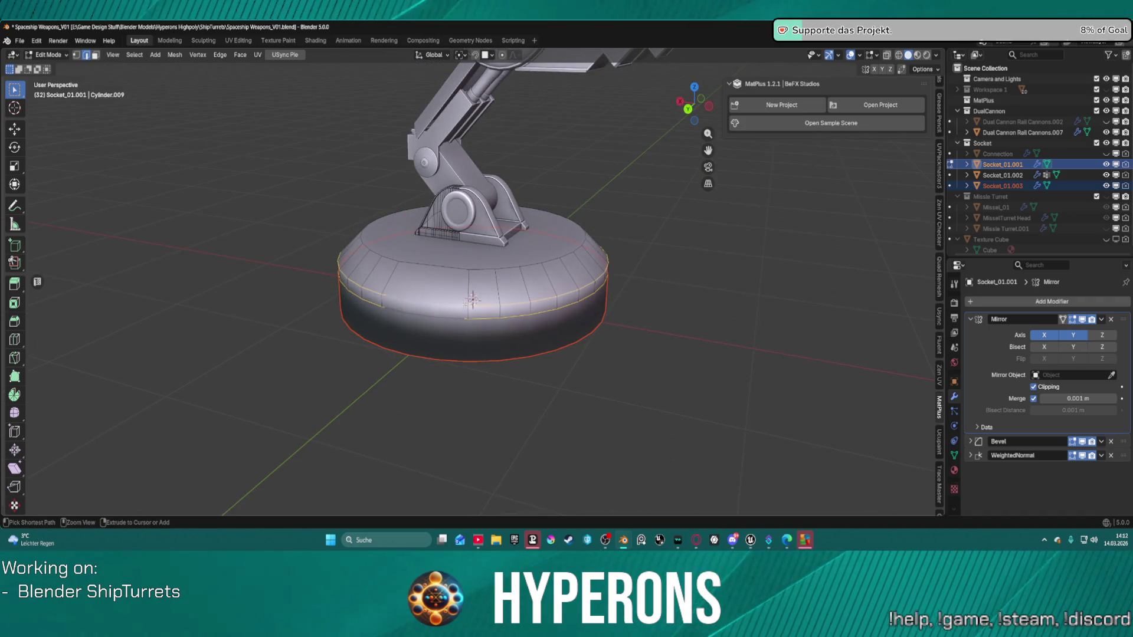
key(alt+a)
mouse_move(568, 284)
ctrl+middle_down()
mouse_move(567, 319)
mouse_move(568, 260)
ctrl+middle_up()
Select Socket_01.001 and Socket_01.003 in the outliner and join them with Ctrl+J
click(1012, 175)
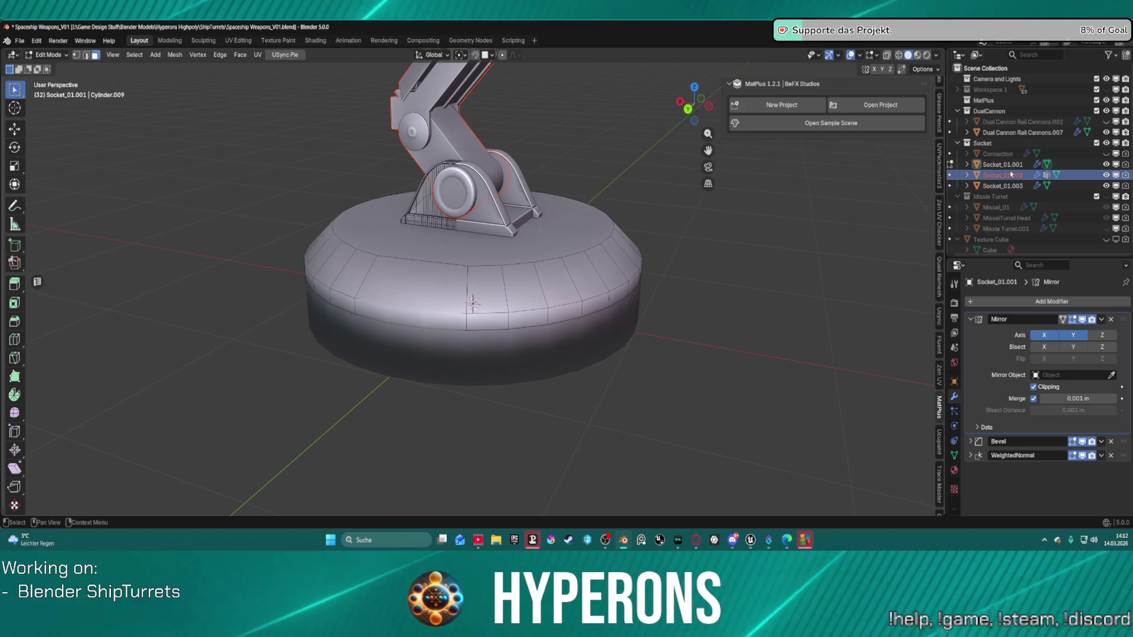
click(1012, 186)
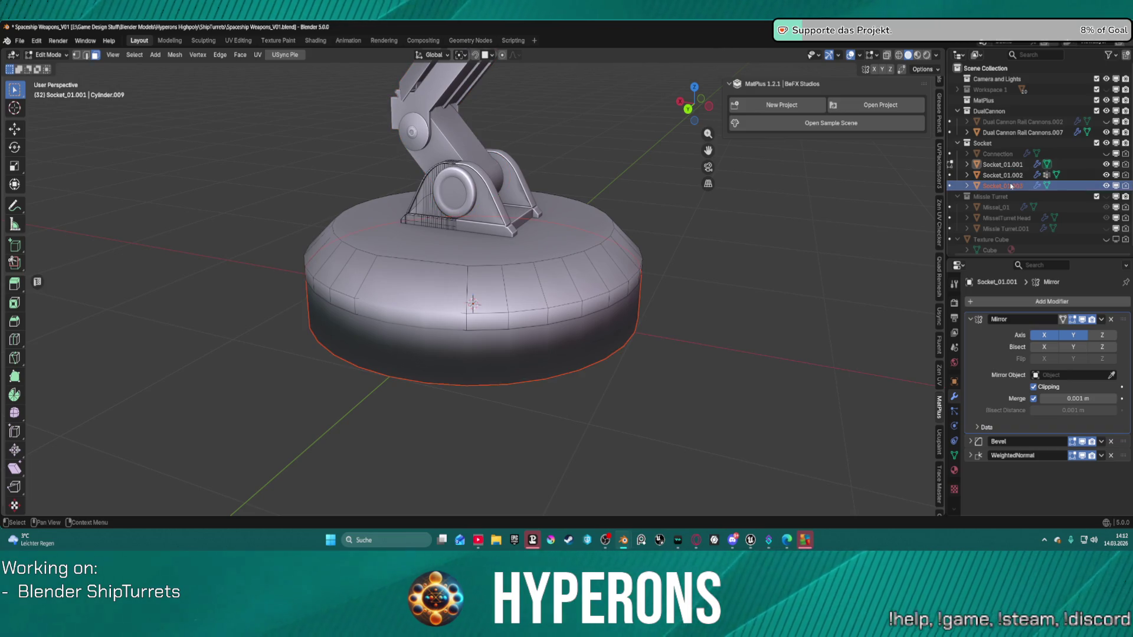
key(Up)
key(Up)
key(Down)
key(Up)
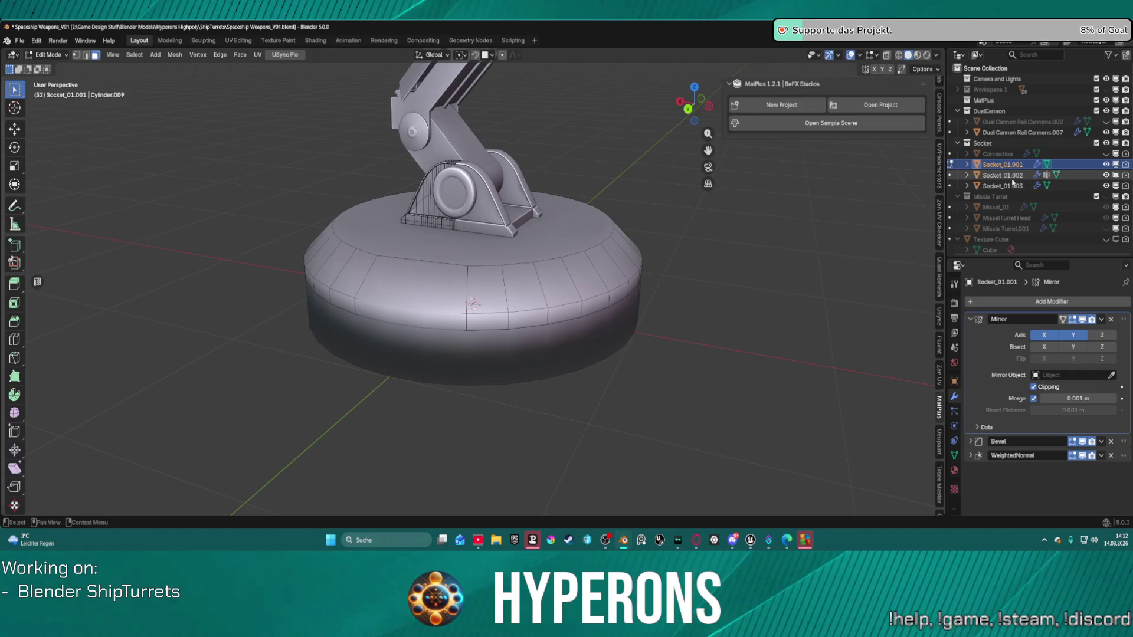
key(Down)
key(Down)
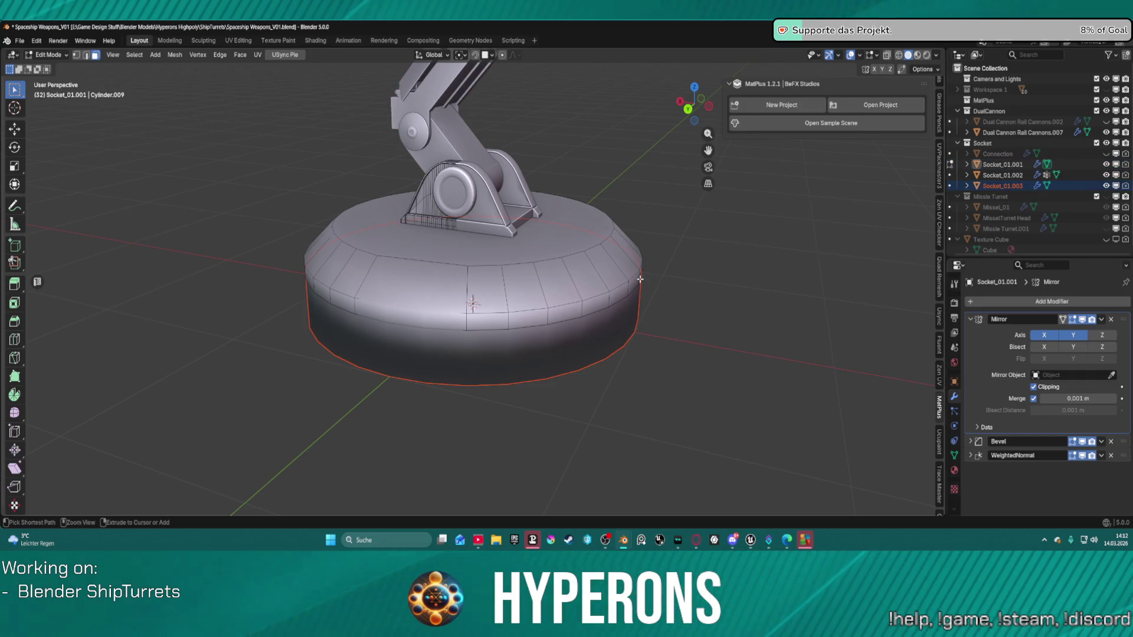
key(ctrl+j)
Select all the linked base faces and delete their vertices
key(2)
alt+click(687, 292)
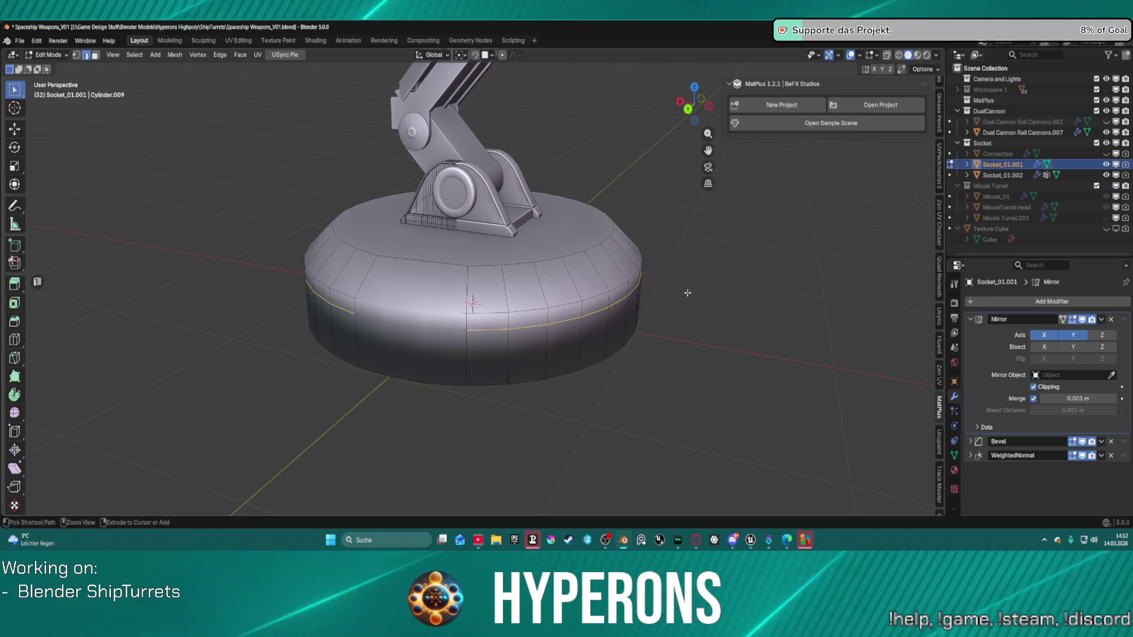
key(ctrl+b)
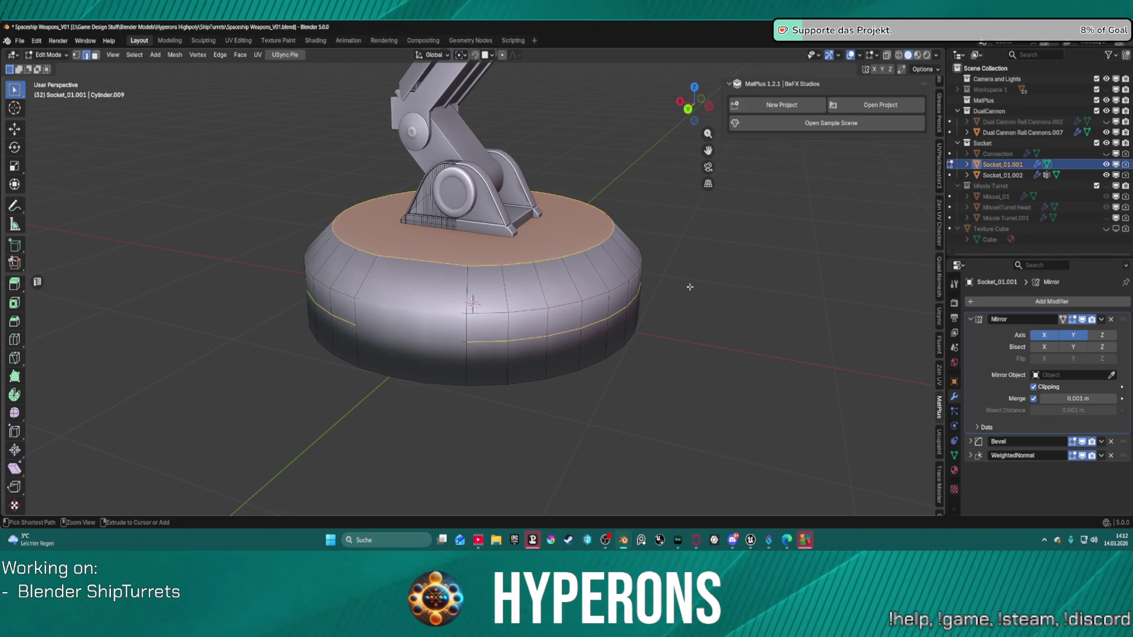
key(ctrl+l)
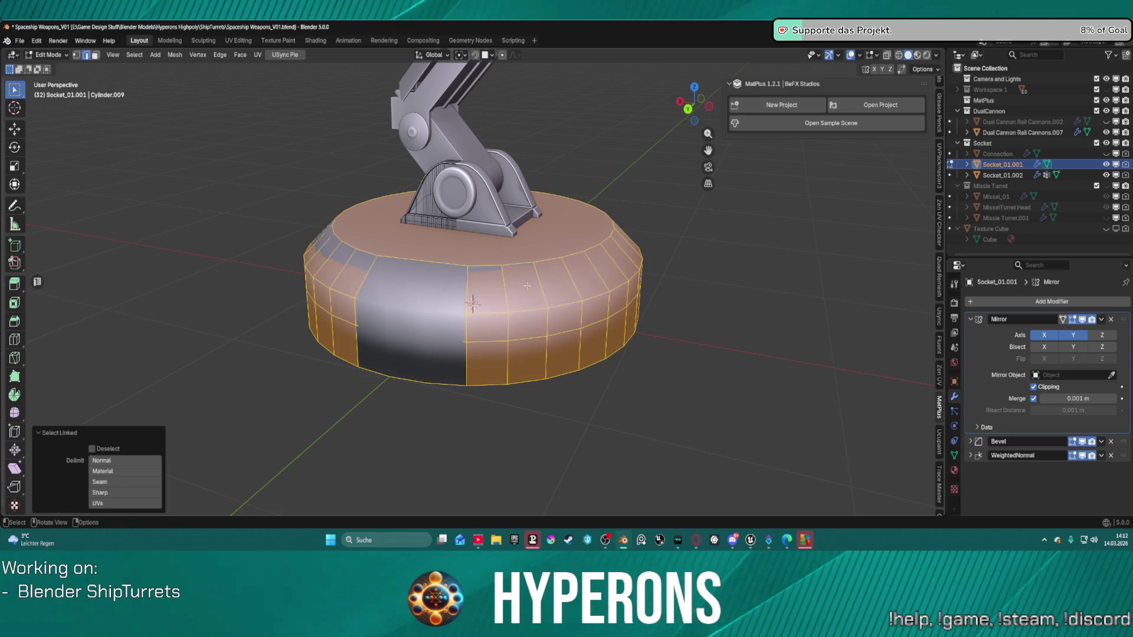
key(x)
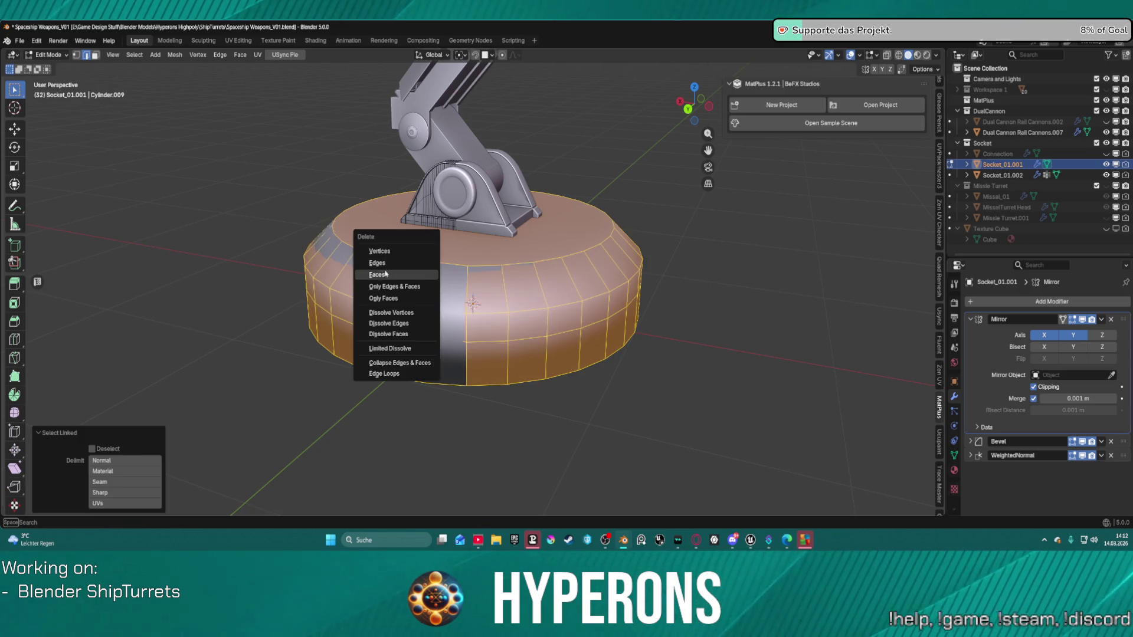
click(394, 252)
Toggle visibility of Socket_01.001 and Socket_01.002 to check the remaining meshes
middle_drag(455, 267, 450, 251)
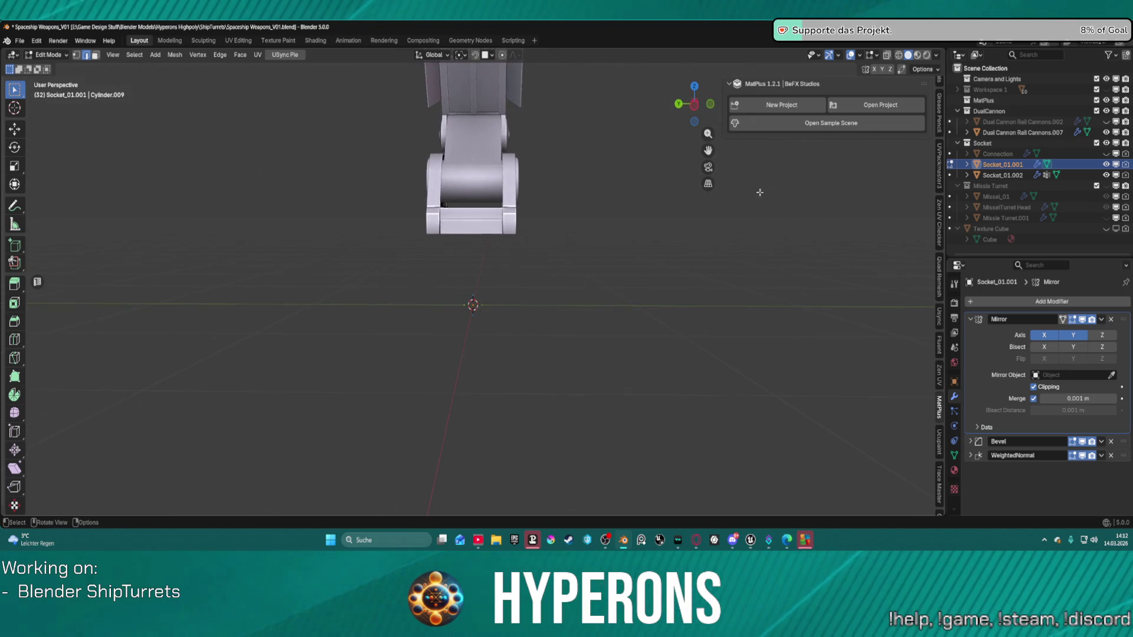
click(1107, 164)
click(1106, 164)
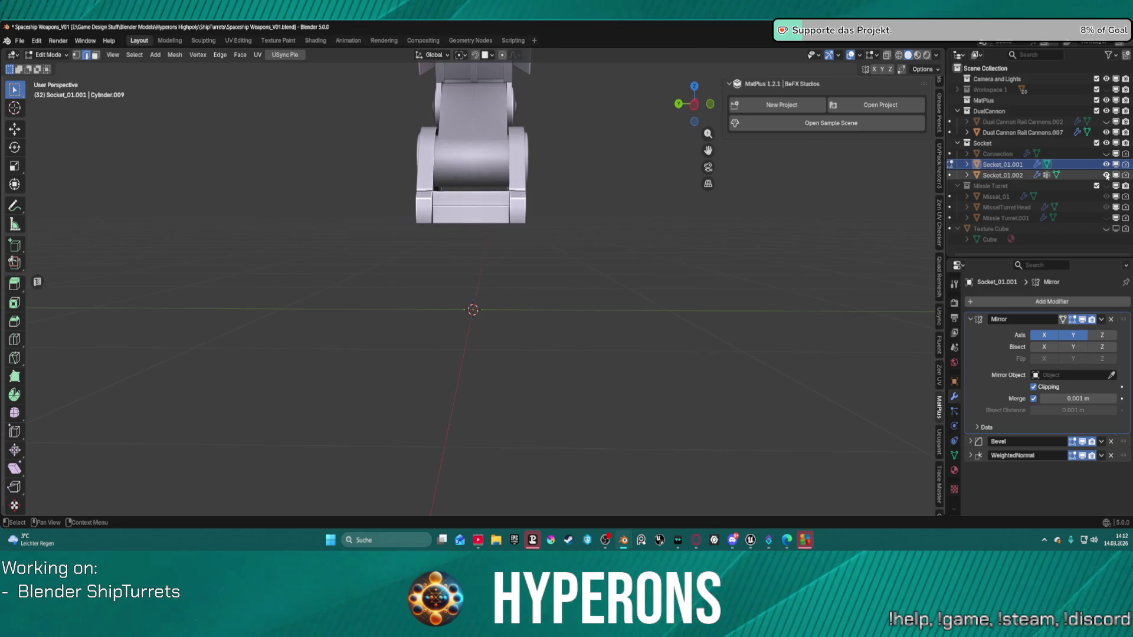
click(1106, 175)
click(1107, 175)
click(1106, 175)
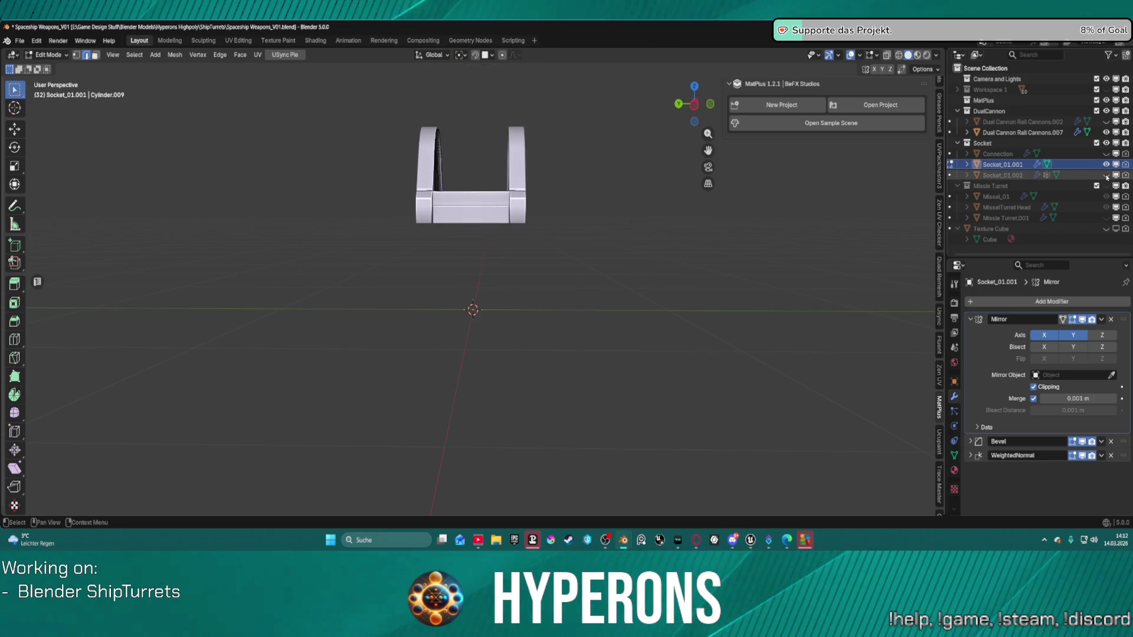
click(1107, 176)
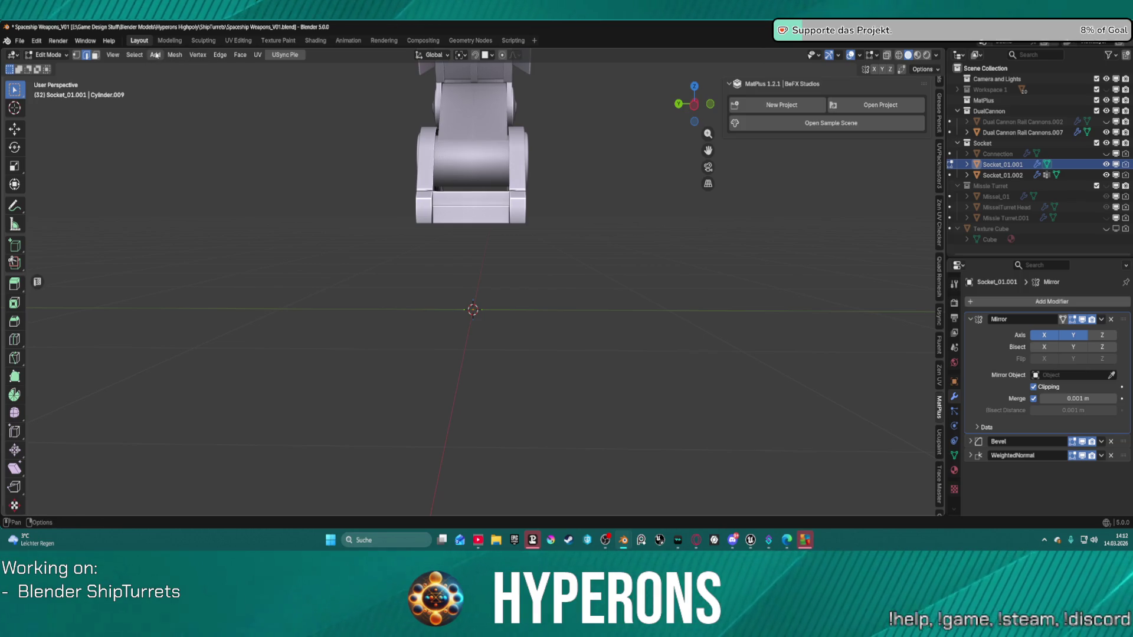
In Object Mode, add a cylinder and scale it to 0.1 along Z
key(ctrl+Tab)
click(271, 154)
click(131, 54)
mouse_move(156, 66)
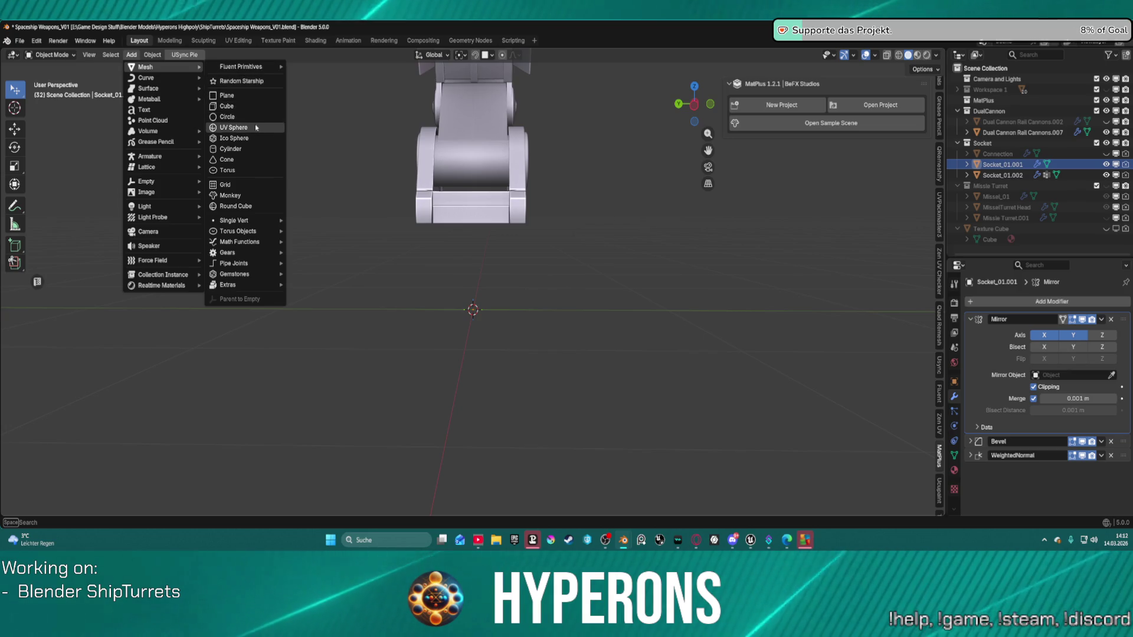
click(259, 149)
text(sz.1)
key(Return)
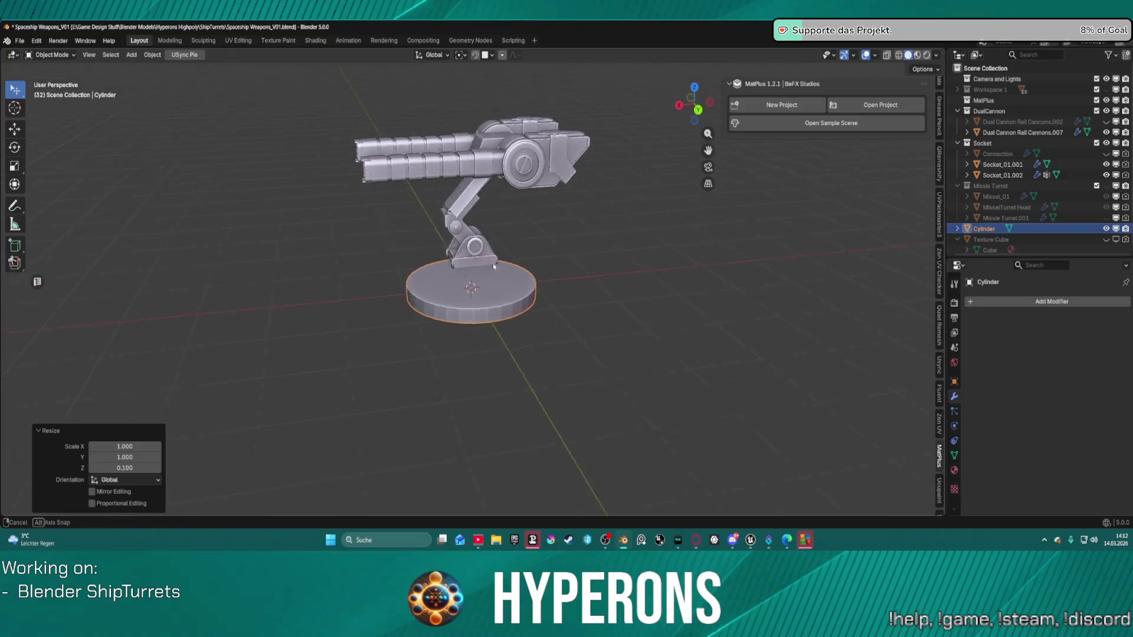
scroll(490, 264, up, 5)
middle_drag(554, 271, 588, 254)
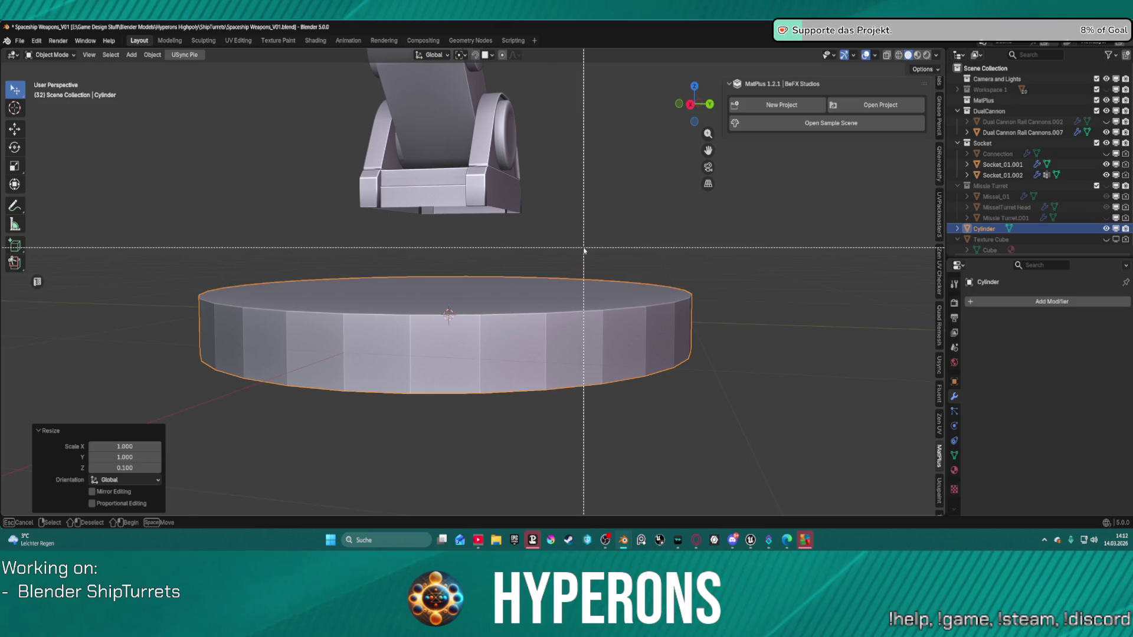
Select the entire new cylinder in Edit Mode and bevel its edges 0.0324 m with 3 segments
key(ctrl+Tab)
click(637, 247)
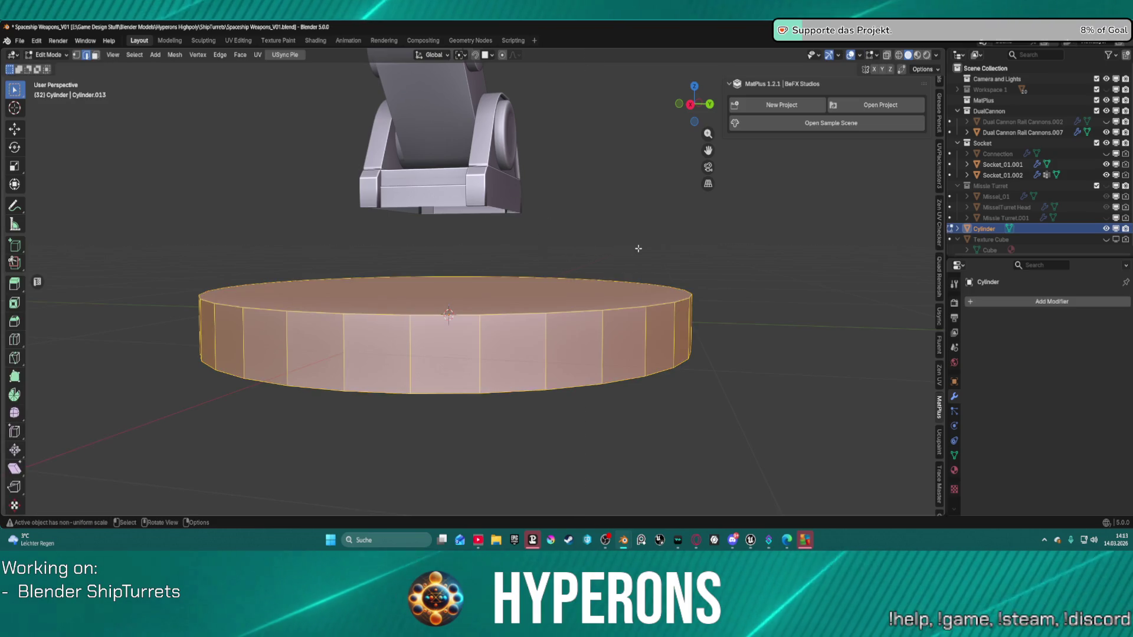
click(578, 261)
click(549, 298)
mouse_move(518, 337)
middle_down()
mouse_move(556, 388)
mouse_move(580, 367)
mouse_move(551, 314)
middle_up()
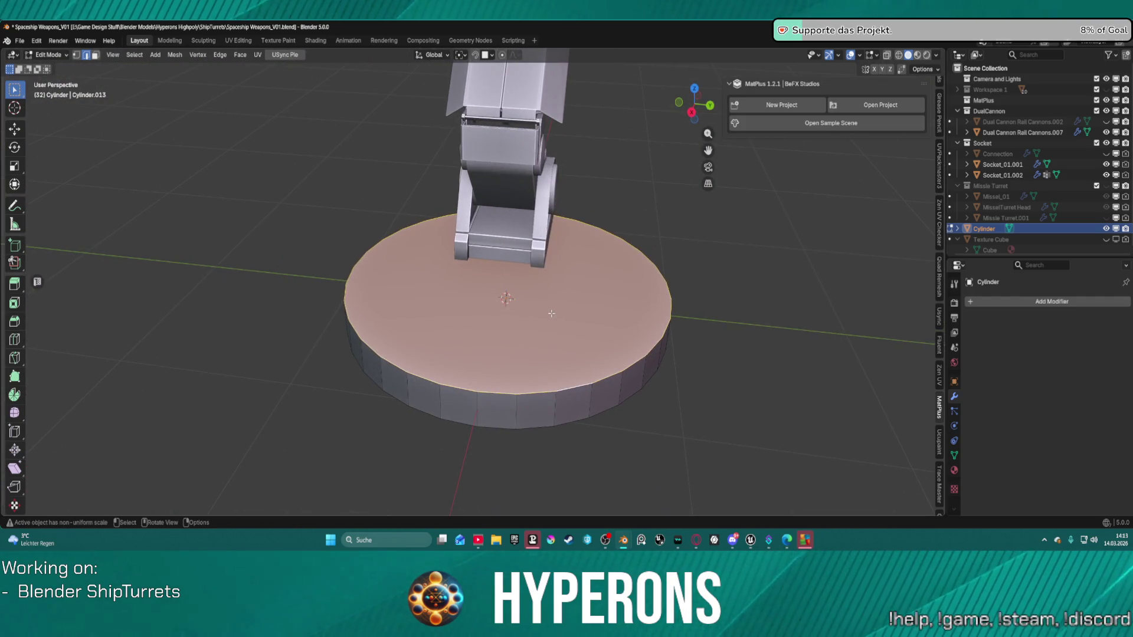
key(alt+a)
key(a)
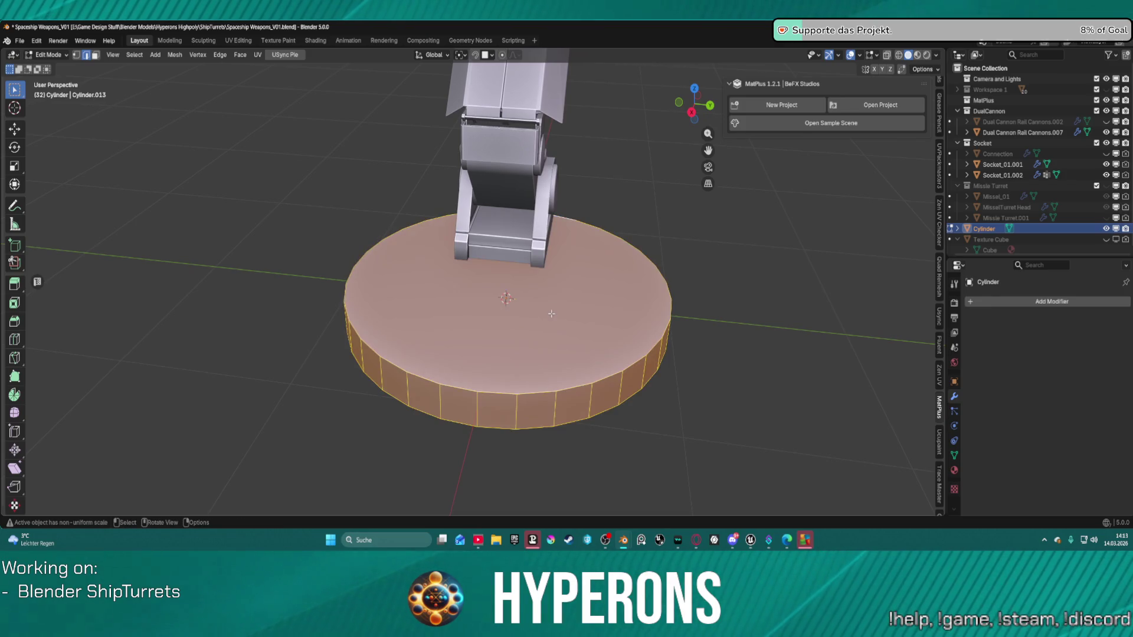
key(ctrl+b)
mouse_move(559, 310)
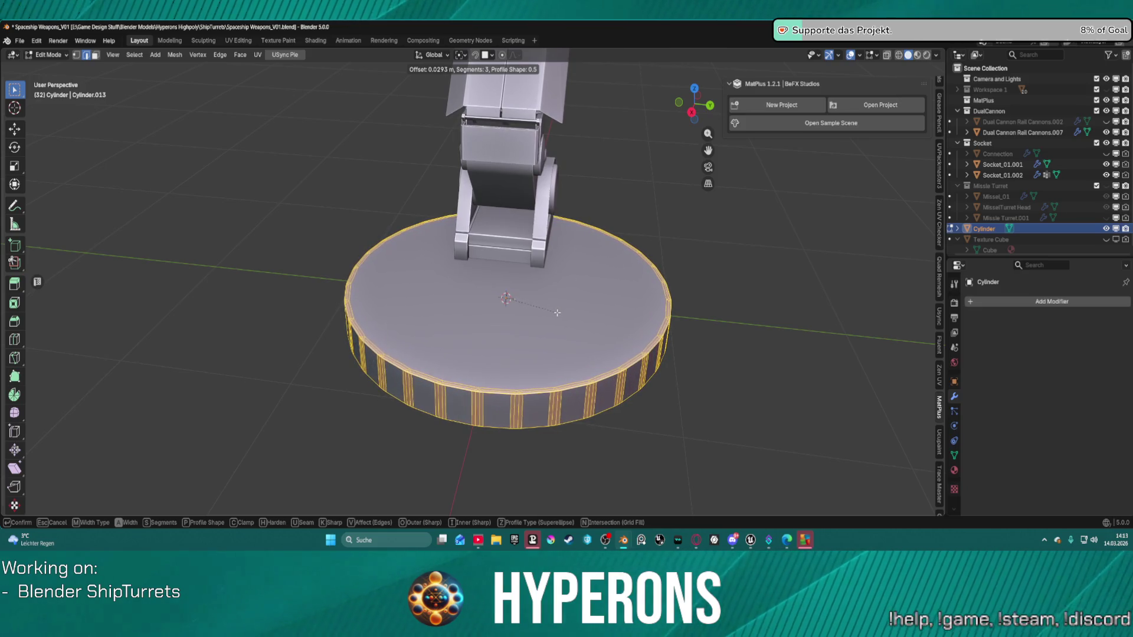
click(558, 312)
mouse_move(558, 313)
middle_down()
mouse_move(487, 384)
mouse_move(597, 290)
middle_up()
scroll(597, 291, up, 2)
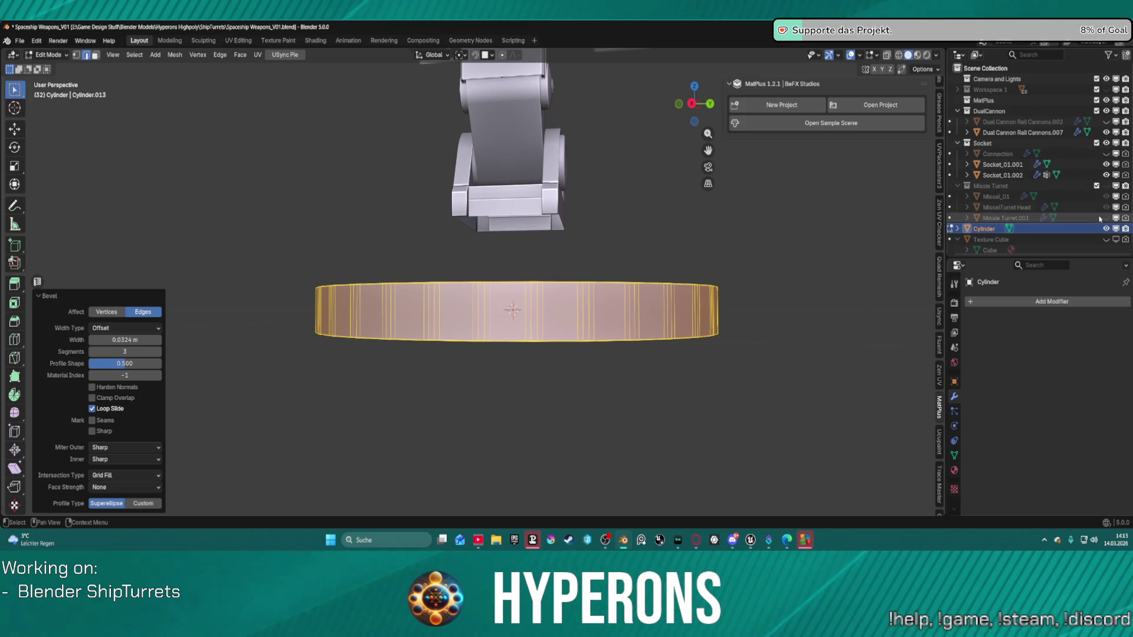
Unhide Dual Cannon Rail Cannons.002 and frame the socket base up close
click(1106, 123)
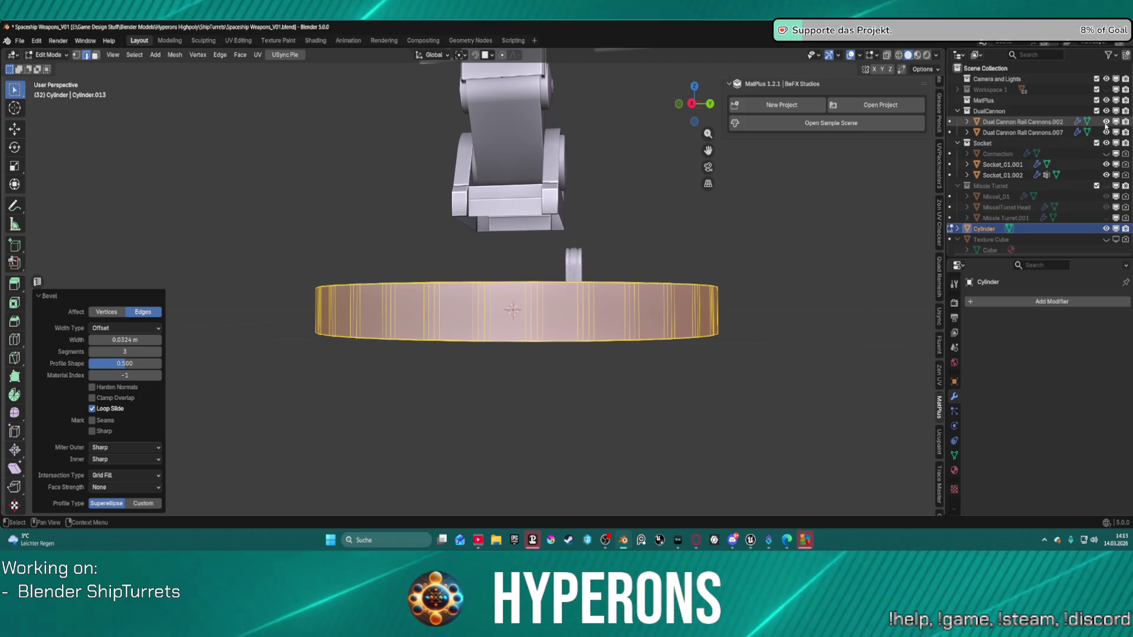
middle_drag(448, 189, 445, 252)
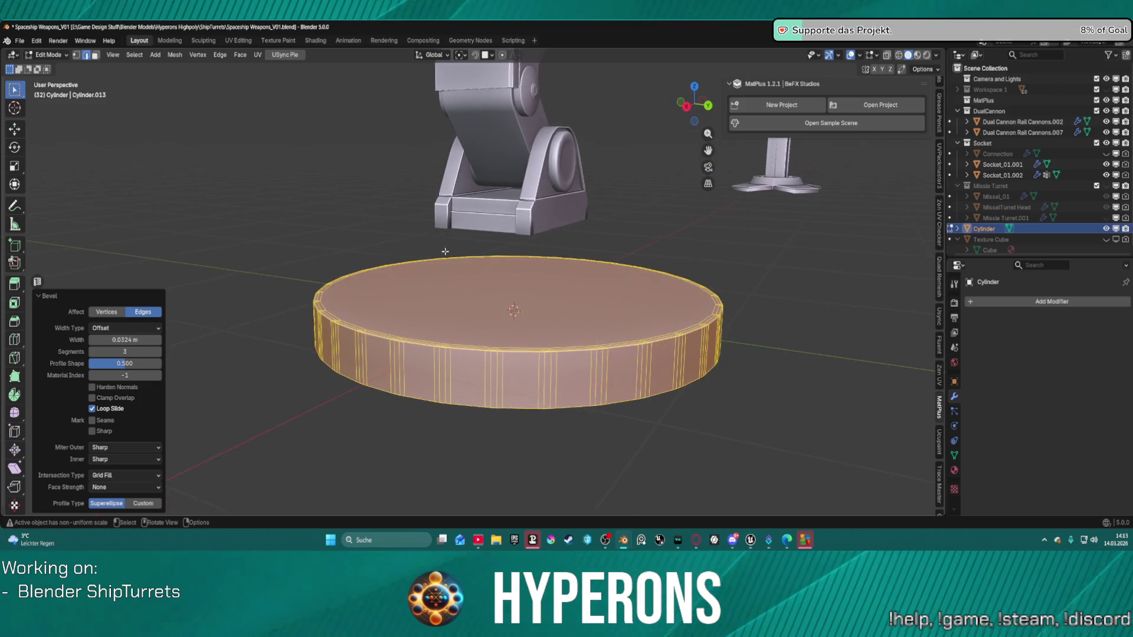
scroll(653, 240, down, 5)
mouse_move(653, 240)
middle_down()
mouse_move(391, 228)
mouse_move(177, 287)
mouse_move(246, 278)
middle_up()
key(KP_Decimal)
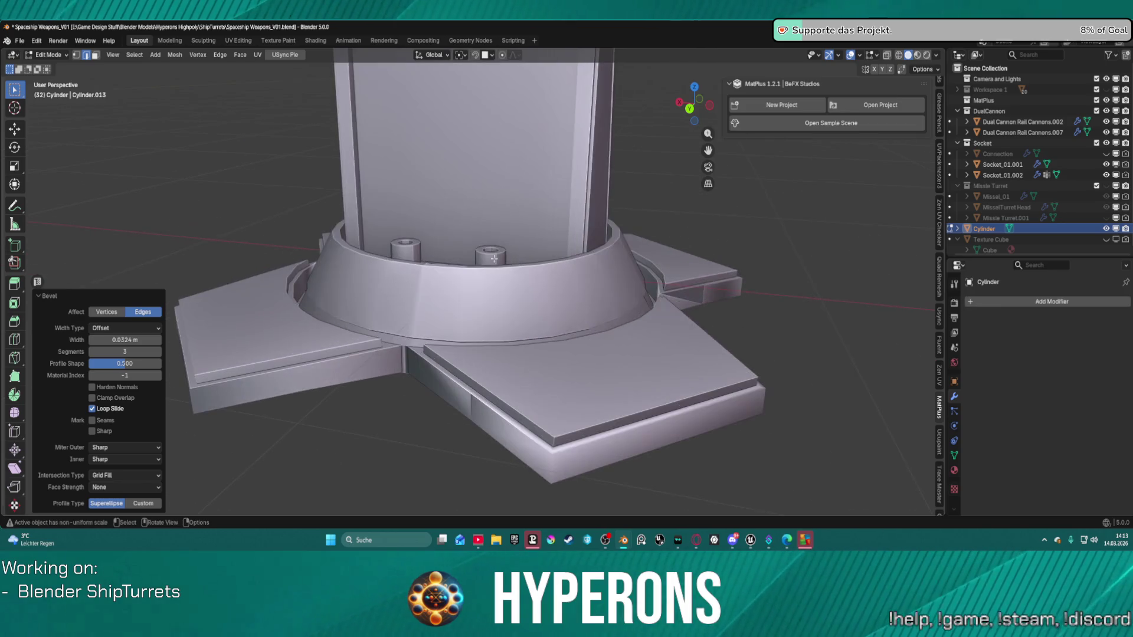
Zoom out and orbit to view the whole turret from afar and from below
scroll(518, 253, down, 6)
middle_drag(518, 253, 535, 245)
scroll(535, 245, up, 8)
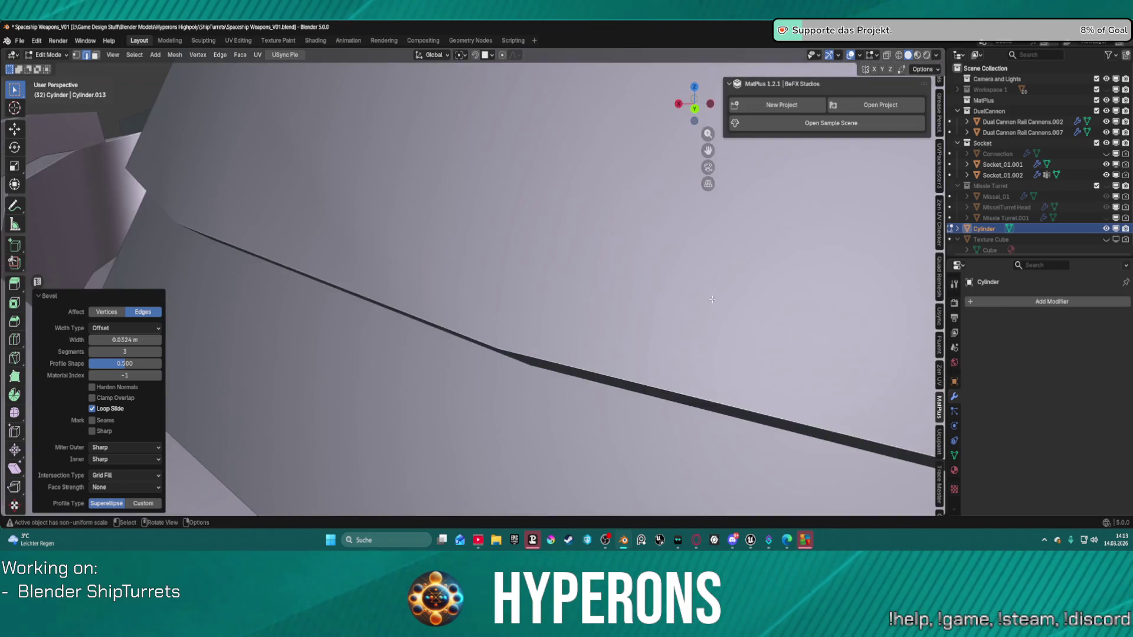
scroll(743, 315, down, 3)
mouse_move(743, 315)
shift+middle_down()
mouse_move(688, 324)
mouse_move(339, 245)
mouse_move(585, 292)
mouse_move(557, 306)
mouse_move(573, 306)
mouse_move(519, 371)
shift+middle_up()
scroll(557, 306, up, 4)
scroll(496, 400, up, 4)
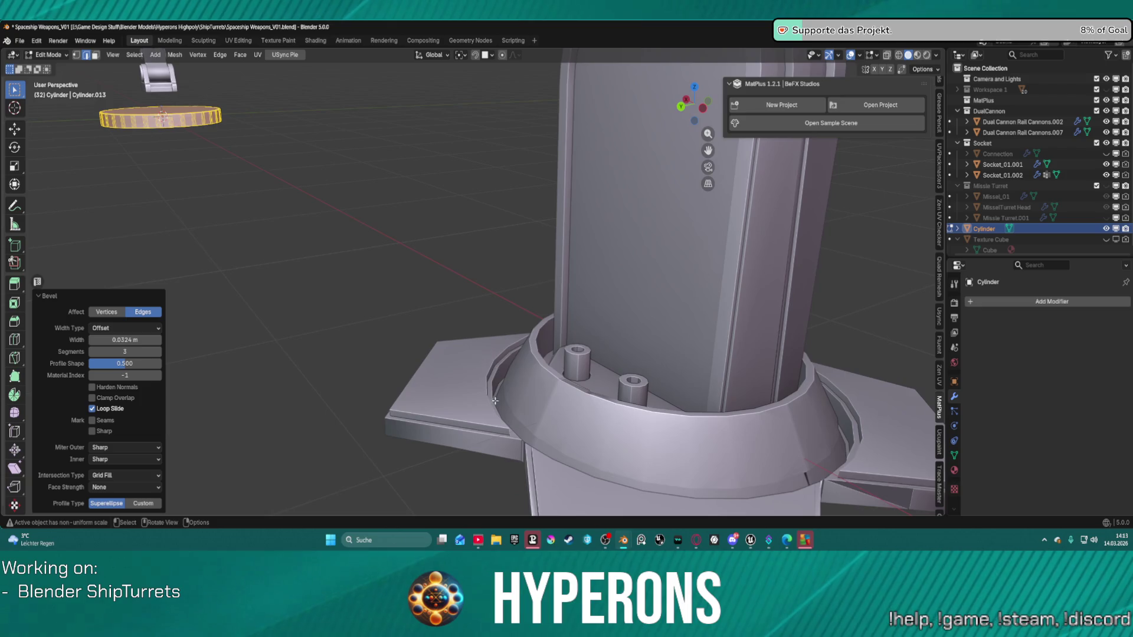
scroll(496, 400, down, 4)
mouse_move(496, 384)
middle_down()
mouse_move(543, 366)
mouse_move(557, 321)
mouse_move(506, 298)
mouse_move(476, 336)
mouse_move(534, 366)
mouse_move(619, 374)
mouse_move(544, 308)
mouse_move(84, 106)
mouse_move(413, 236)
mouse_move(581, 265)
mouse_move(572, 254)
middle_up()
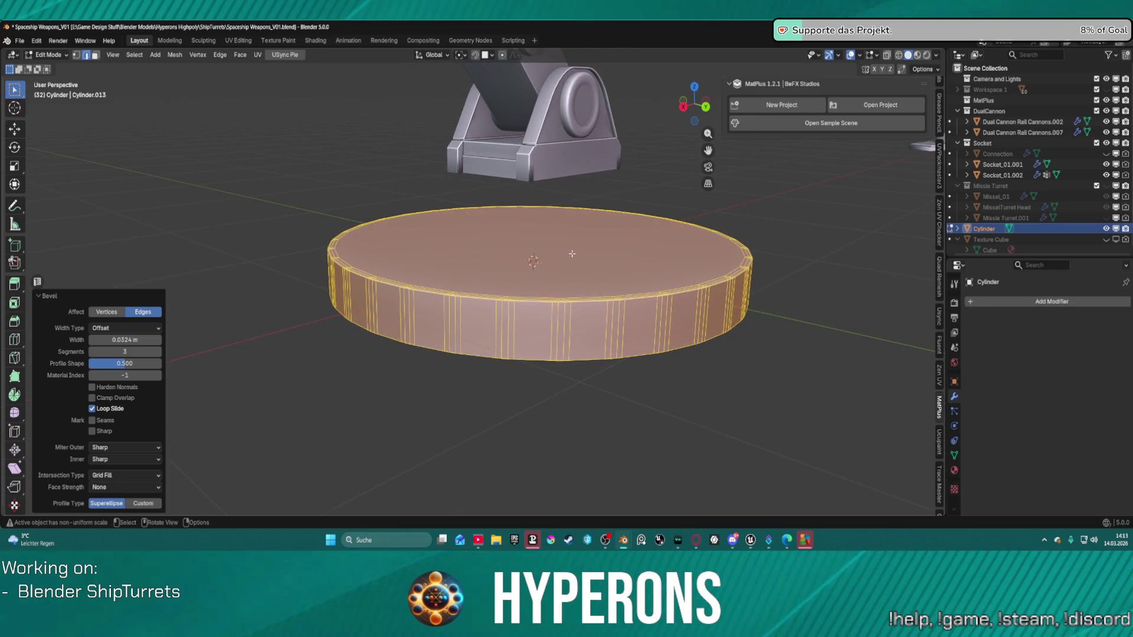
Open a new window from the Window menu to show the Hull&Armor_07.jpg reference
click(85, 41)
click(107, 57)
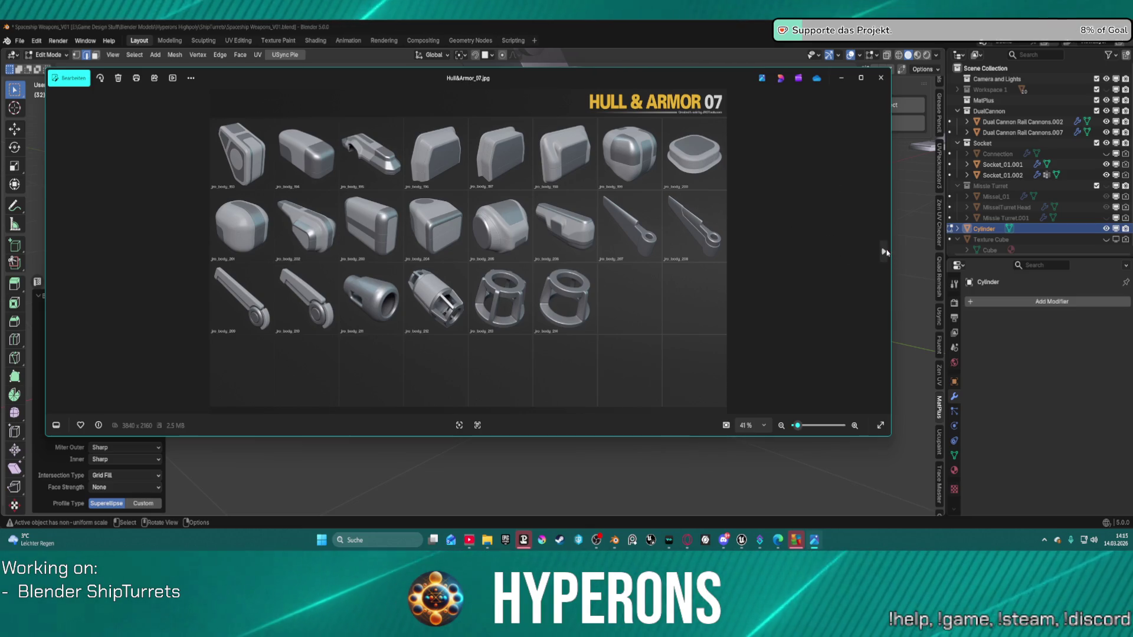
Page through reference sheets Hull&Armor_03 to Hull&Armor_06, then close the image viewer
click(883, 252)
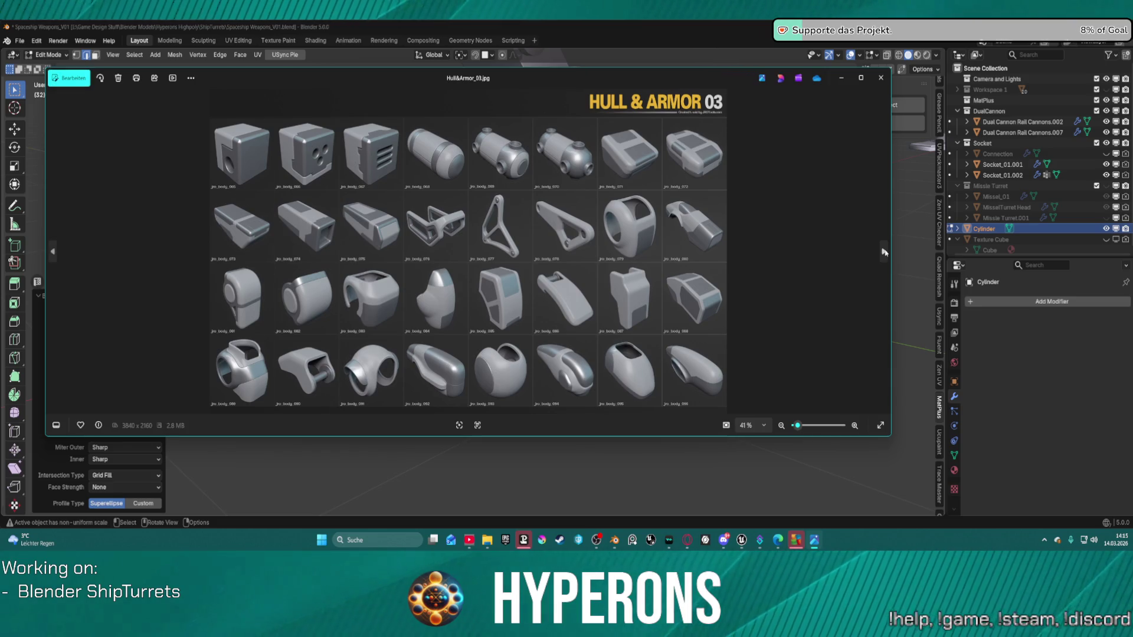
click(883, 252)
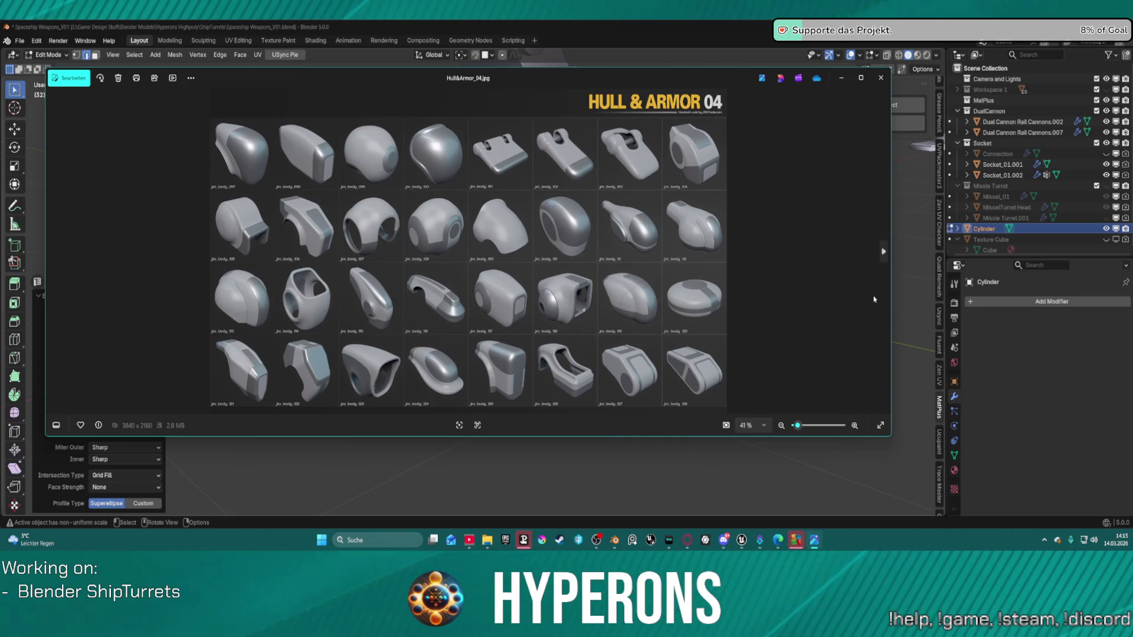
click(883, 263)
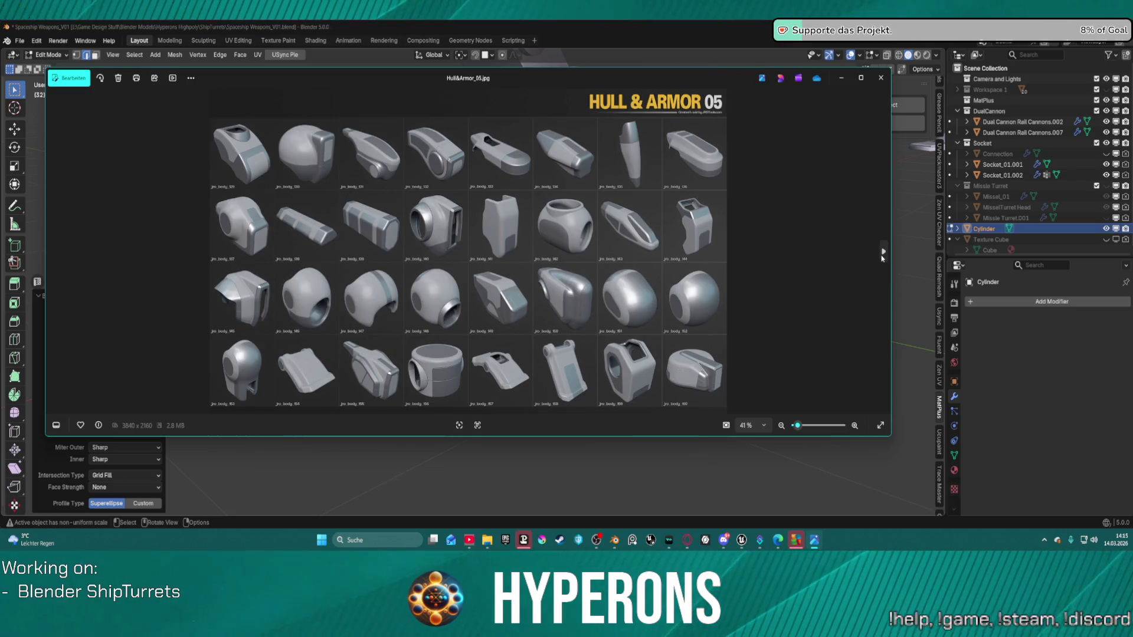
click(883, 258)
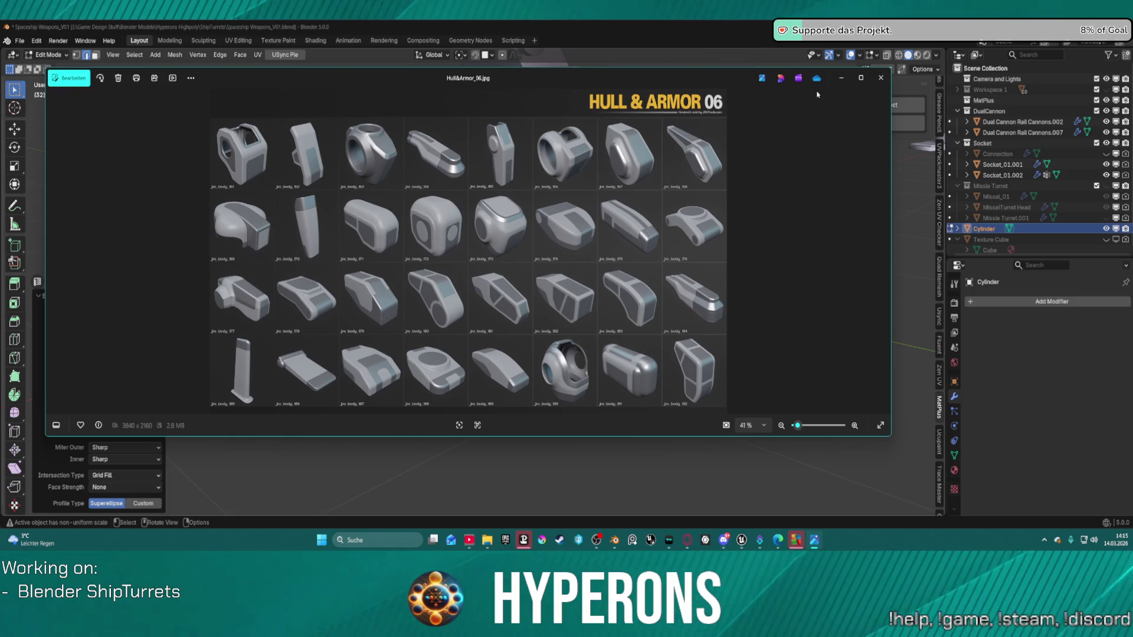
click(881, 77)
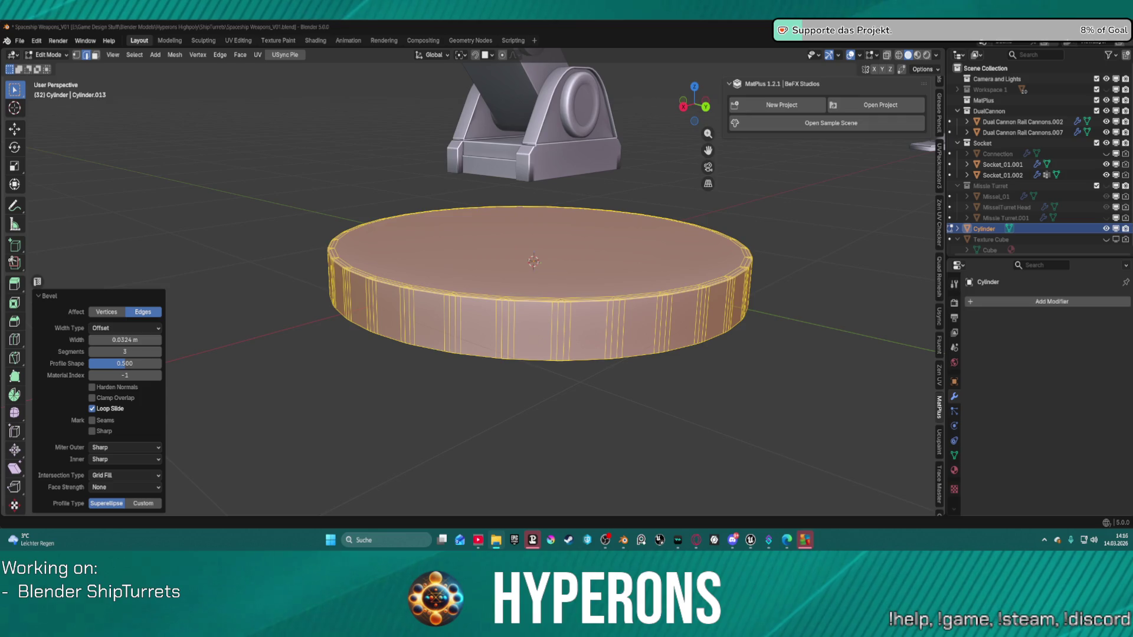
Undo the last bevel on the base cylinder and clear its side-face selection
scroll(604, 284, down, 3)
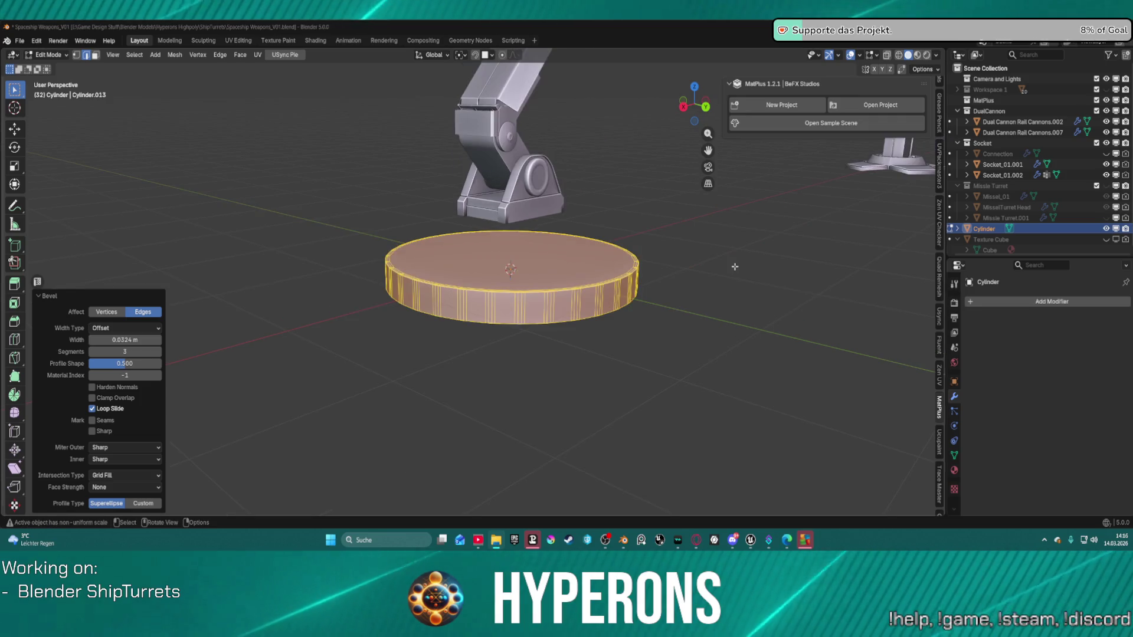
scroll(603, 284, down, 10)
scroll(602, 263, up, 8)
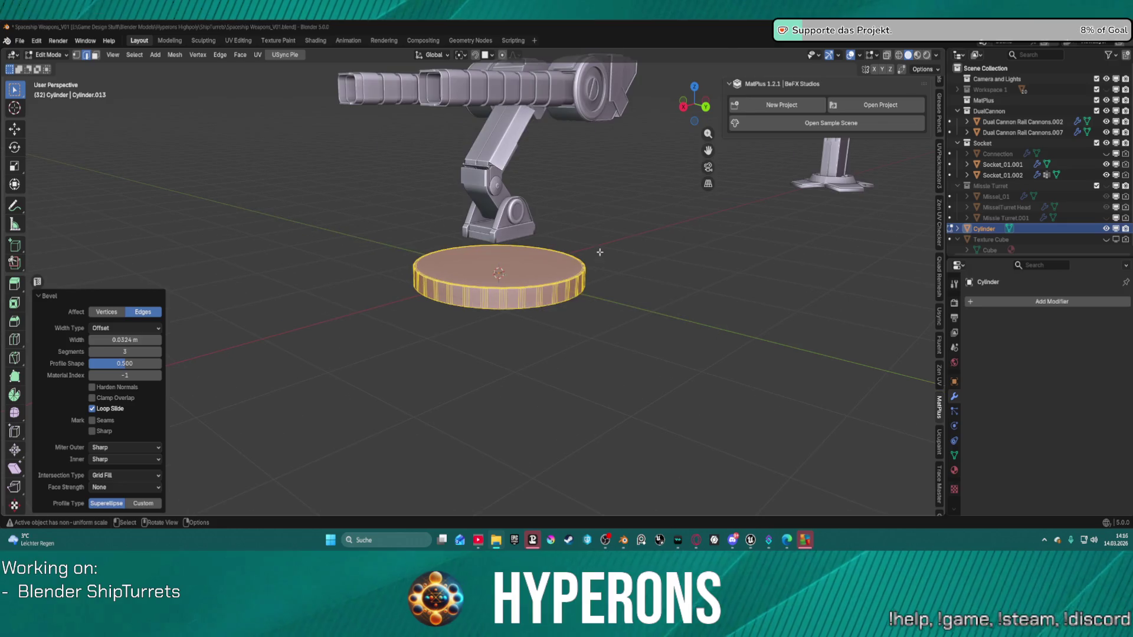
scroll(566, 166, down, 2)
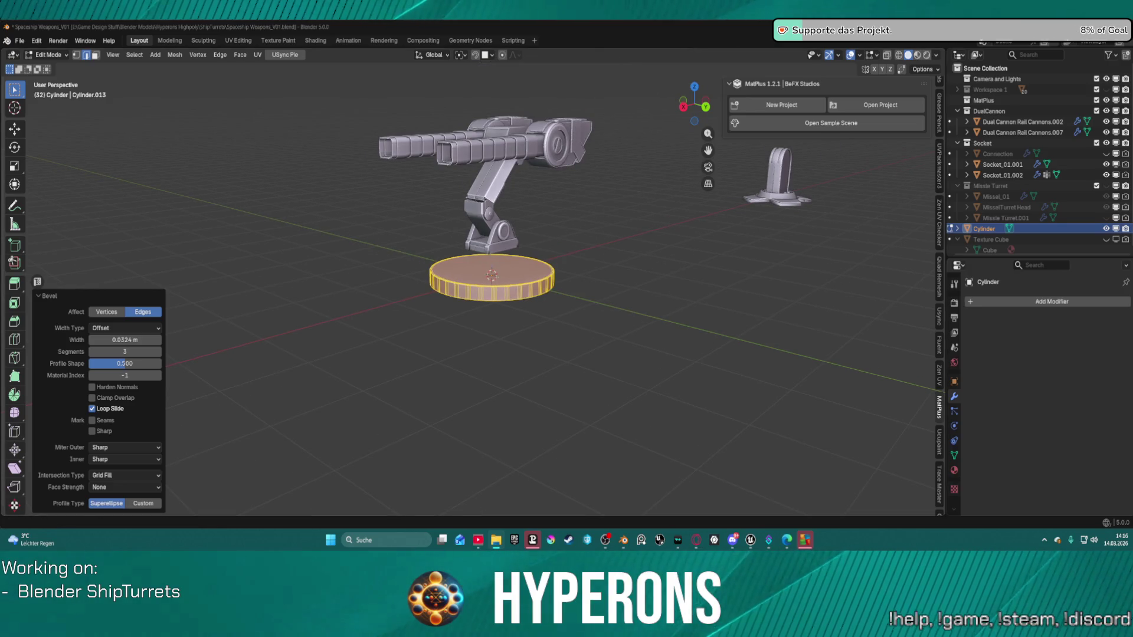
scroll(528, 265, up, 5)
mouse_move(529, 301)
middle_down()
mouse_move(528, 260)
mouse_move(535, 281)
middle_up()
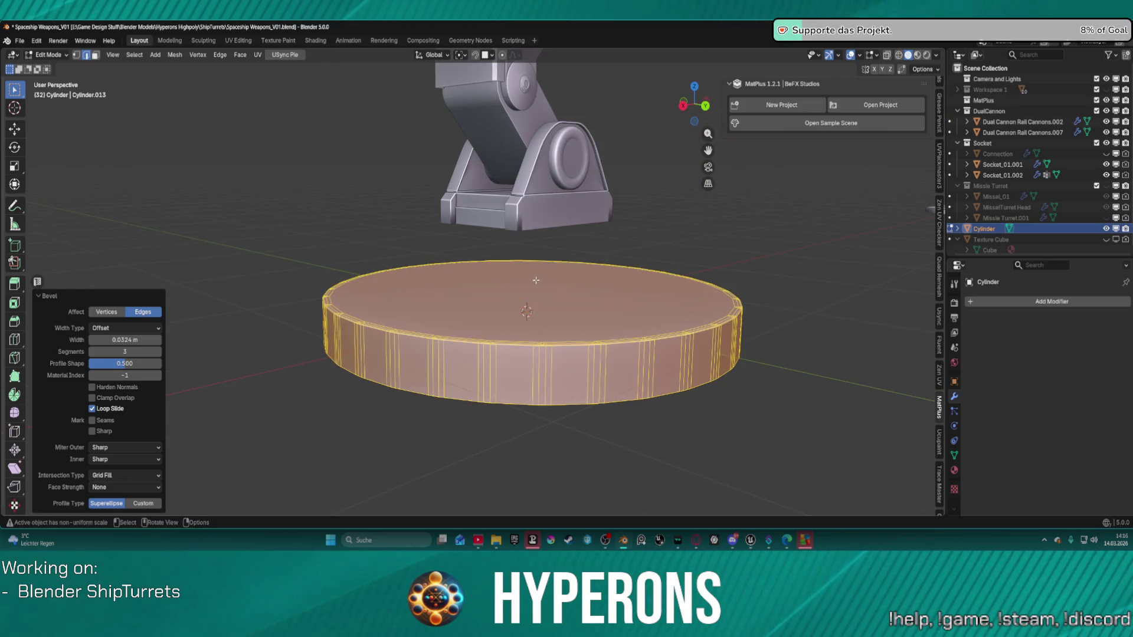
scroll(535, 280, down, 3)
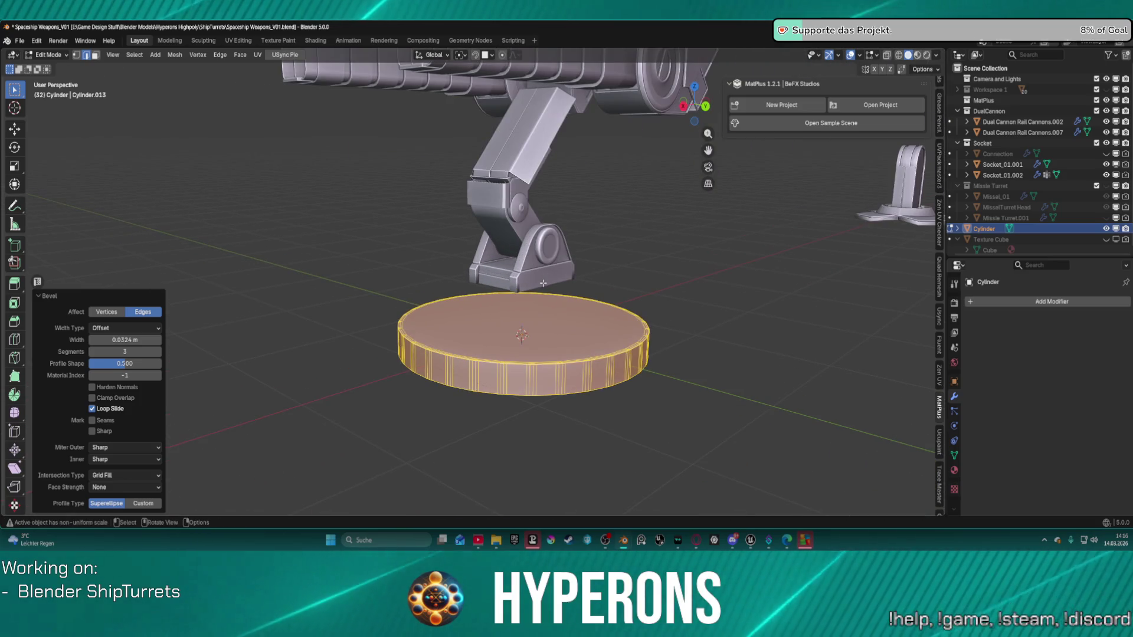
key(ctrl+z)
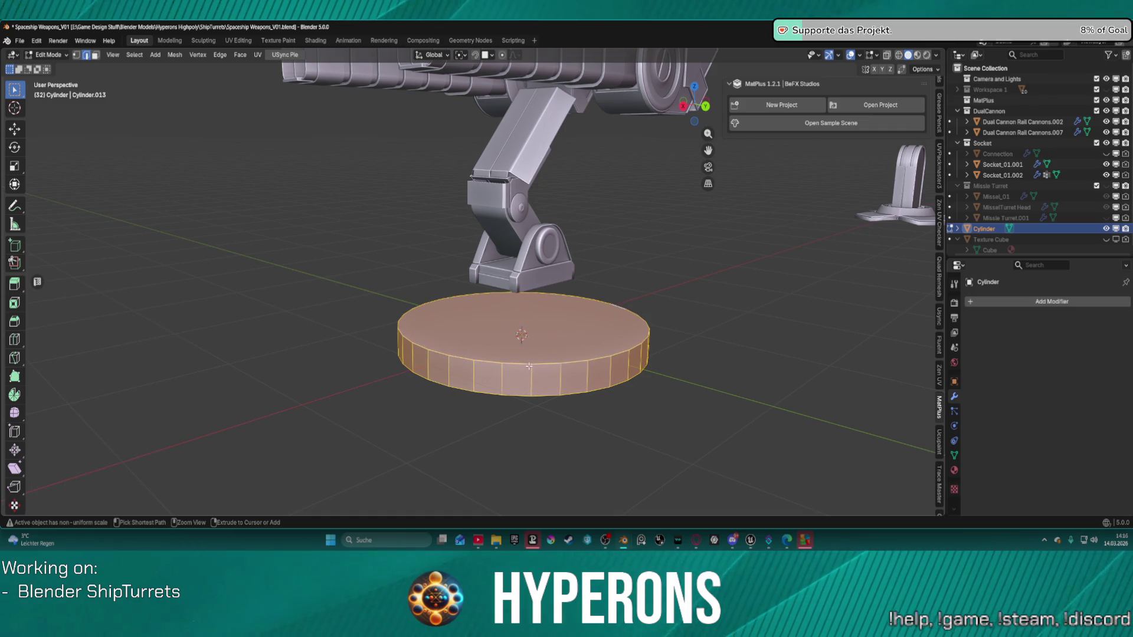
alt+shift+click(472, 378)
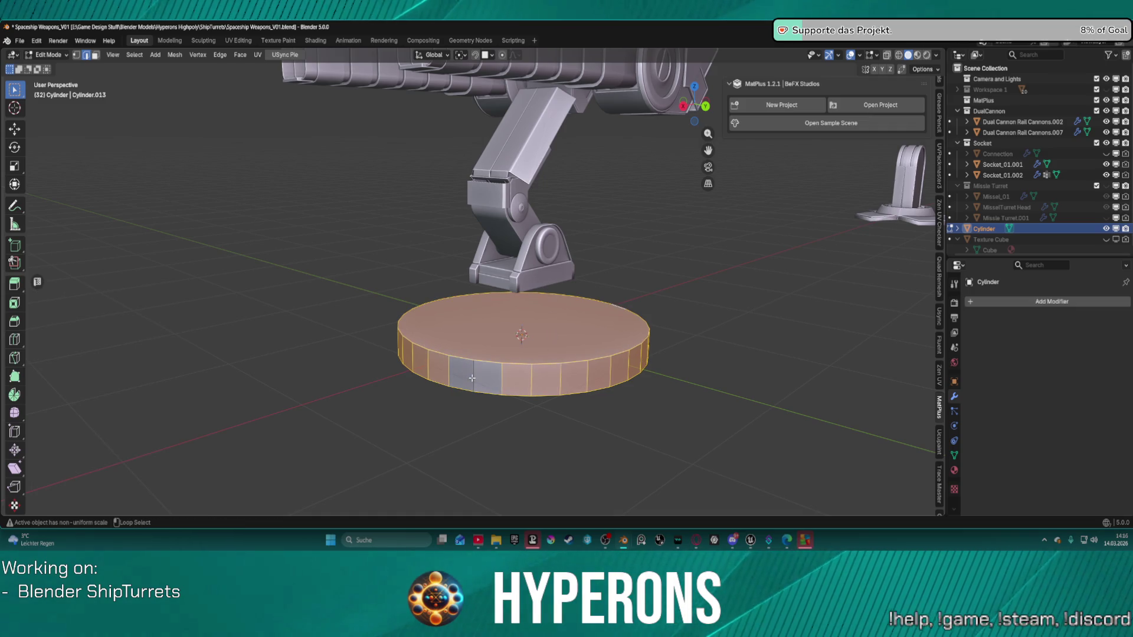
shift+click(448, 372)
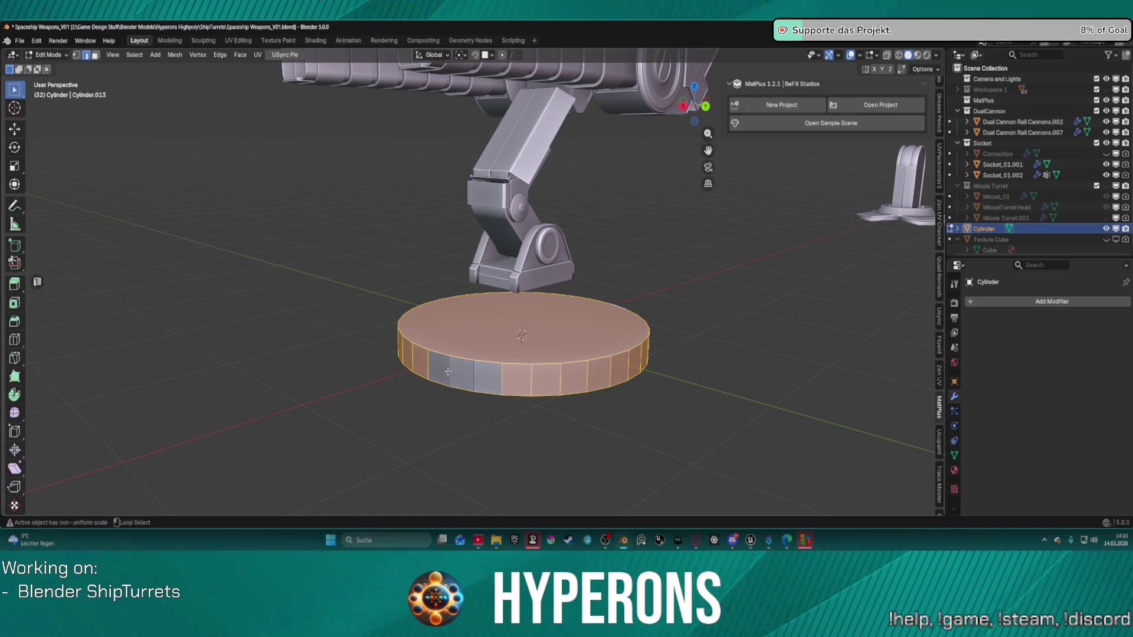
ctrl+alt+click(502, 369)
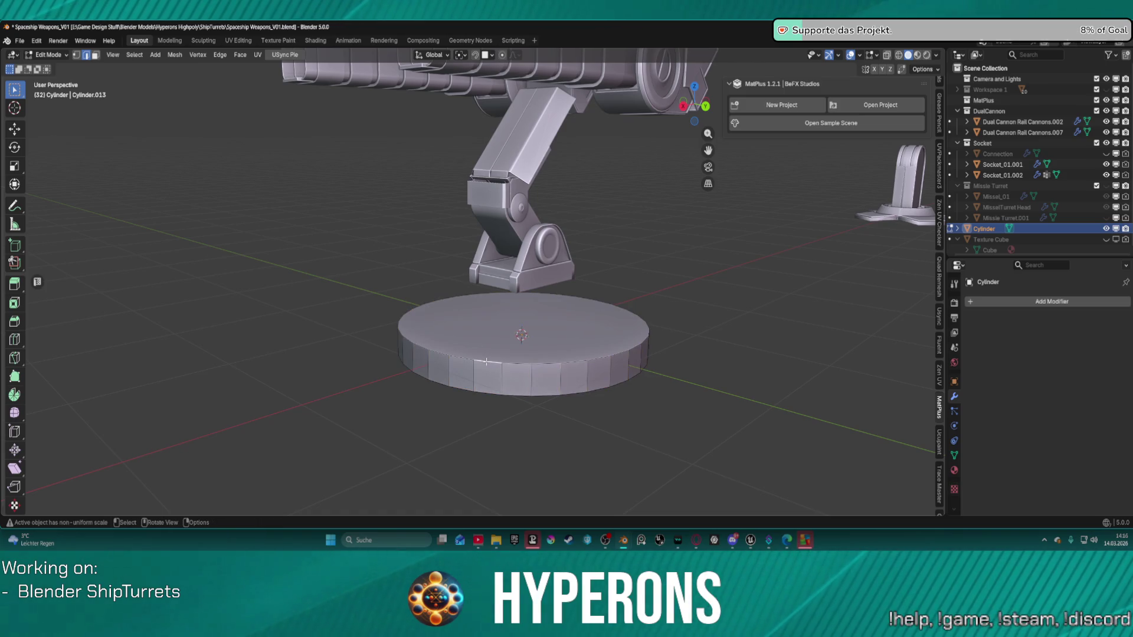
Bevel the cylinder's top face loop with 3 segments at 0.015 m width
alt+click(487, 394)
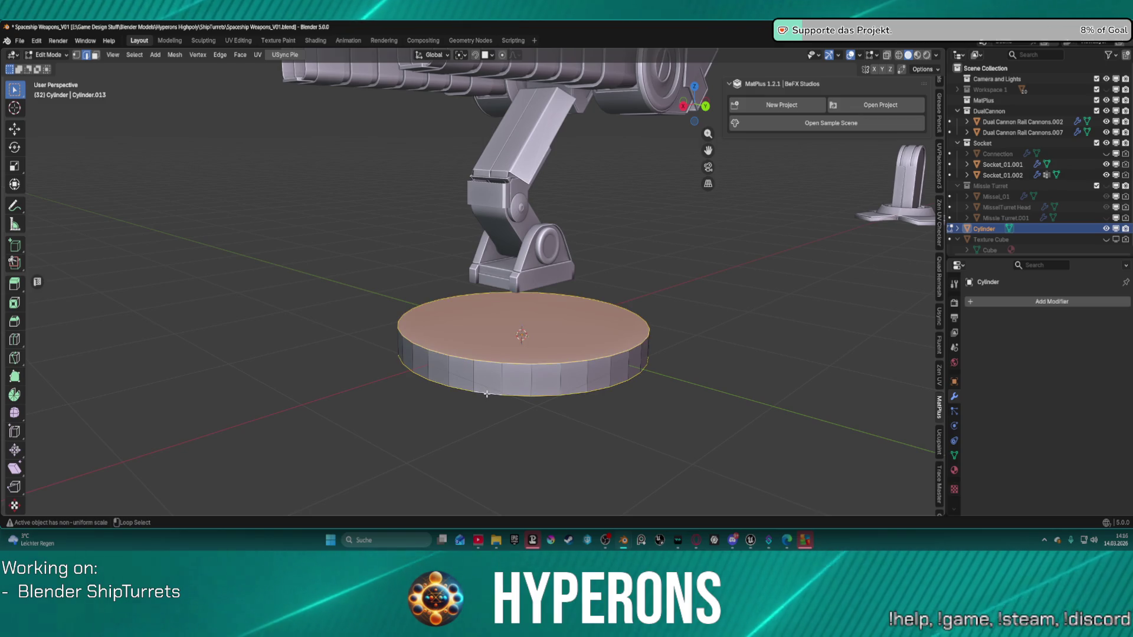
key(ctrl+b)
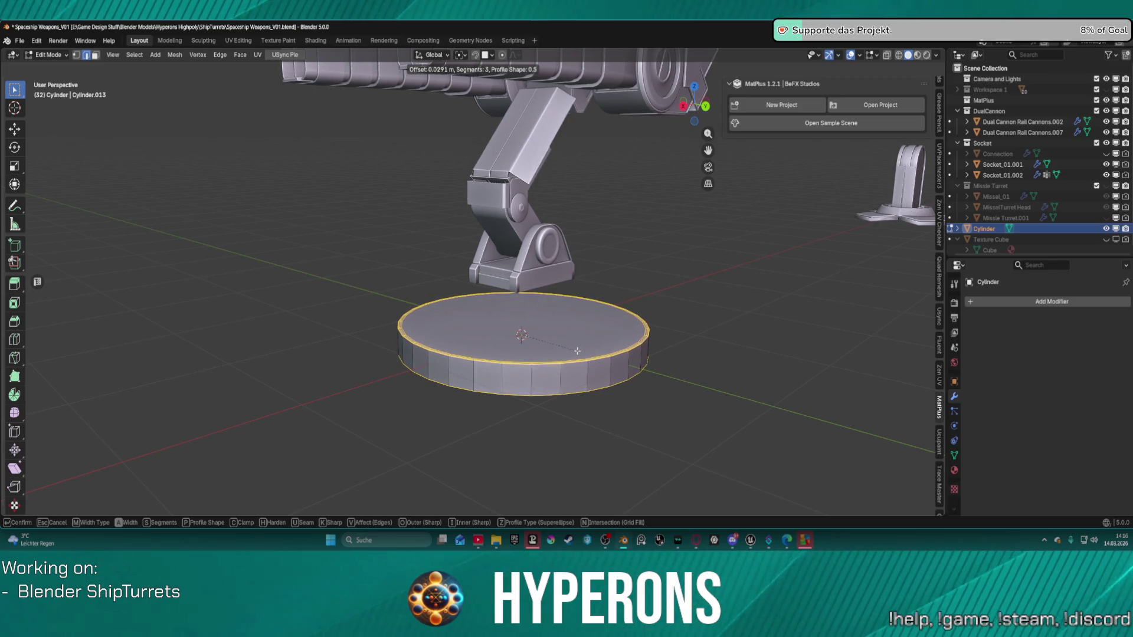
click(578, 350)
scroll(579, 327, up, 6)
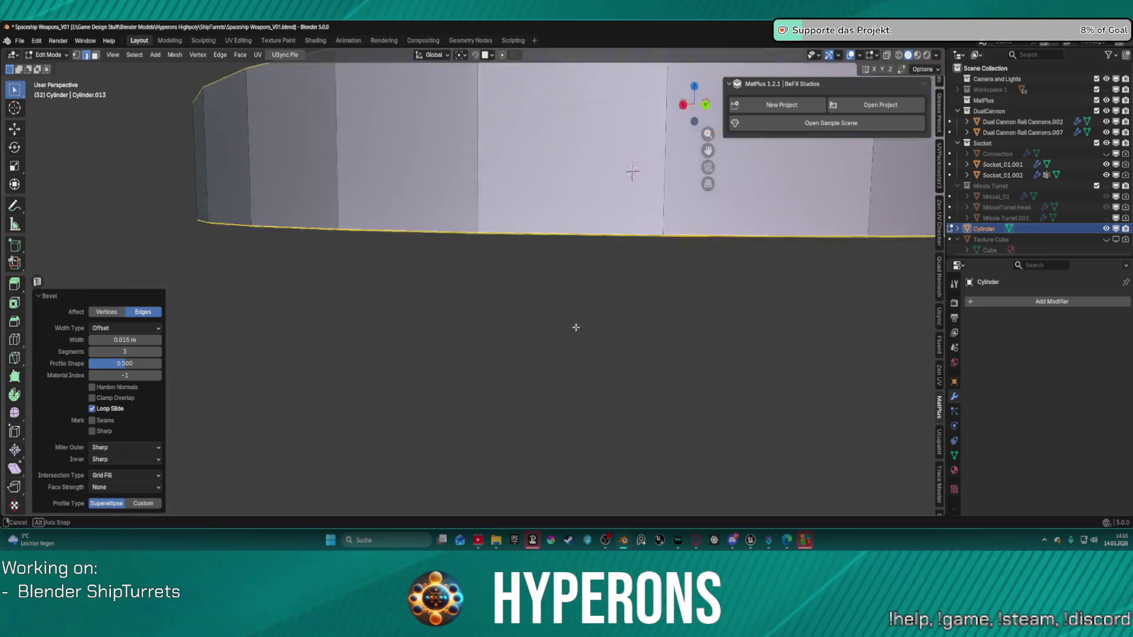
scroll(581, 314, down, 5)
Inspect the bevelled top edge up close and from the side, then deselect
middle_drag(581, 314, 620, 181)
scroll(590, 278, up, 5)
scroll(620, 181, up, 3)
scroll(614, 181, down, 3)
scroll(615, 180, up, 4)
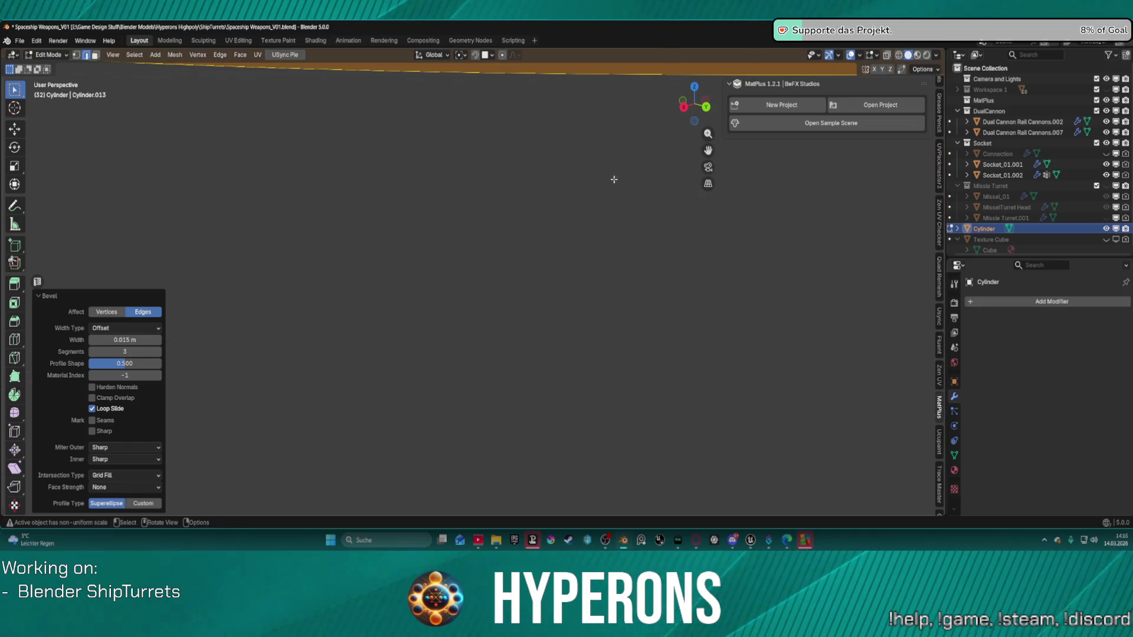
scroll(592, 175, down, 4)
mouse_move(592, 175)
middle_down()
mouse_move(505, 144)
mouse_move(748, 56)
middle_up()
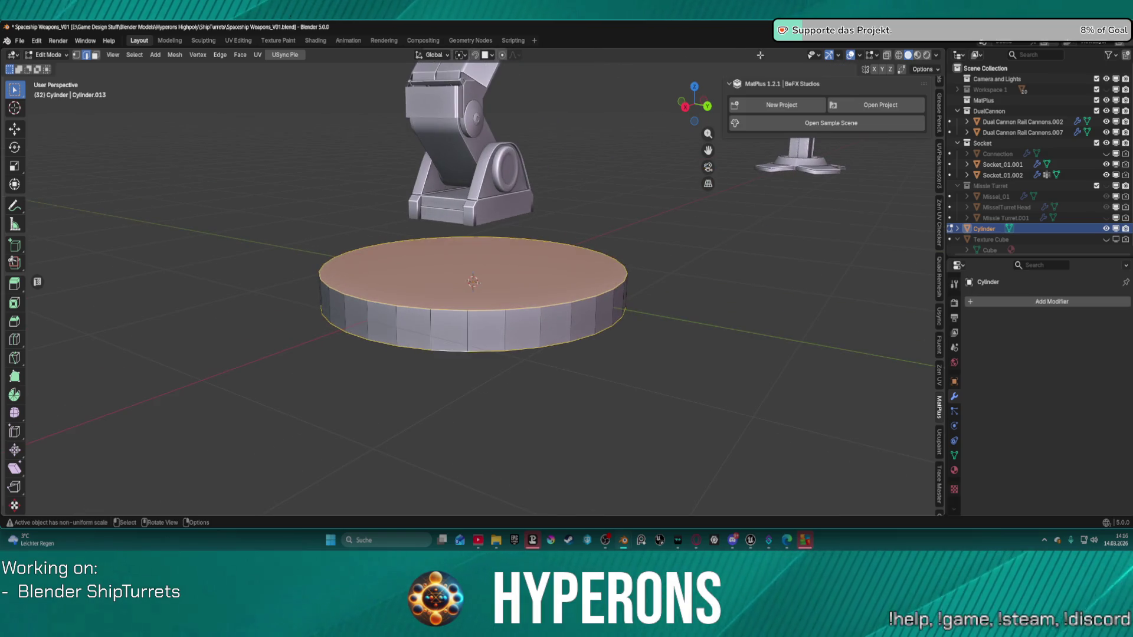
mouse_move(552, 304)
middle_down()
mouse_move(569, 277)
mouse_move(595, 300)
middle_up()
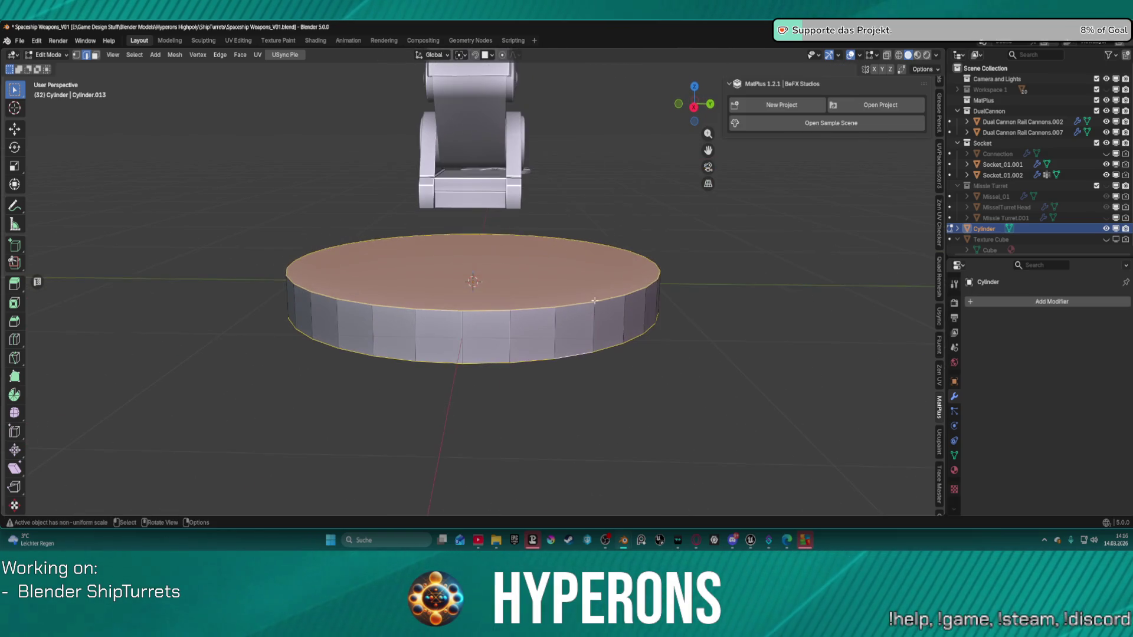
scroll(602, 305, up, 1)
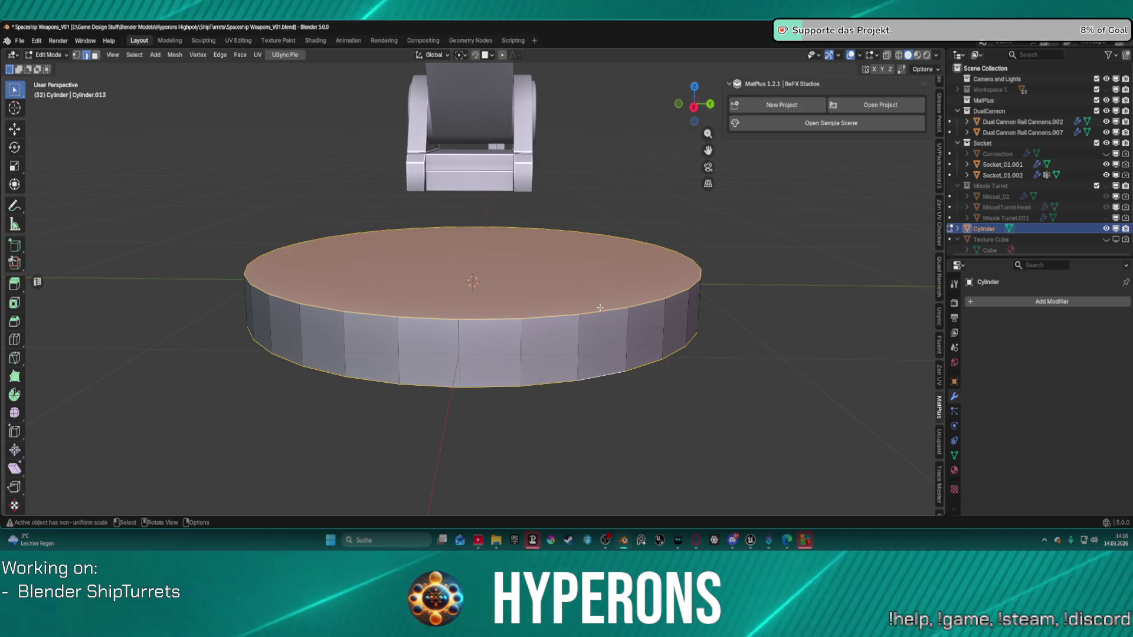
ctrl+click(597, 308)
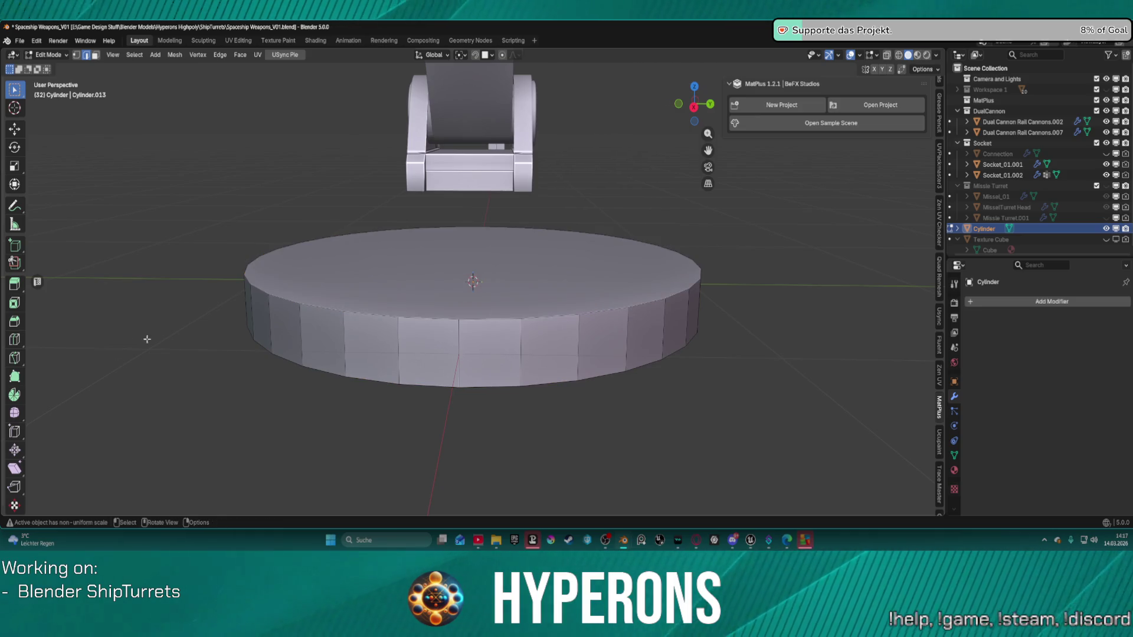
Cut two horizontal edge loops into the cylinder side and stretch them vertically to 2.379
click(15, 340)
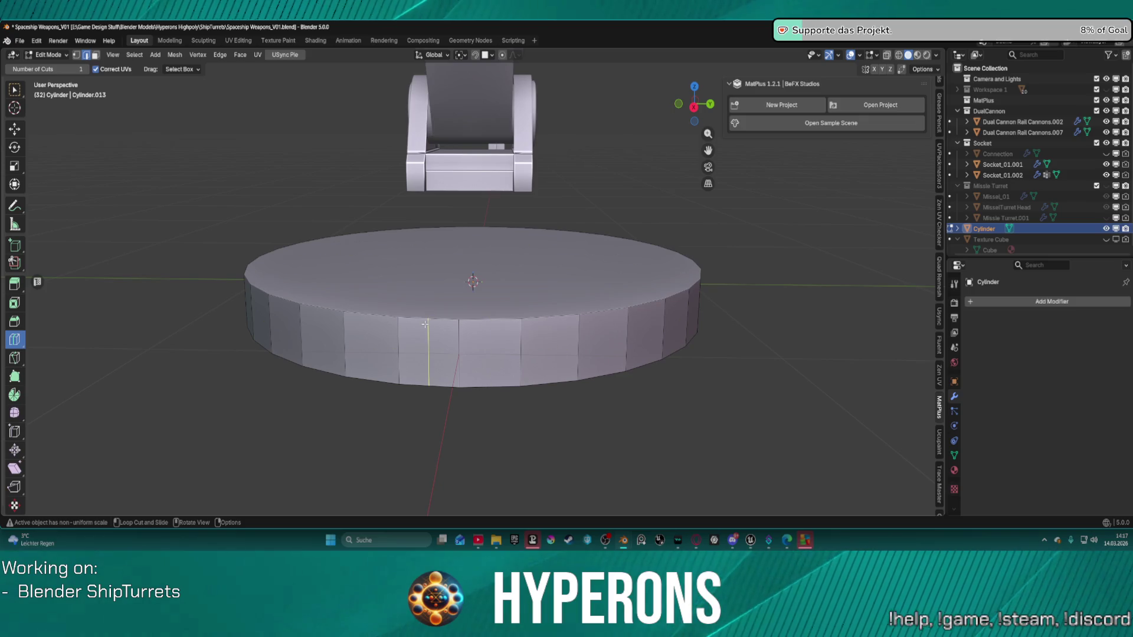
ctrl+click(462, 335)
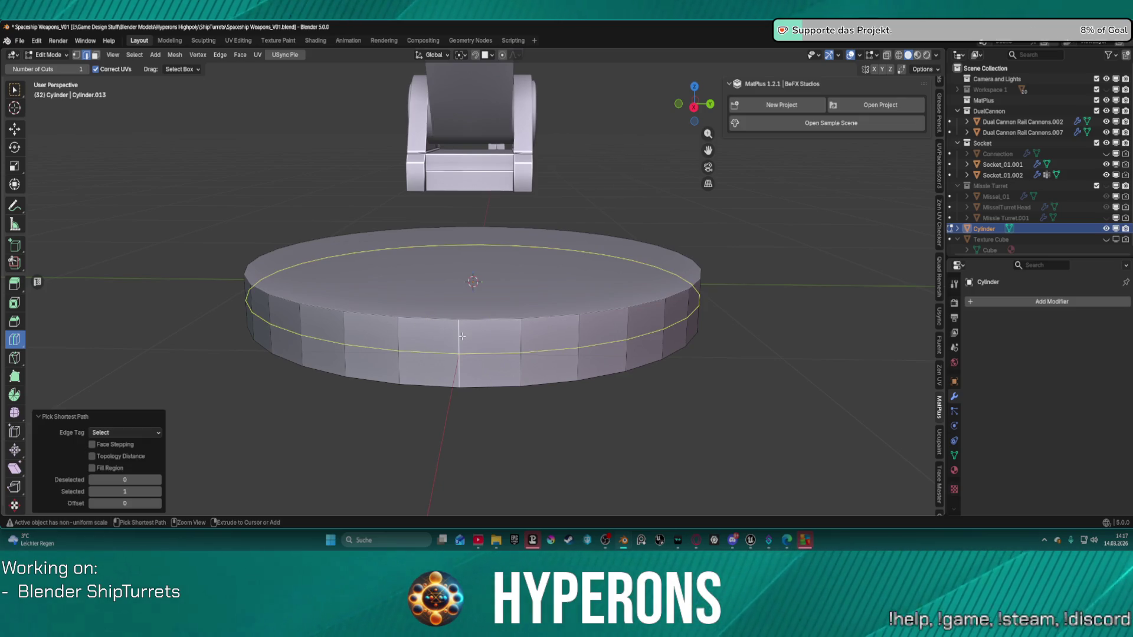
click(483, 331)
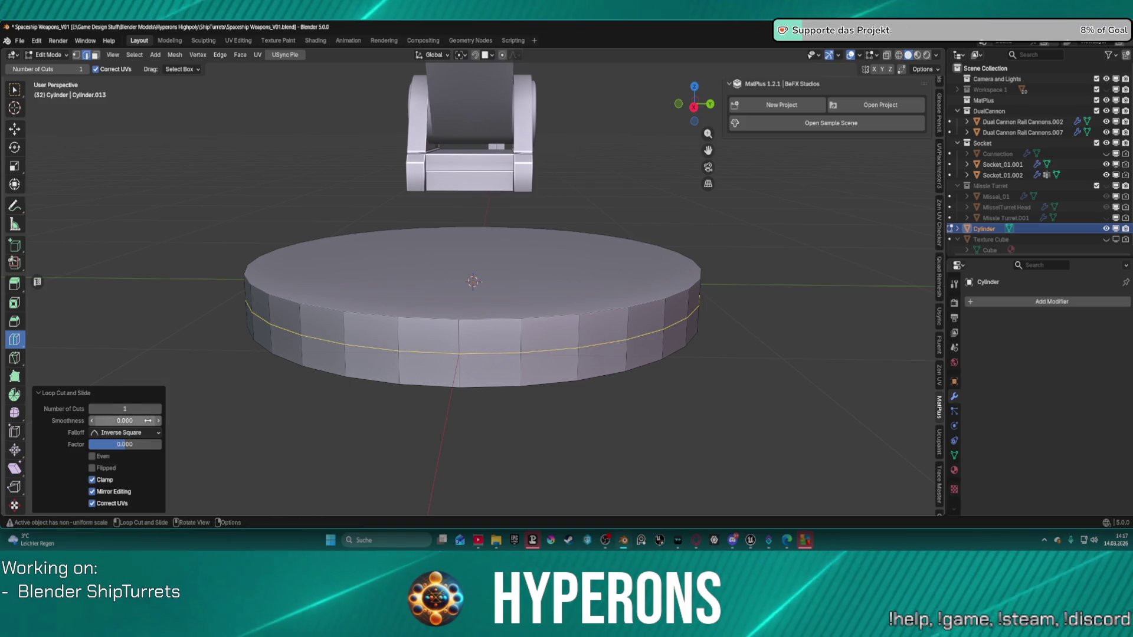
click(158, 409)
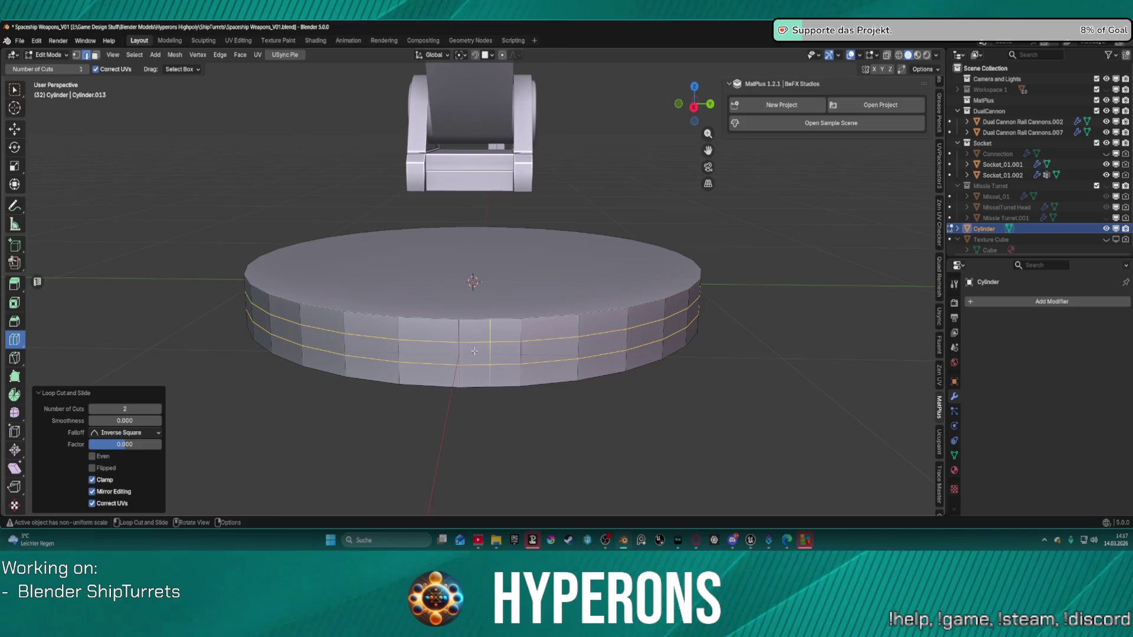
key(s)
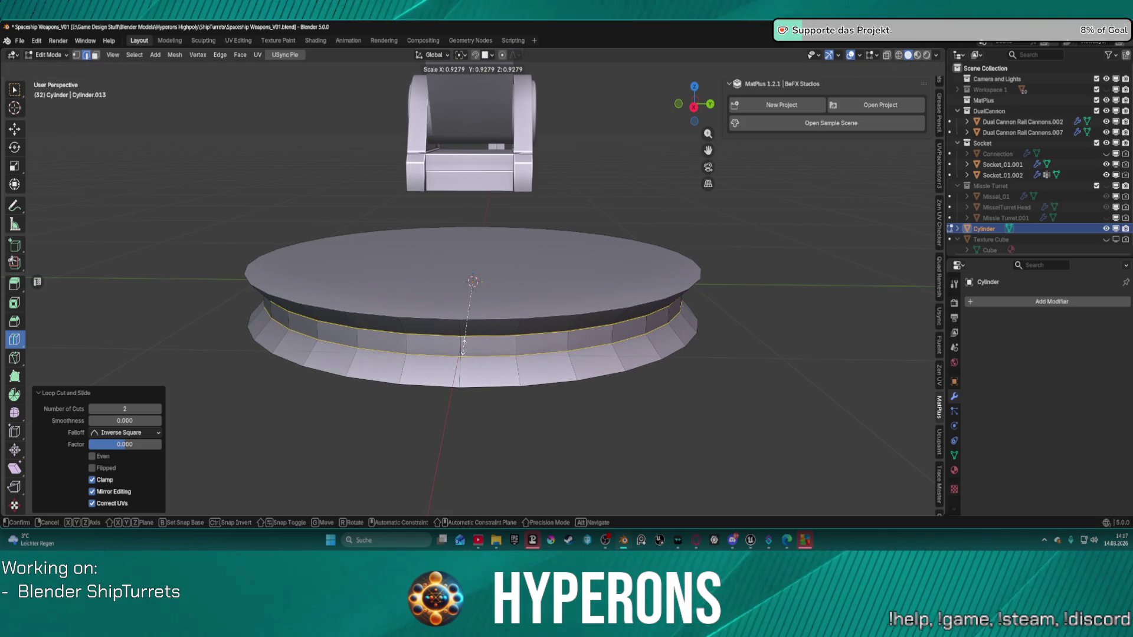
key(z)
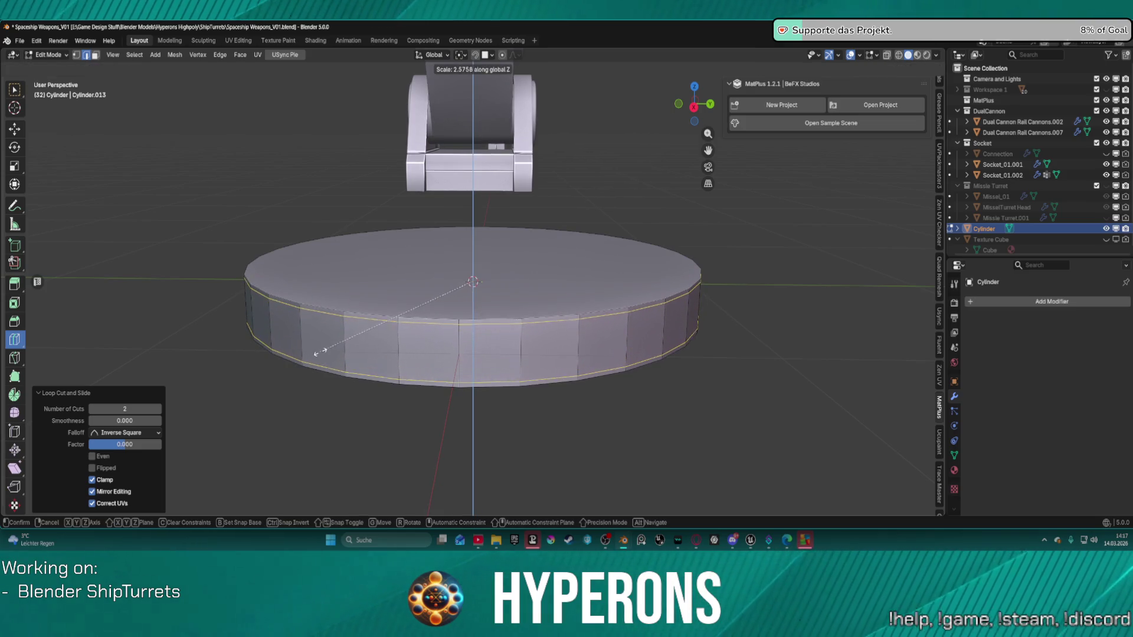
click(333, 353)
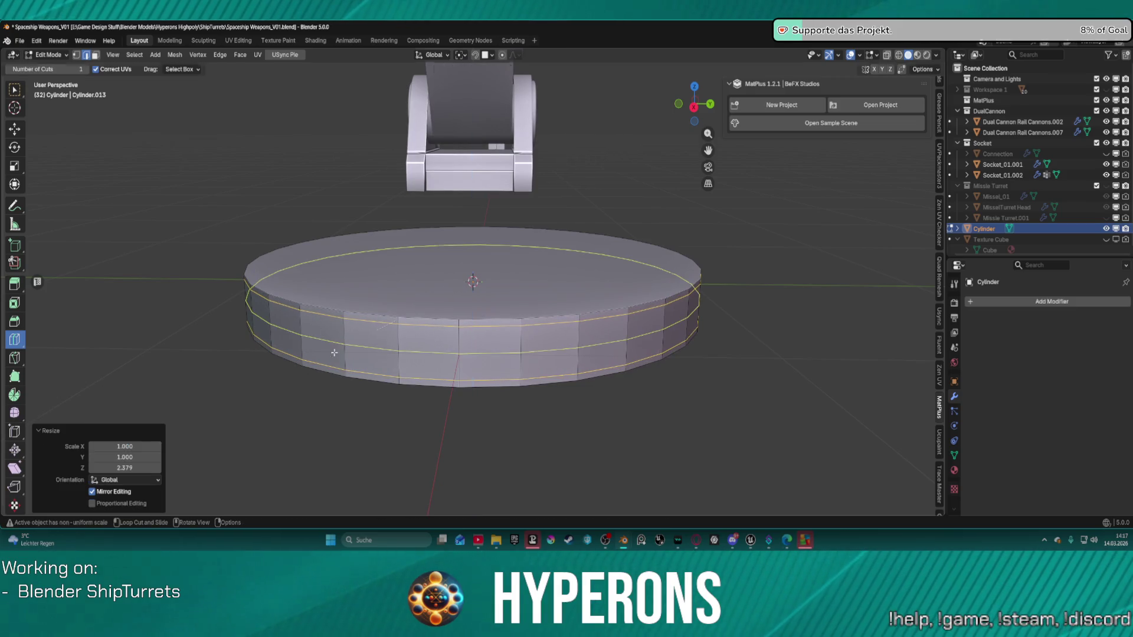
Shrink the top rim edge loop to 0.981, then deselect it
key(w)
alt+click(440, 318)
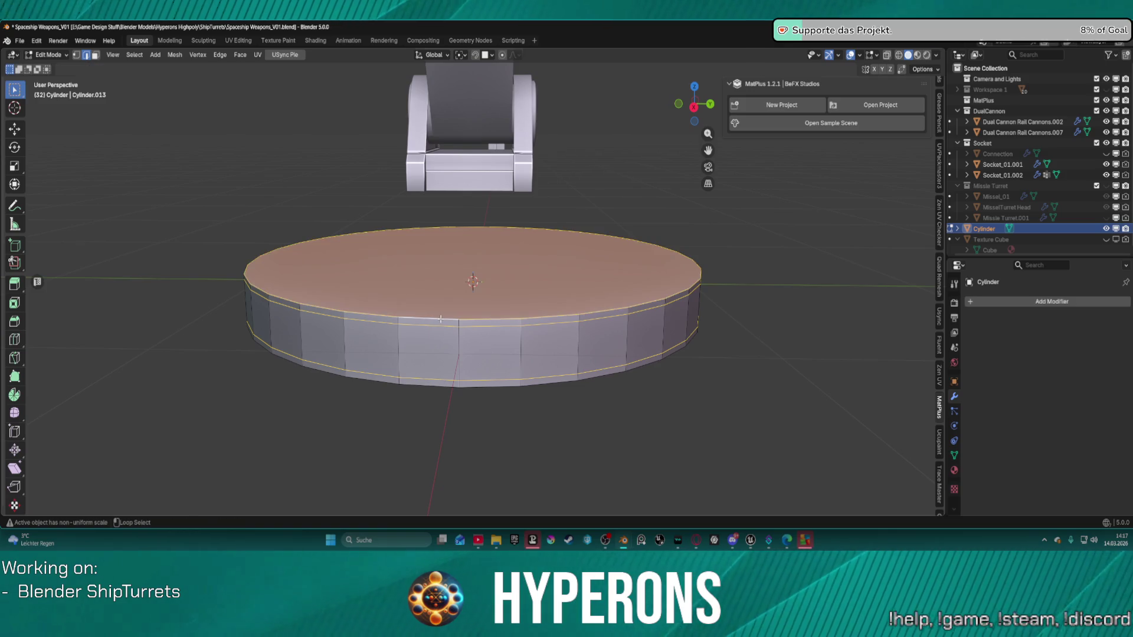
key(ctrl+z)
alt+click(436, 385)
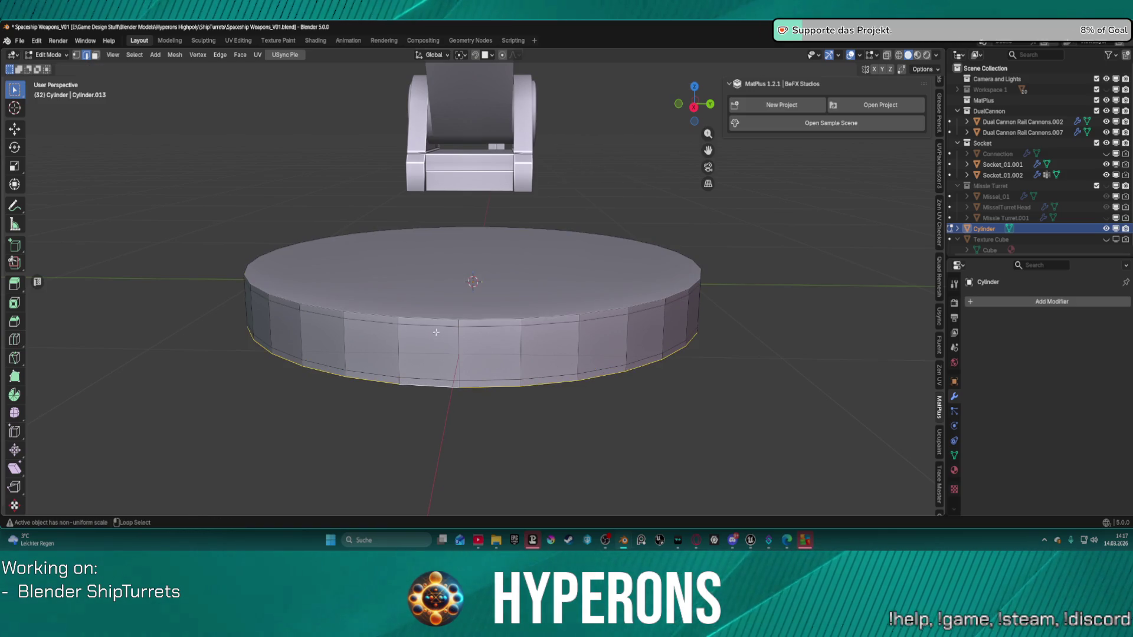
alt+click(435, 318)
key(s)
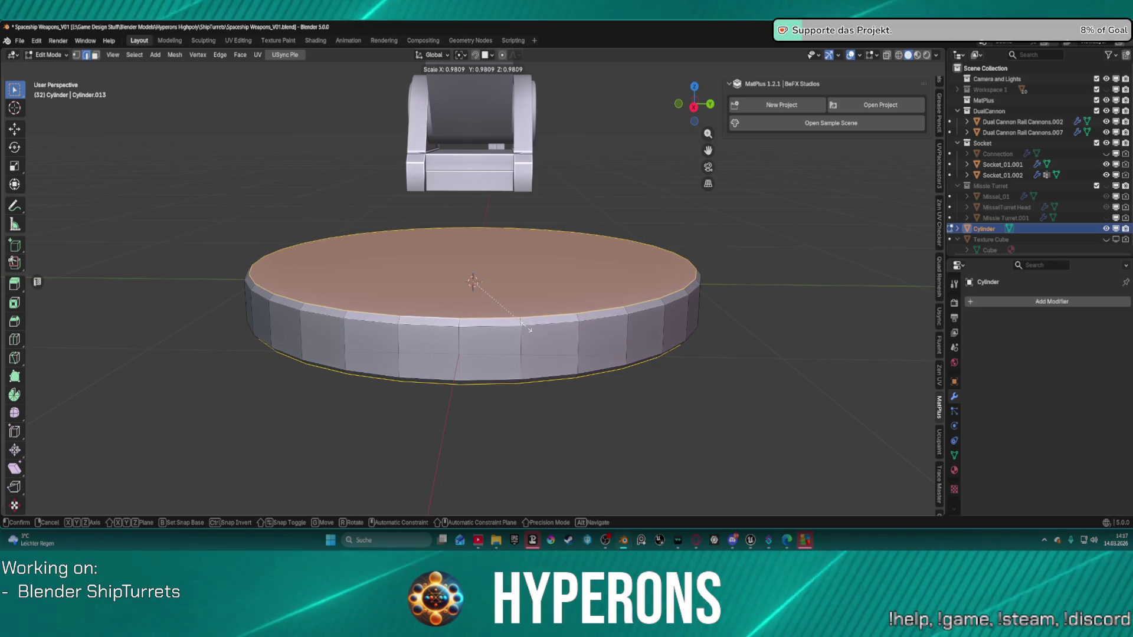
click(526, 327)
click(648, 387)
mouse_move(647, 387)
middle_down()
mouse_move(758, 368)
mouse_move(678, 419)
mouse_move(671, 437)
mouse_move(665, 413)
mouse_move(596, 405)
mouse_move(607, 404)
middle_up()
scroll(665, 413, down, 5)
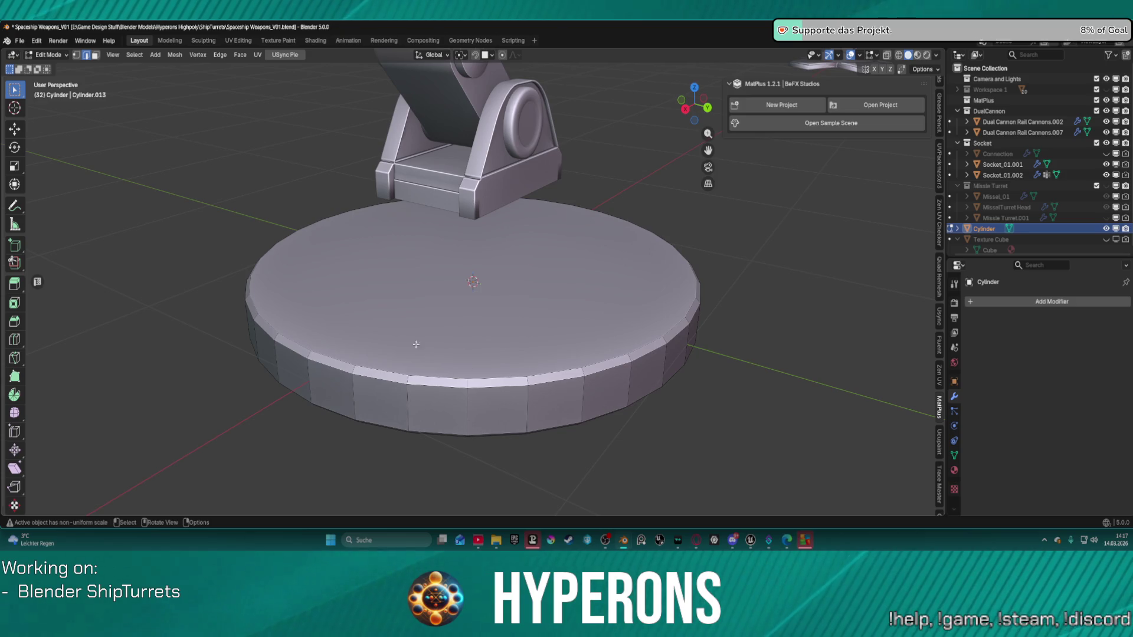
Select the whole cylinder mesh and return to Object Mode
key(a)
mouse_move(352, 375)
middle_down()
mouse_move(446, 344)
mouse_move(597, 337)
mouse_move(492, 367)
middle_up()
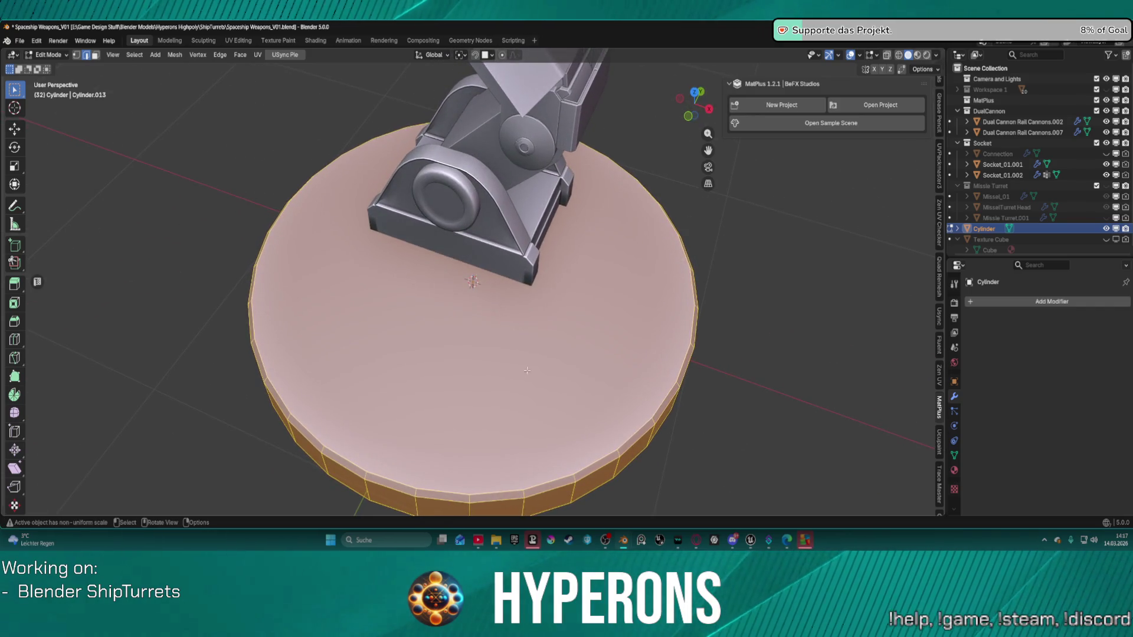
key(ctrl+e)
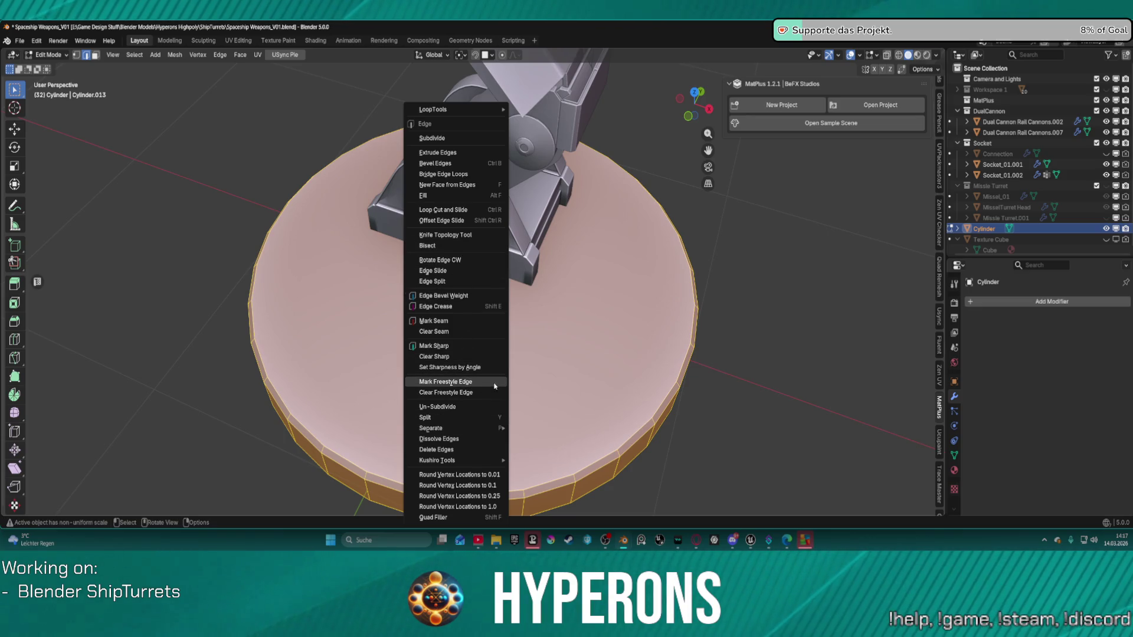
key(ctrl+Tab)
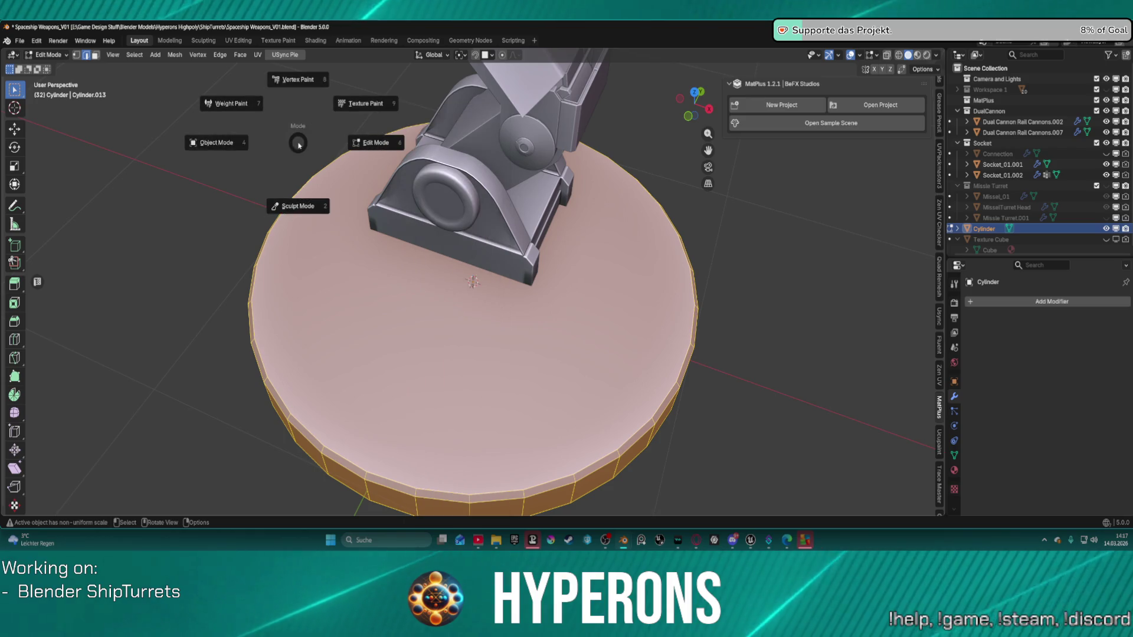
click(203, 146)
Apply Shade Auto Smooth at 30° to the Cylinder only
key(a)
click(466, 386)
right_click(533, 416)
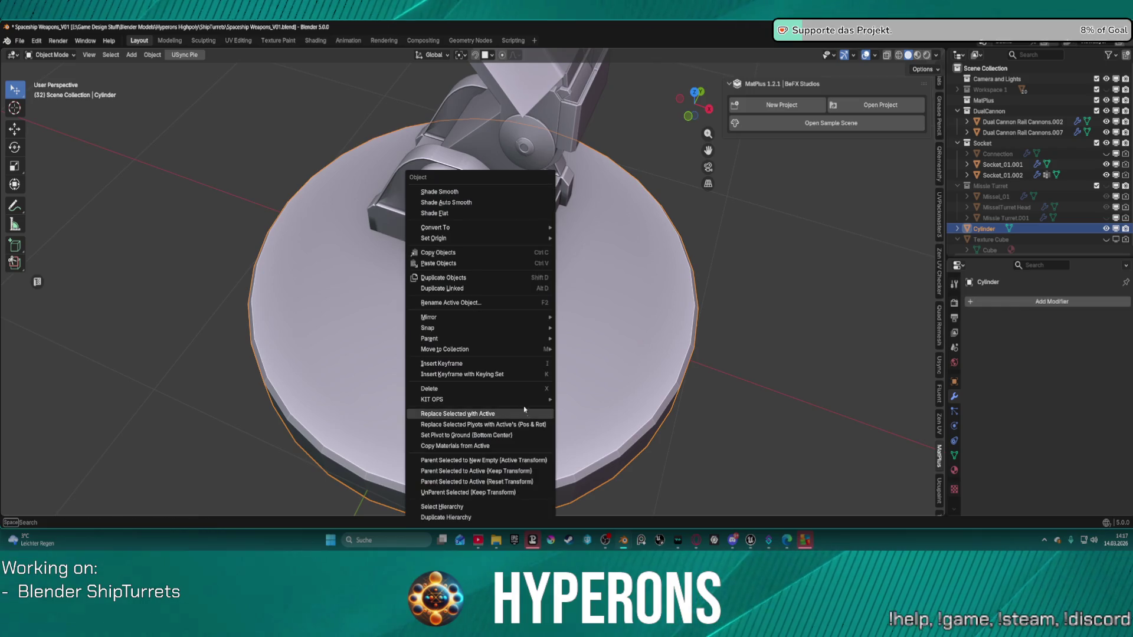
click(476, 203)
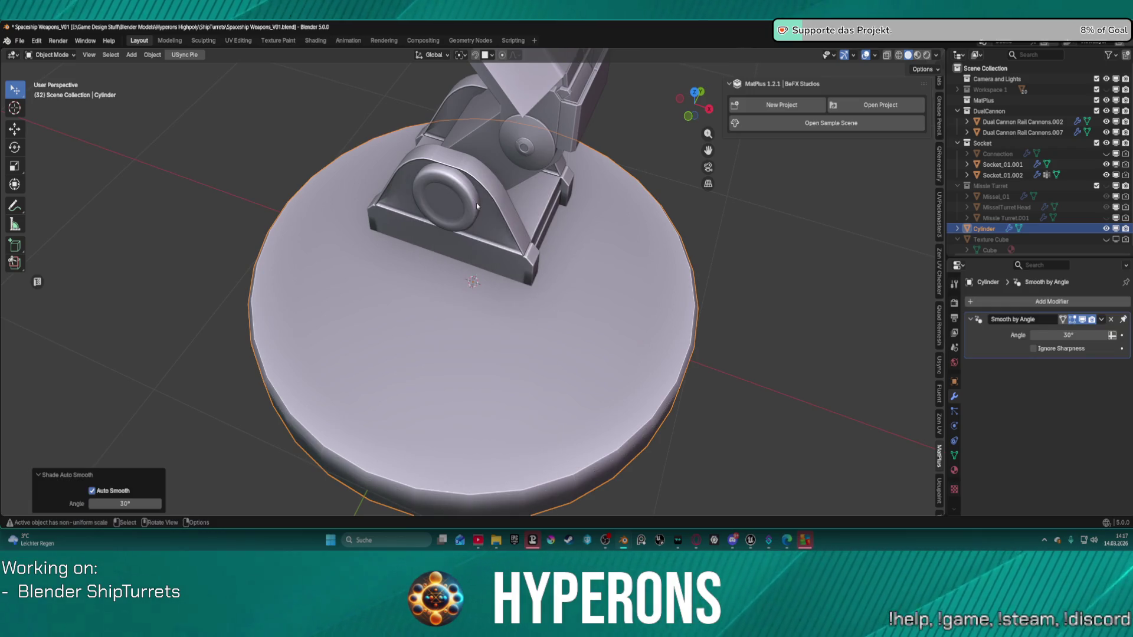
mouse_move(583, 389)
middle_down()
mouse_move(504, 321)
mouse_move(371, 312)
mouse_move(382, 326)
mouse_move(462, 309)
mouse_move(619, 318)
mouse_move(586, 339)
mouse_move(481, 324)
middle_up()
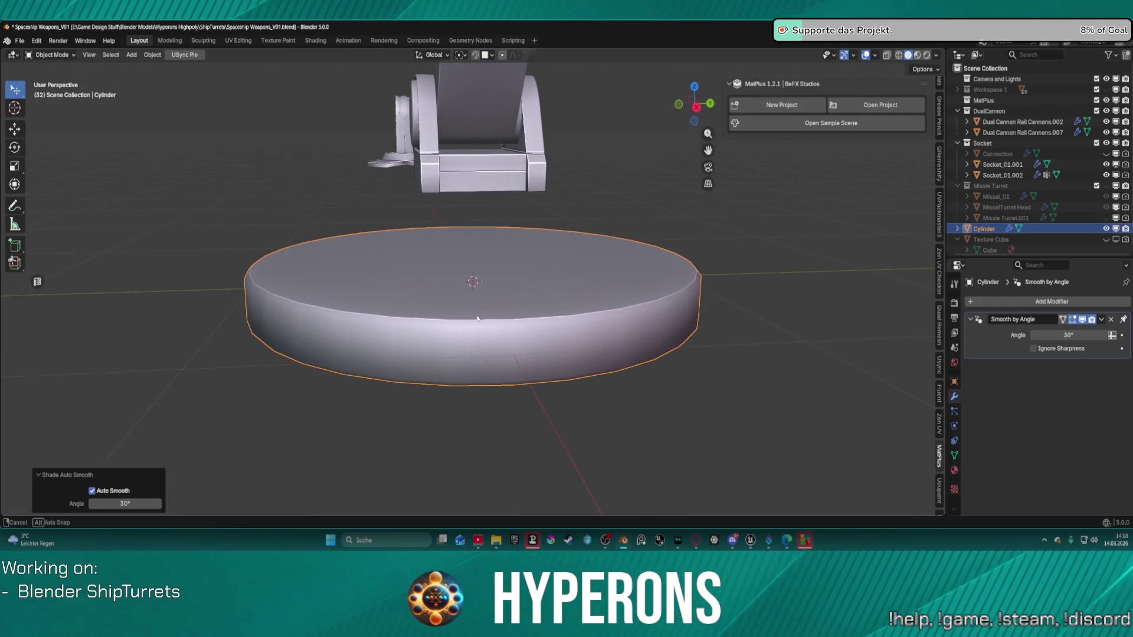
Delete the Cylinder base object from beneath the turret
scroll(487, 324, up, 3)
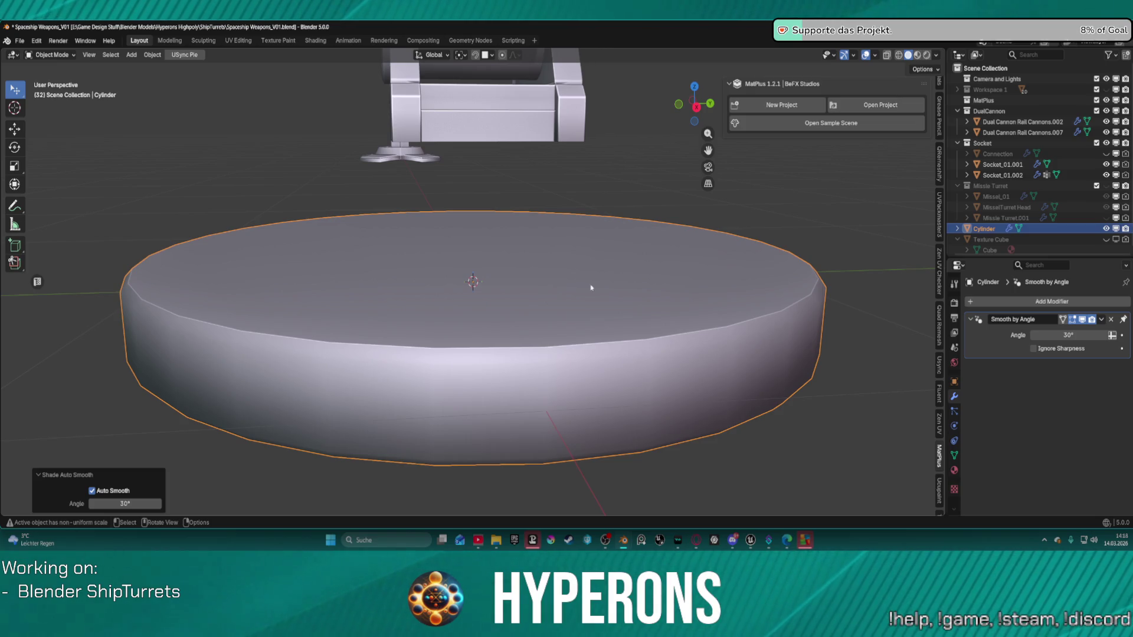
scroll(595, 289, down, 5)
mouse_move(455, 223)
middle_down()
mouse_move(443, 258)
mouse_move(539, 270)
mouse_move(513, 273)
mouse_move(465, 250)
mouse_move(476, 255)
middle_up()
scroll(475, 259, up, 2)
key(Delete)
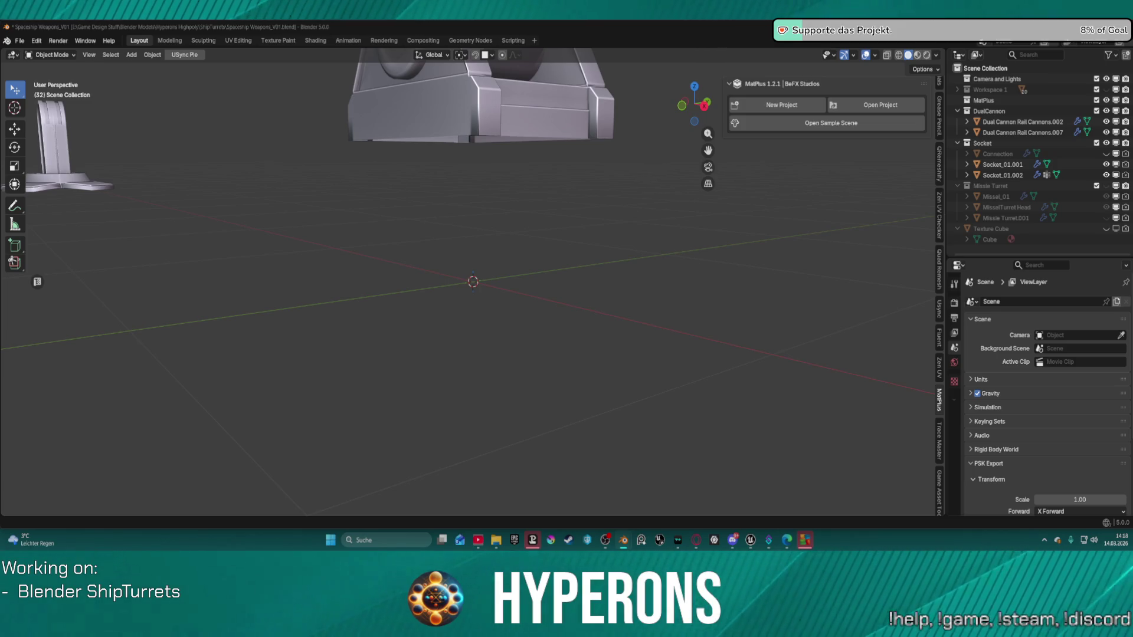
Add the stepped Circle base asset from the Asset Browser and scale it to 0.267
mouse_move(557, 317)
mouse_down()
mouse_move(468, 298)
mouse_move(493, 268)
mouse_up()
scroll(493, 268, down, 10)
middle_drag(493, 268, 500, 383)
mouse_move(525, 325)
middle_down()
mouse_move(567, 313)
mouse_move(622, 271)
middle_up()
key(s)
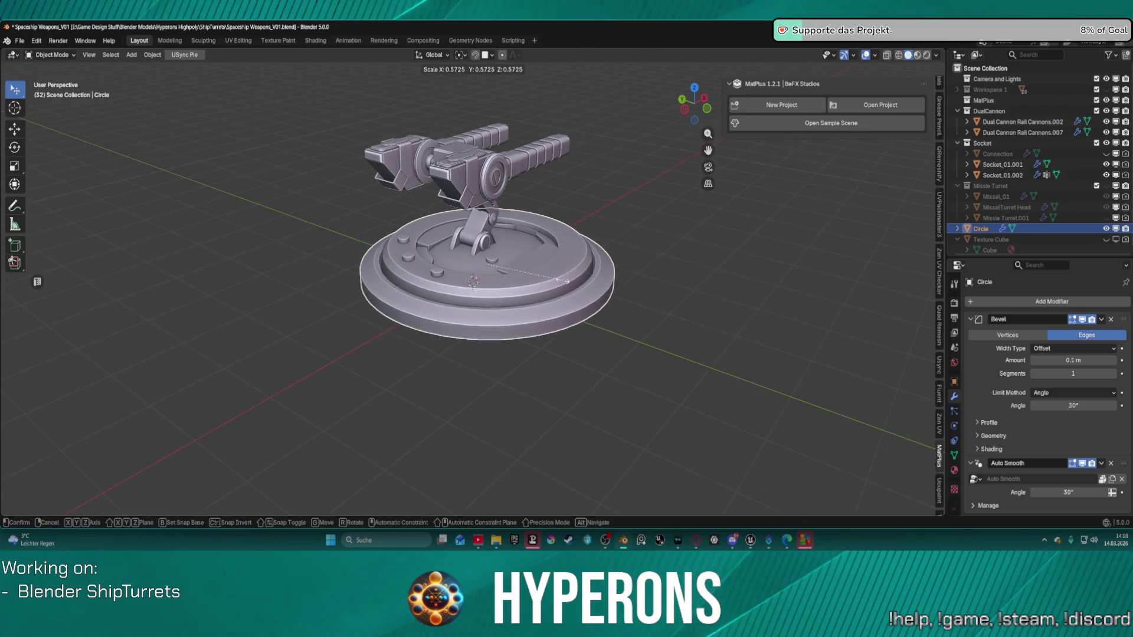
click(541, 269)
scroll(546, 269, up, 5)
mouse_move(542, 270)
middle_down()
mouse_move(496, 298)
mouse_move(491, 271)
mouse_move(494, 282)
middle_up()
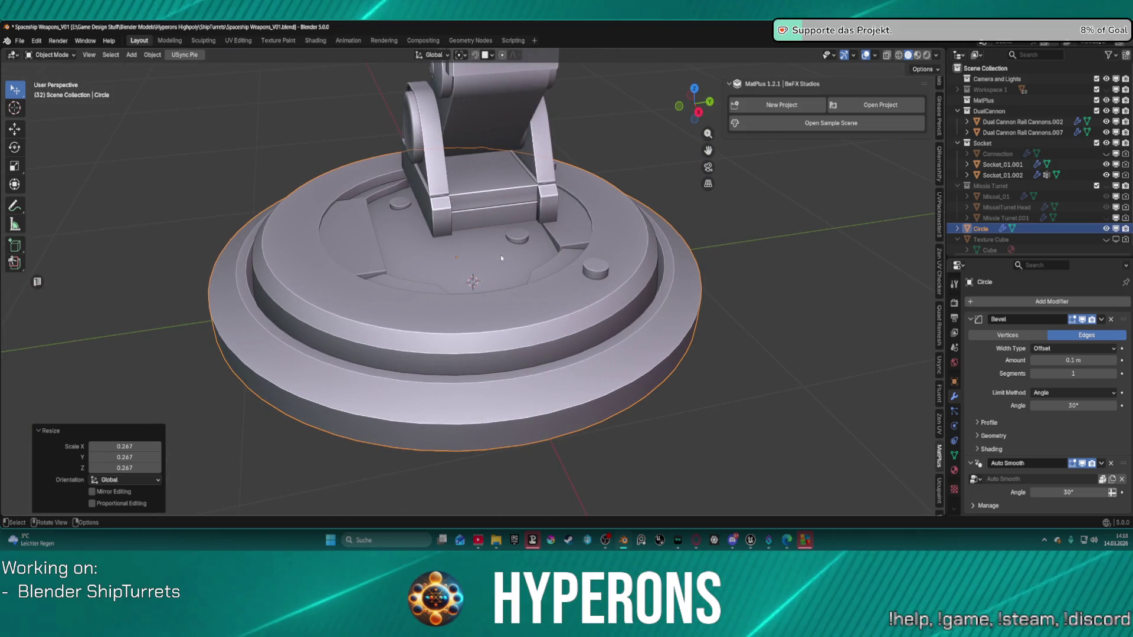
Attempt to switch the Circle base into Edit Mode
key(ctrl+Tab)
click(440, 249)
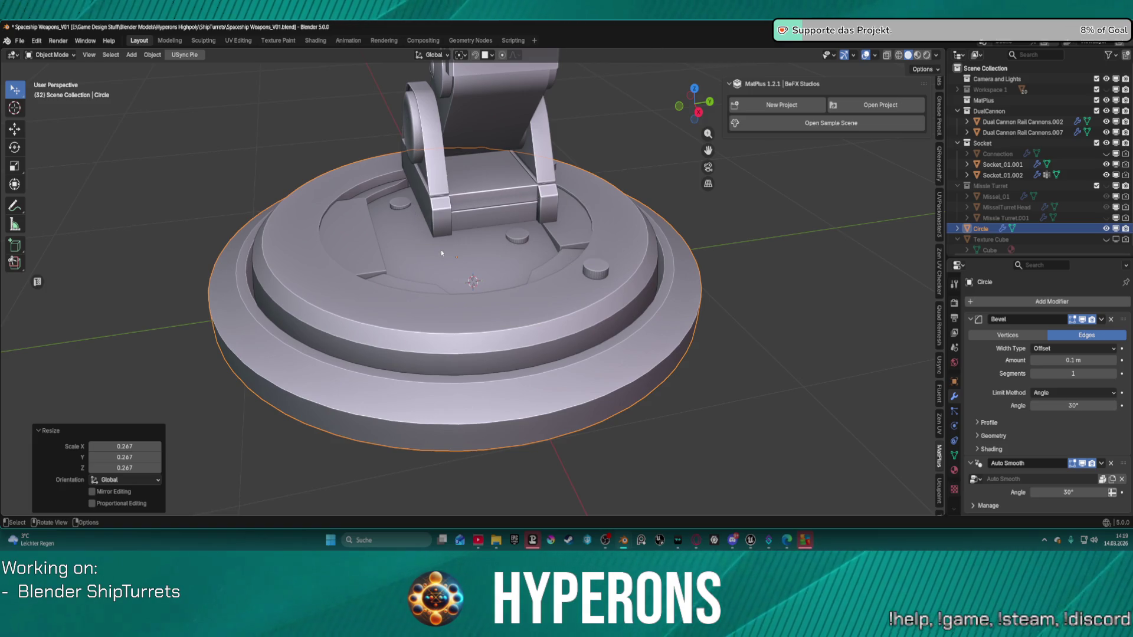
right_click(538, 308)
key(ctrl+Tab)
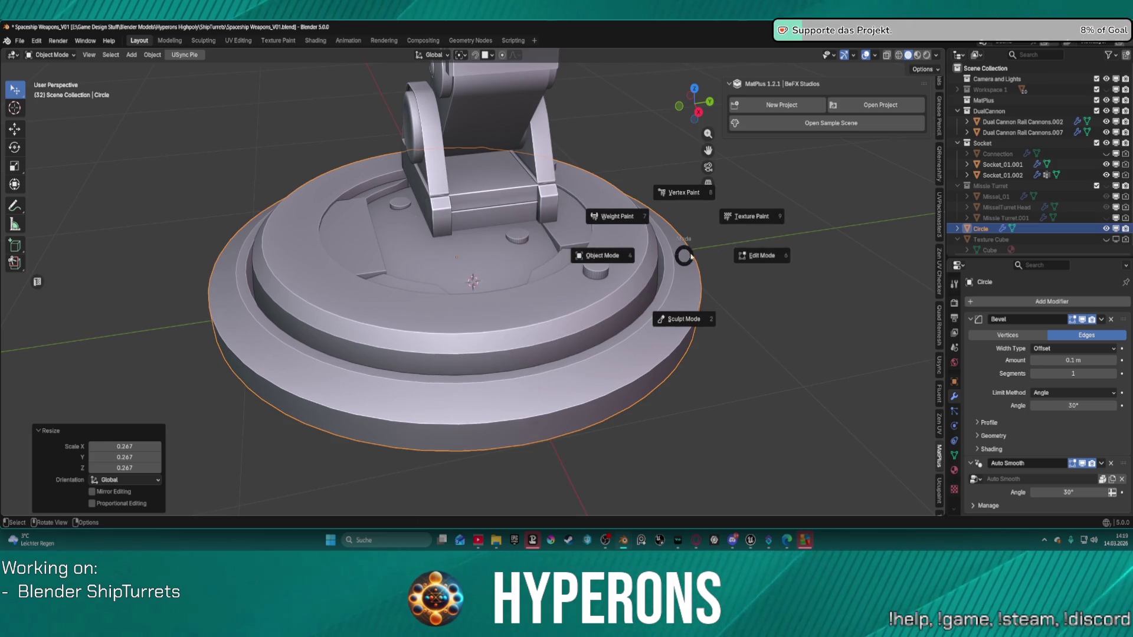
click(751, 253)
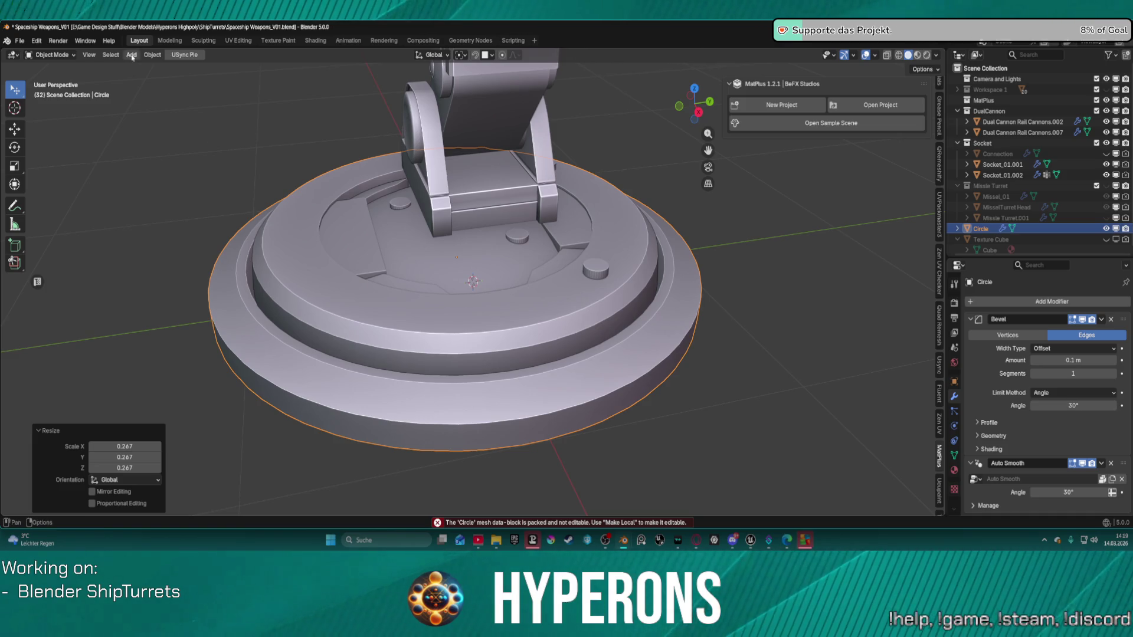
Make the Circle base object local via Object > Relations > Make Local
click(151, 57)
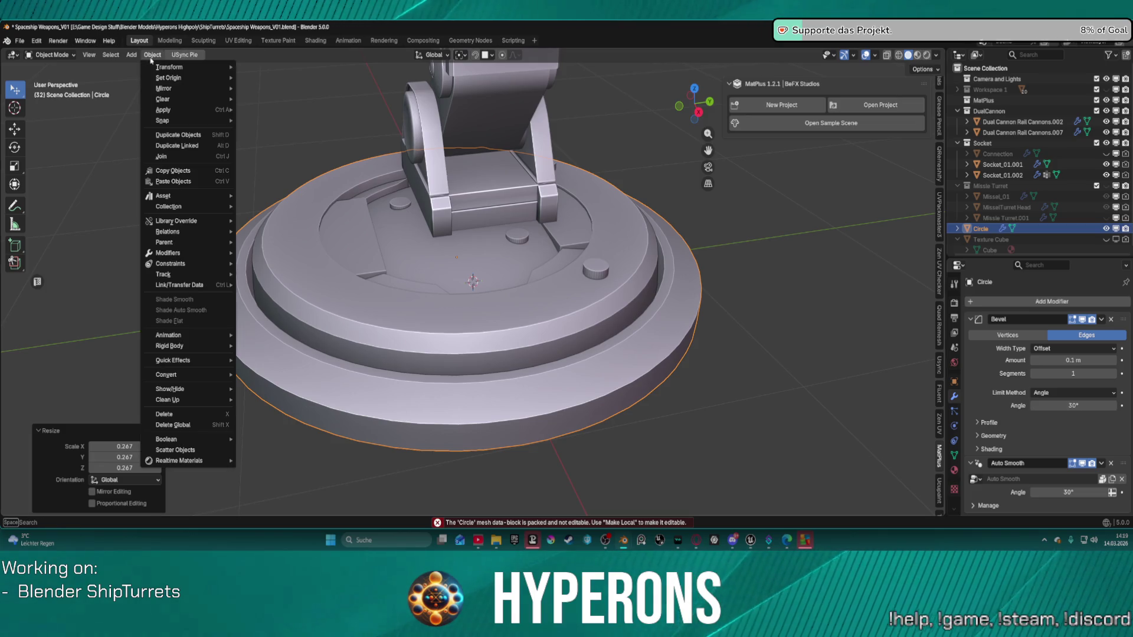
mouse_move(210, 212)
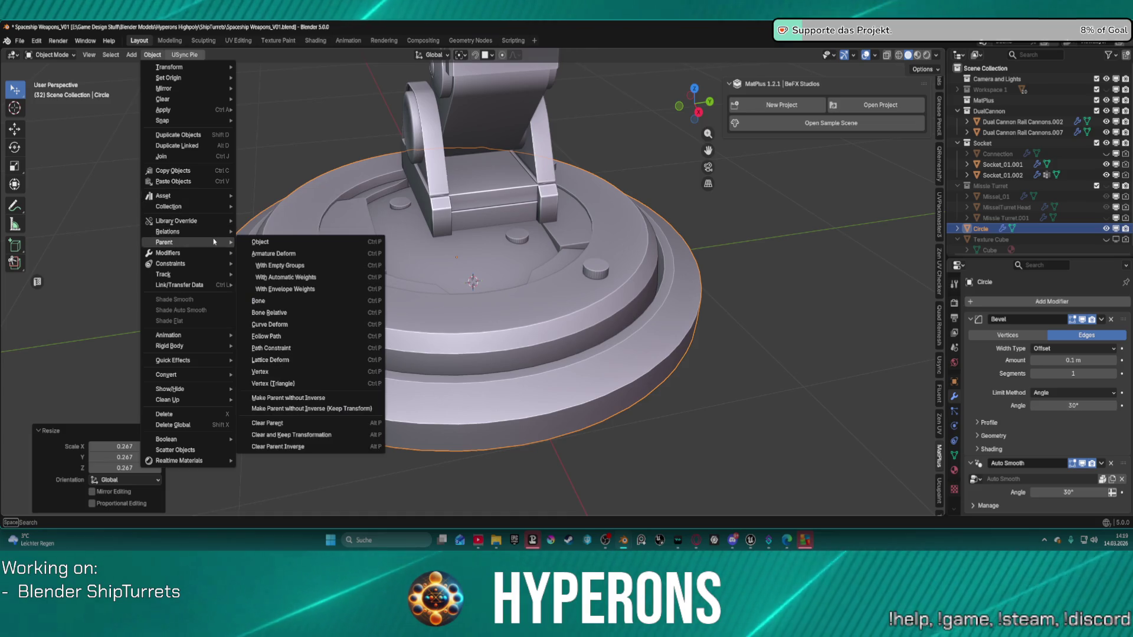
mouse_move(295, 246)
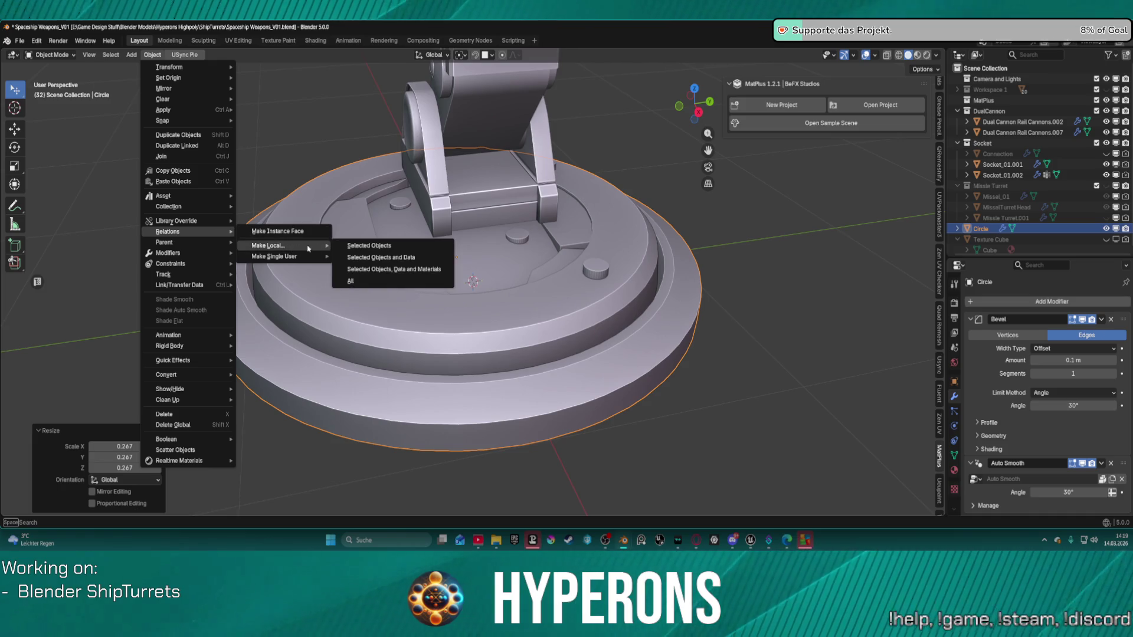
click(403, 247)
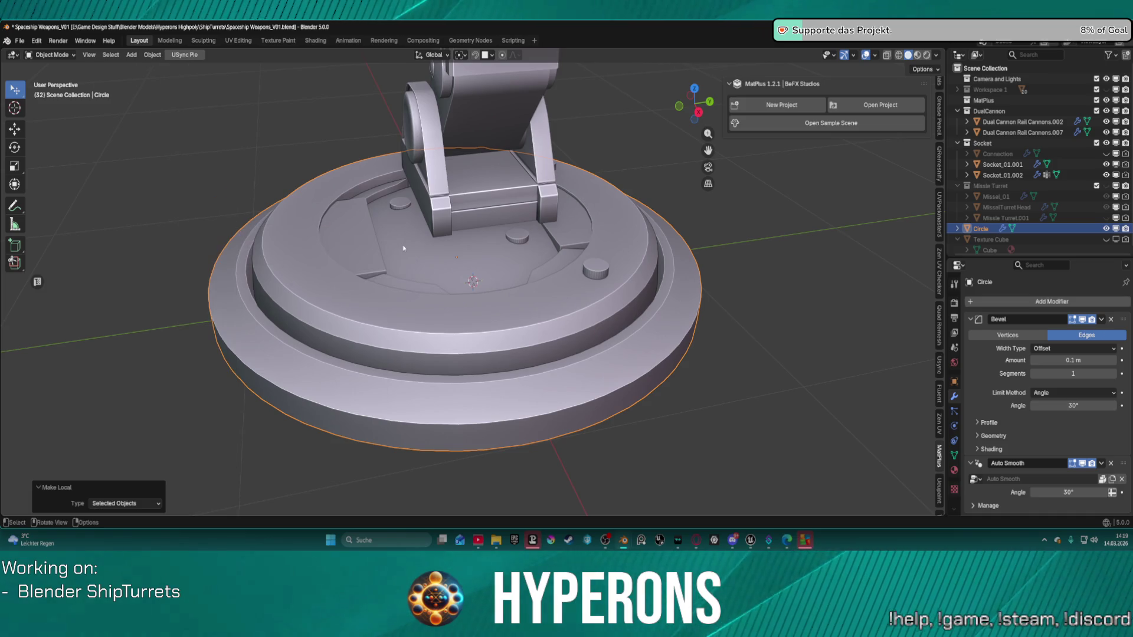
key(ctrl+Tab)
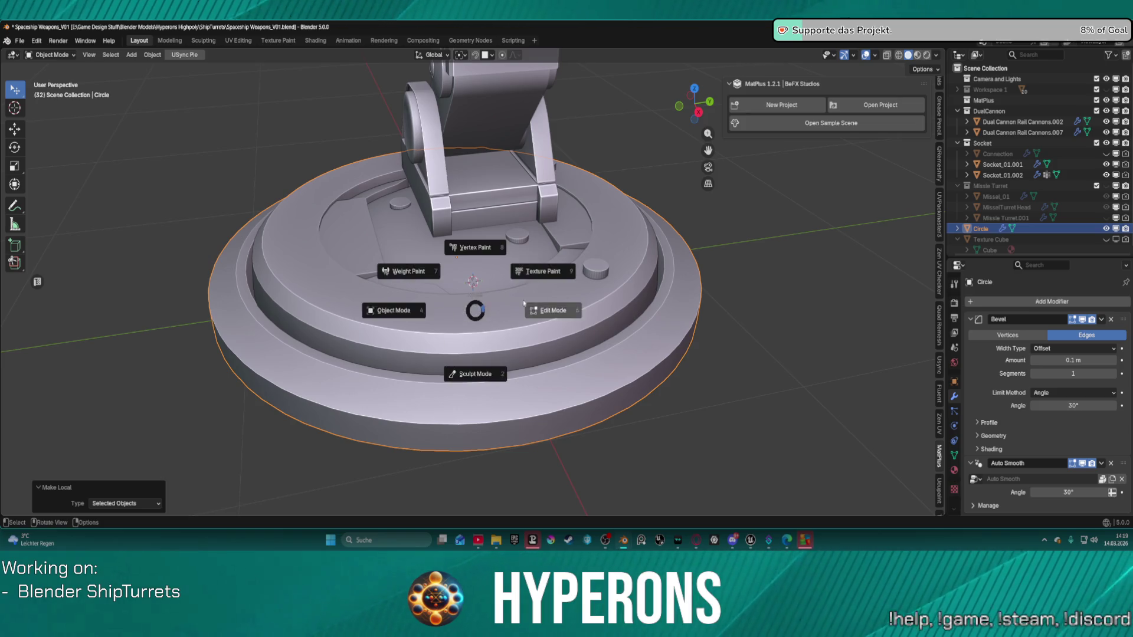
click(546, 307)
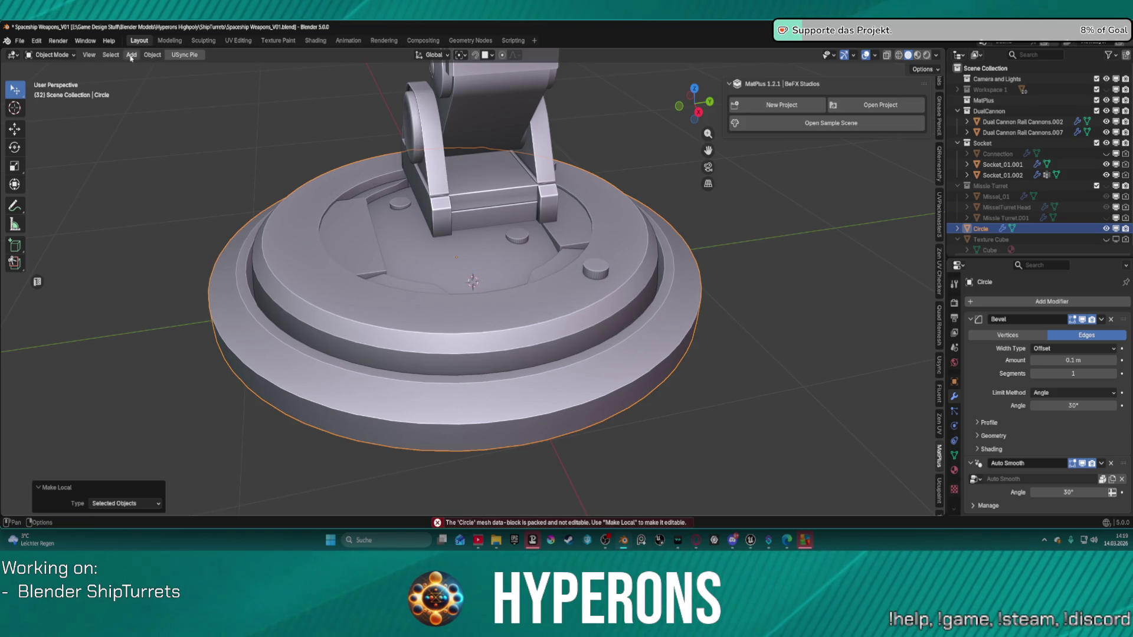
Make the Circle's object and mesh data local, then enter Edit Mode
click(152, 55)
mouse_move(195, 232)
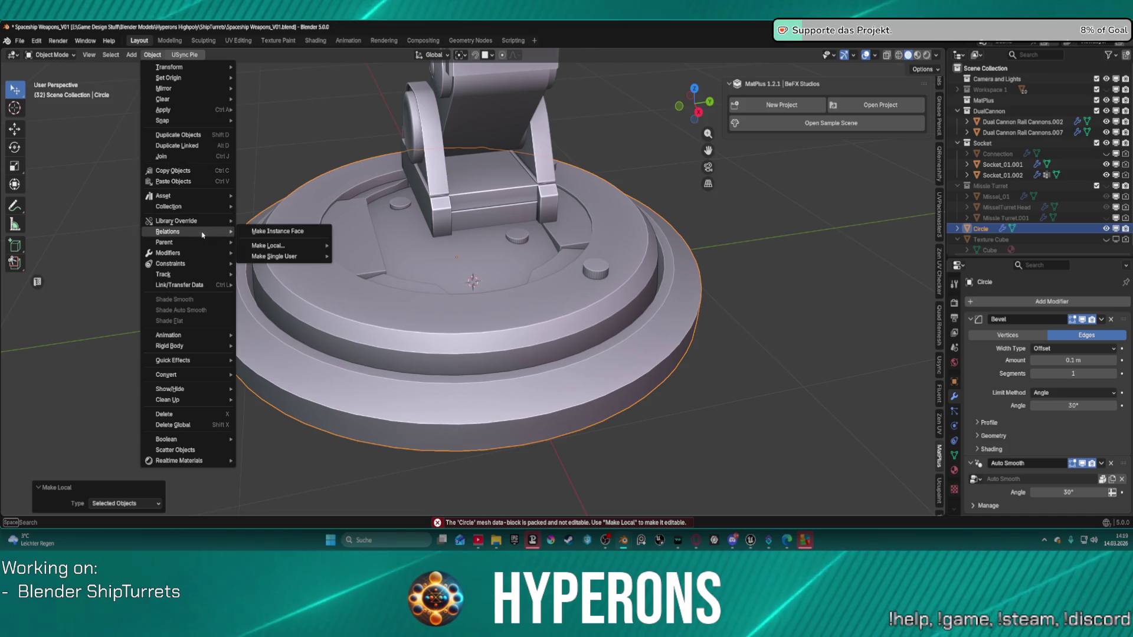
mouse_move(308, 254)
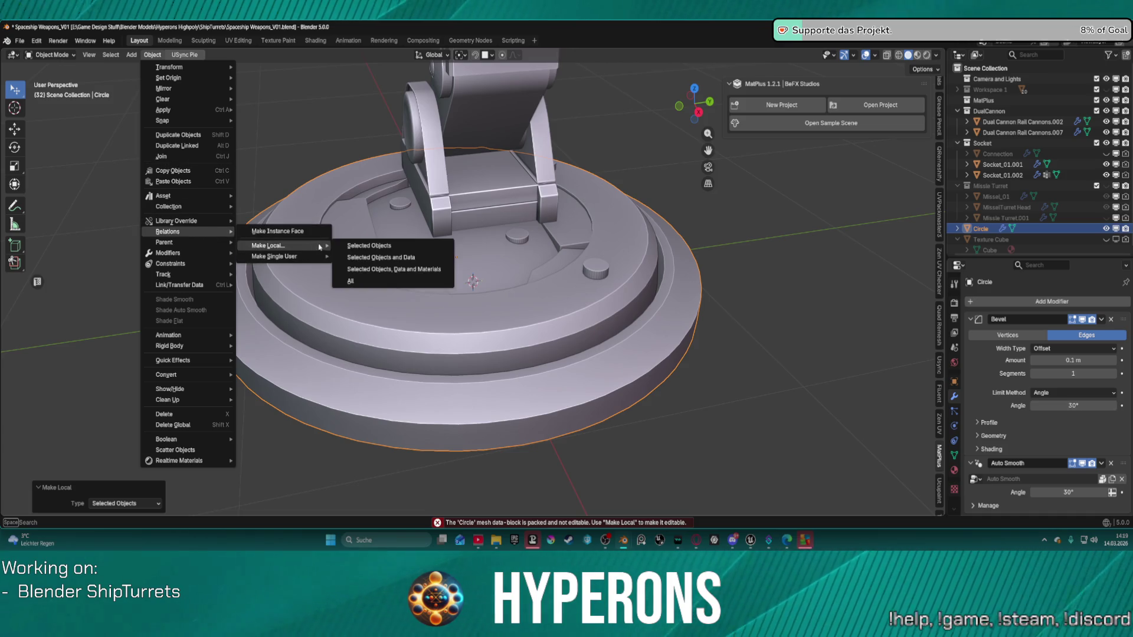
click(411, 262)
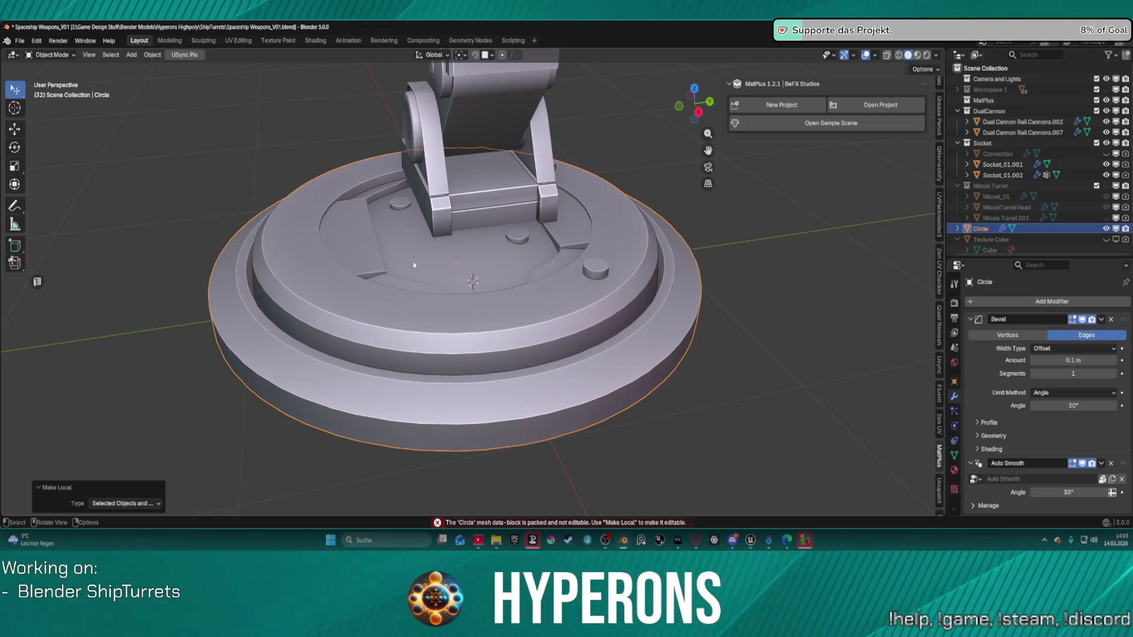
key(ctrl+Tab)
click(496, 257)
mouse_move(438, 304)
middle_down()
mouse_move(548, 280)
mouse_move(529, 322)
mouse_move(517, 252)
mouse_move(505, 324)
mouse_move(516, 271)
middle_up()
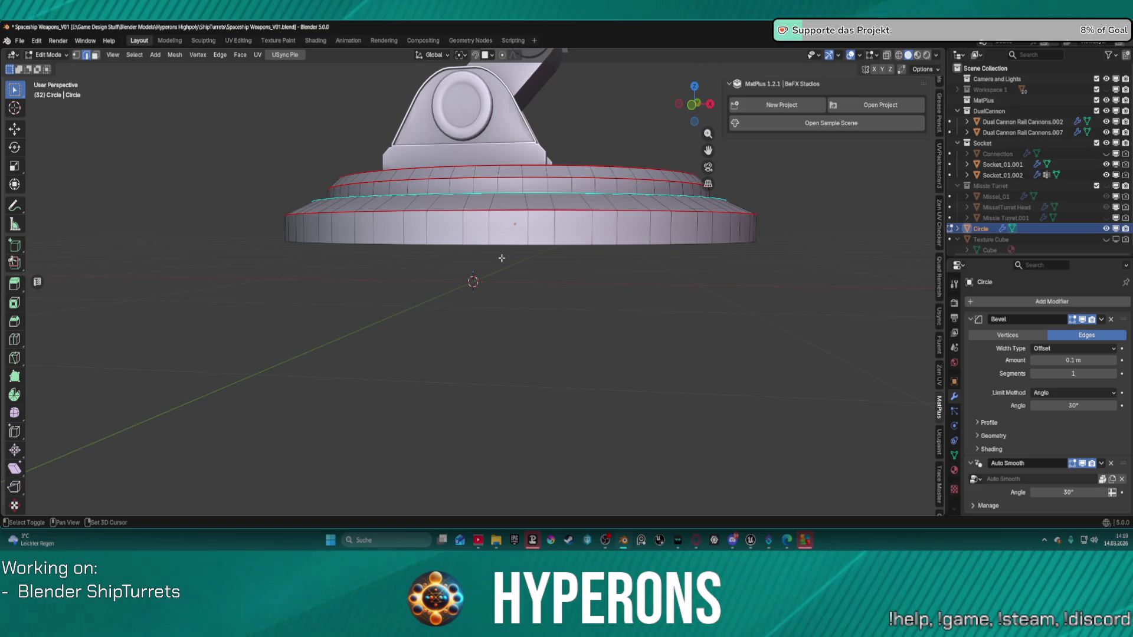
Return to Object Mode and snap the stepped circular base onto the 3D cursor
key(ctrl+Tab)
click(404, 263)
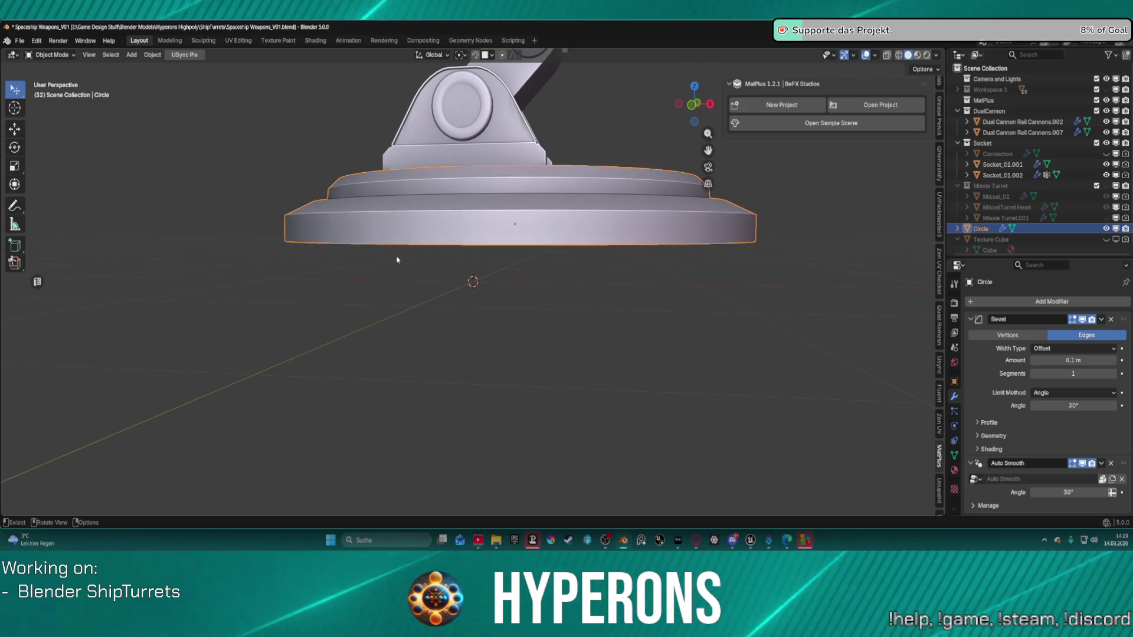
key(shift+s)
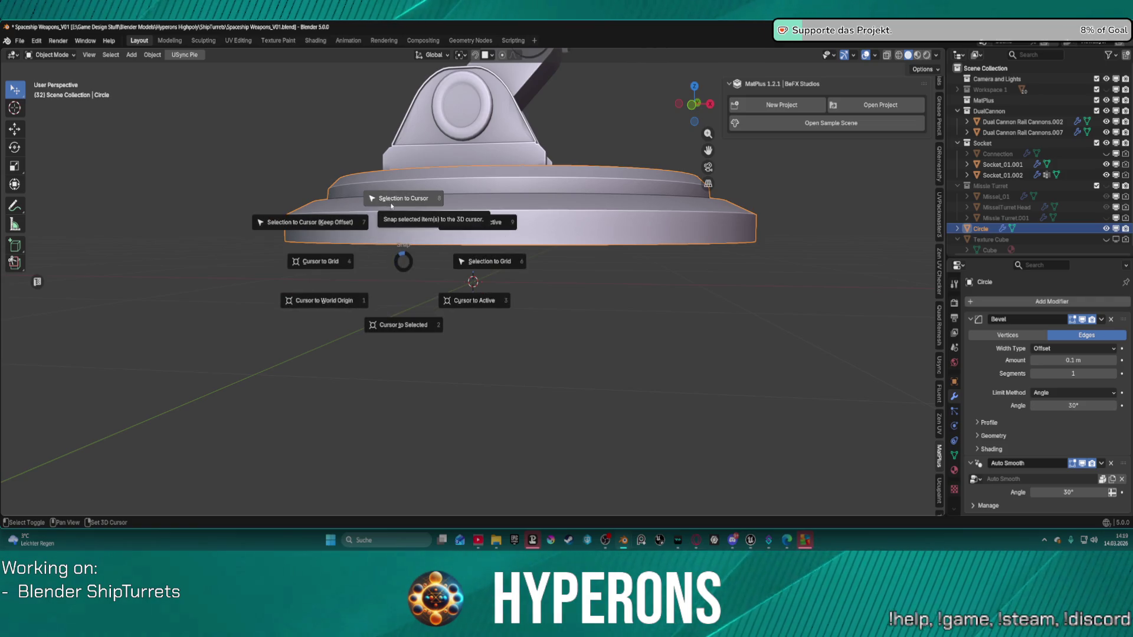
click(406, 201)
middle_drag(426, 238, 443, 250)
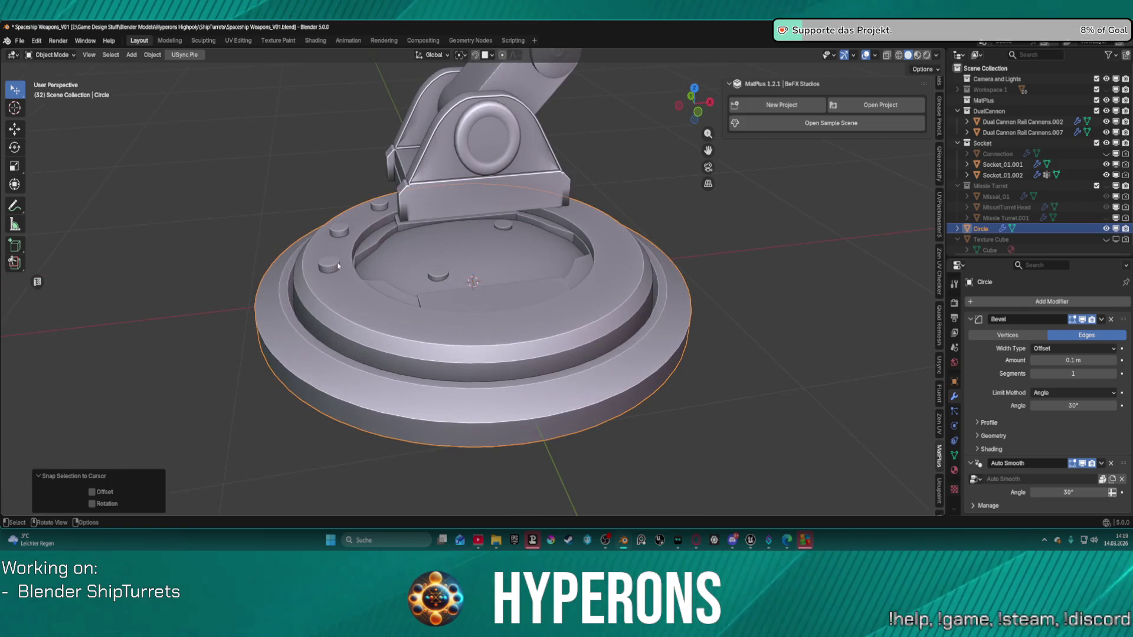
In Edit Mode, select the round studs on the base top and dissolve them
key(ctrl+Tab)
click(435, 267)
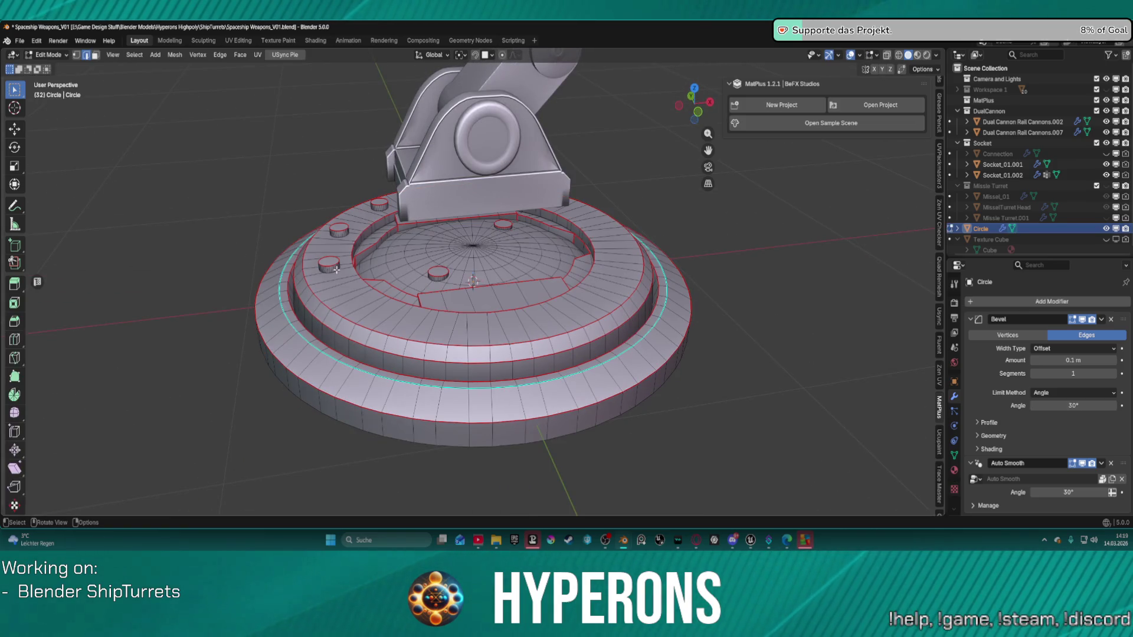
middle_drag(365, 266, 357, 298)
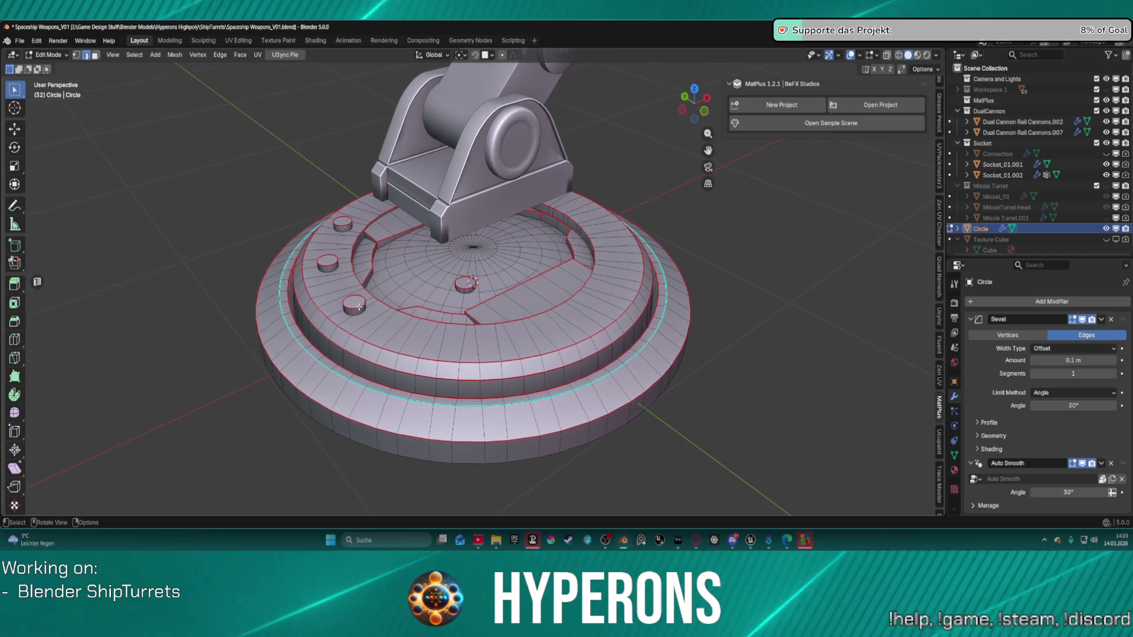
key(l)
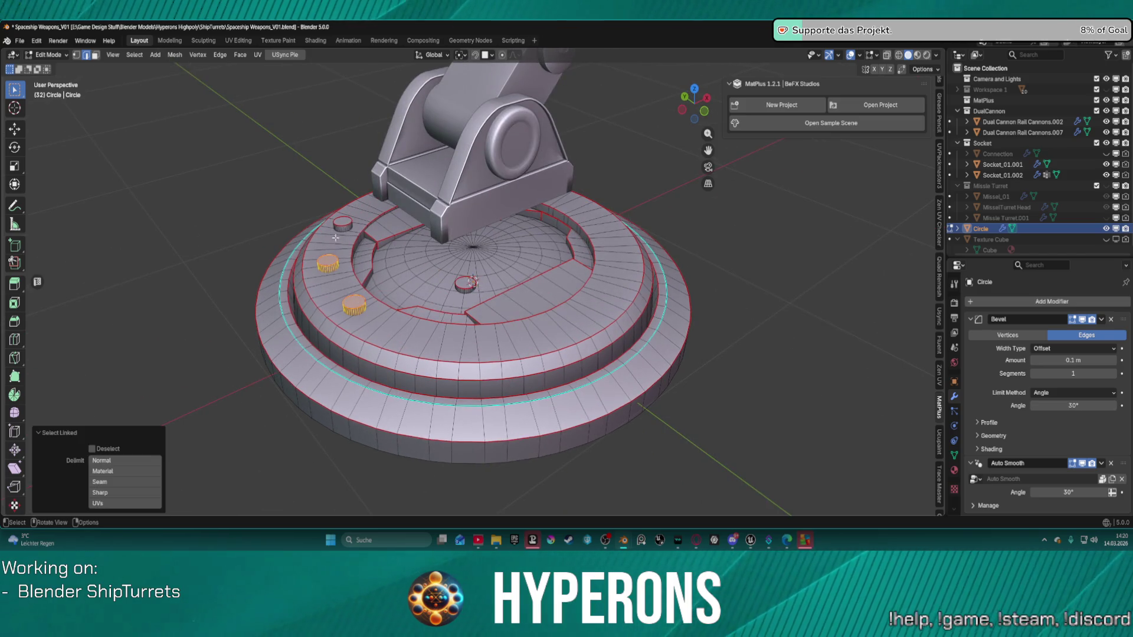
middle_drag(463, 265, 403, 252)
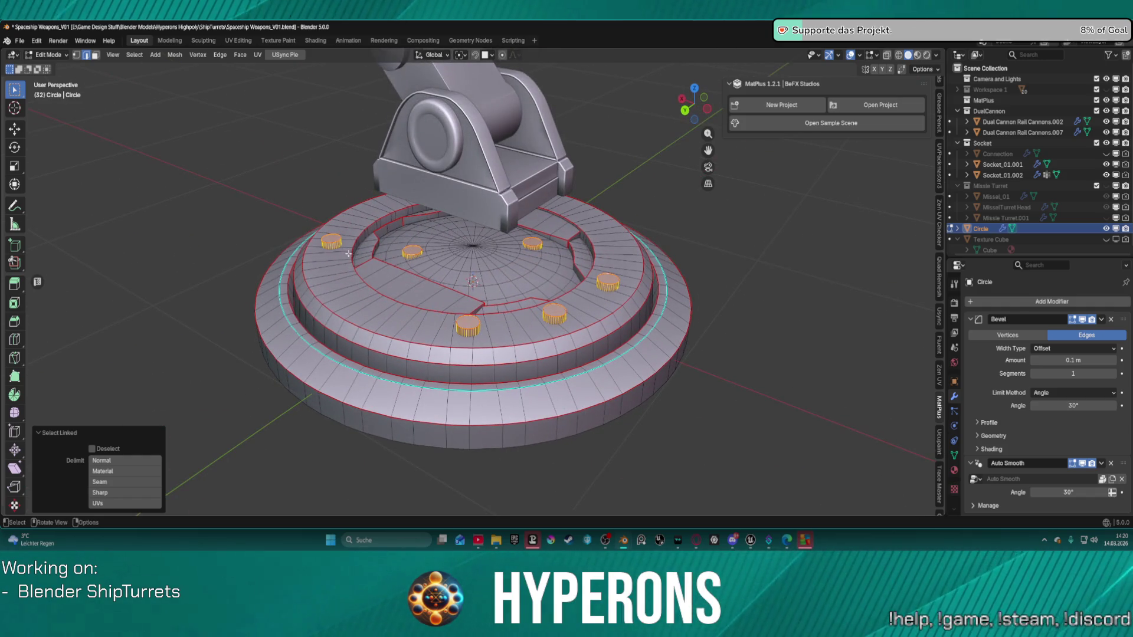
key(ctrl+x)
mouse_move(341, 259)
middle_down()
mouse_move(285, 235)
mouse_move(553, 237)
mouse_move(798, 291)
mouse_move(679, 300)
mouse_move(549, 230)
mouse_move(460, 285)
middle_up()
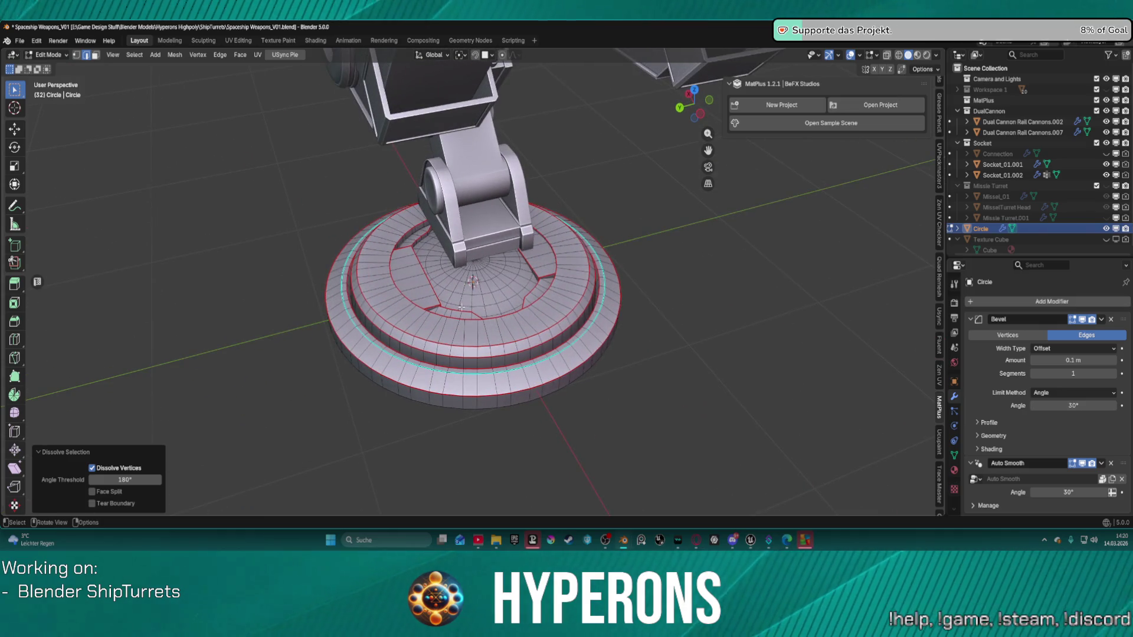
Select the whole base, scale it to 0.899 and raise it 0.23764 m on Z
key(a)
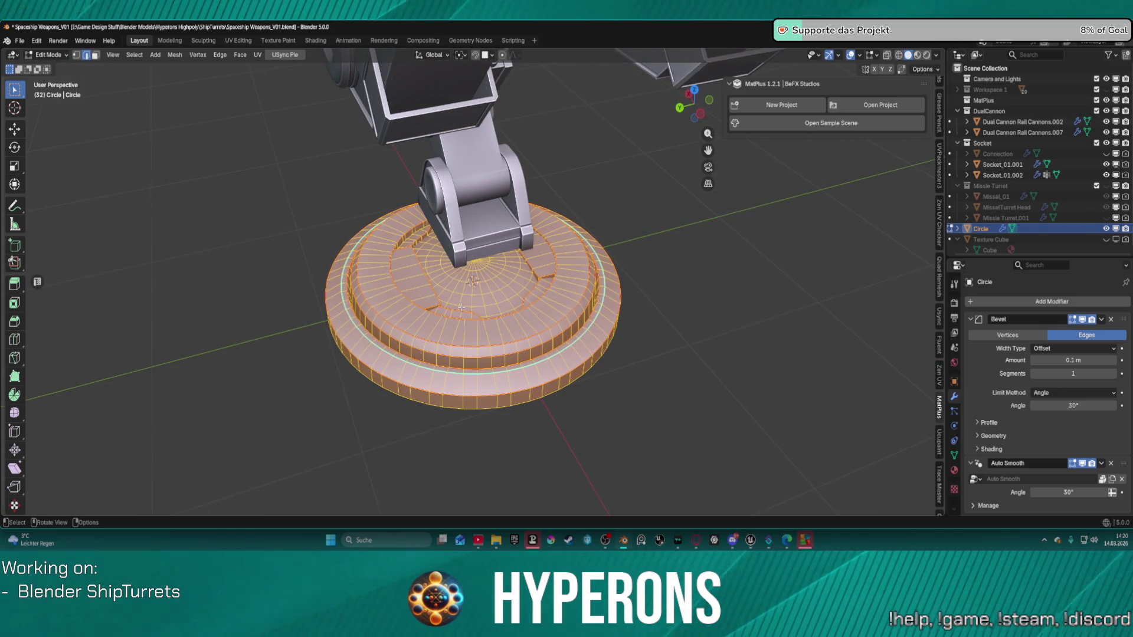
key(s)
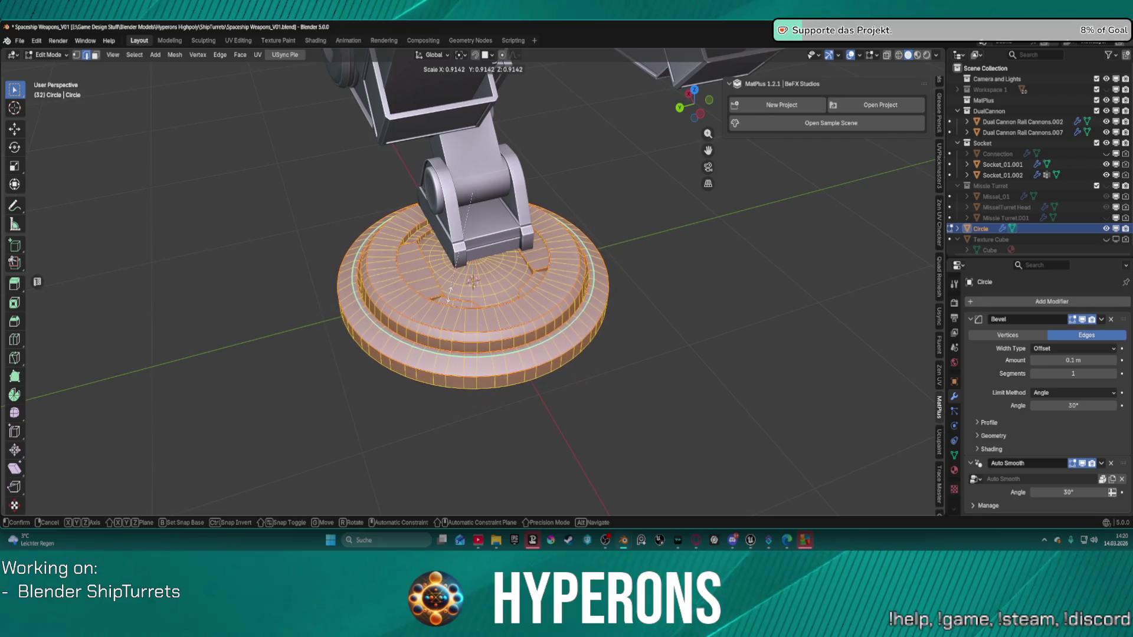
click(445, 289)
middle_drag(445, 289, 527, 257)
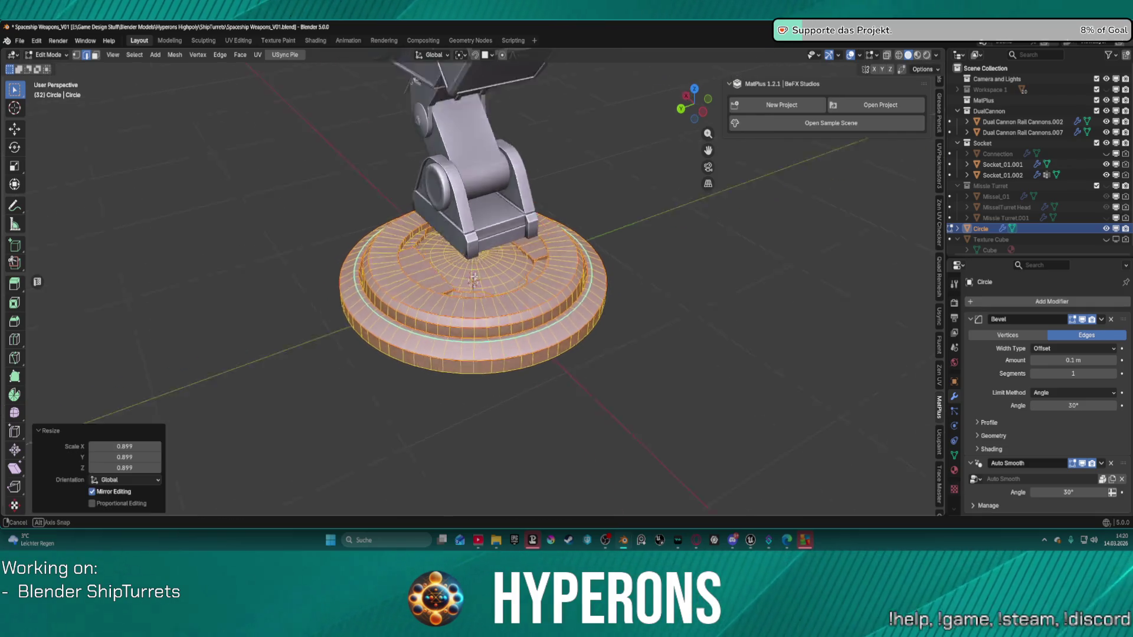
key(g)
key(z)
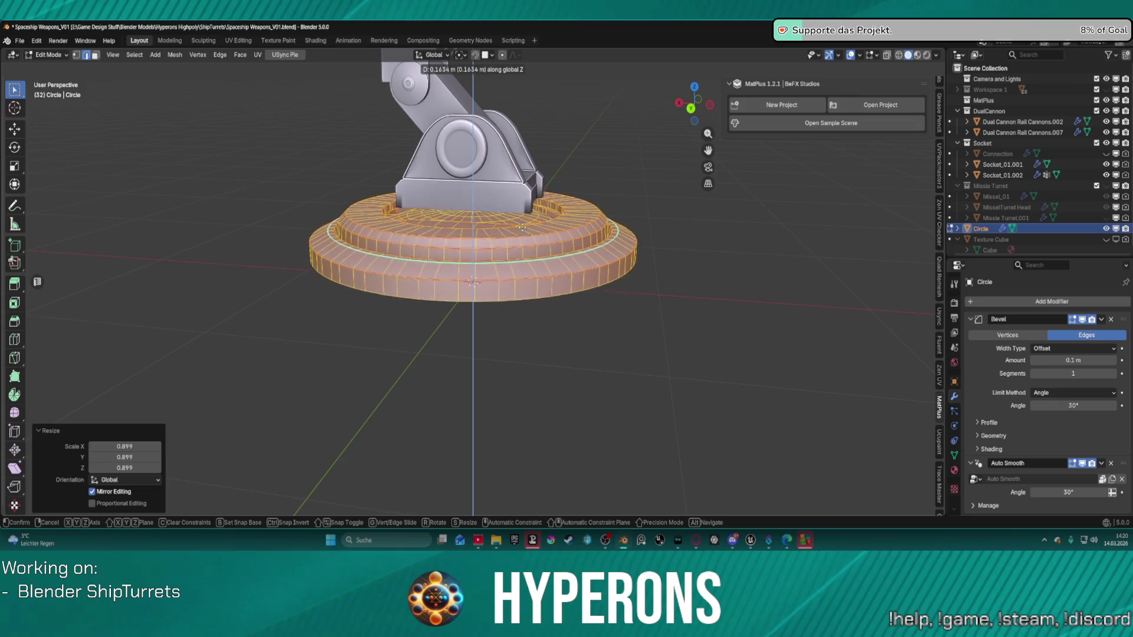
click(520, 211)
mouse_move(519, 211)
middle_down()
mouse_move(472, 254)
mouse_move(386, 223)
mouse_move(311, 250)
middle_up()
Enlarge the base by 1.126, then flatten its height to 0.871 on Z
key(s)
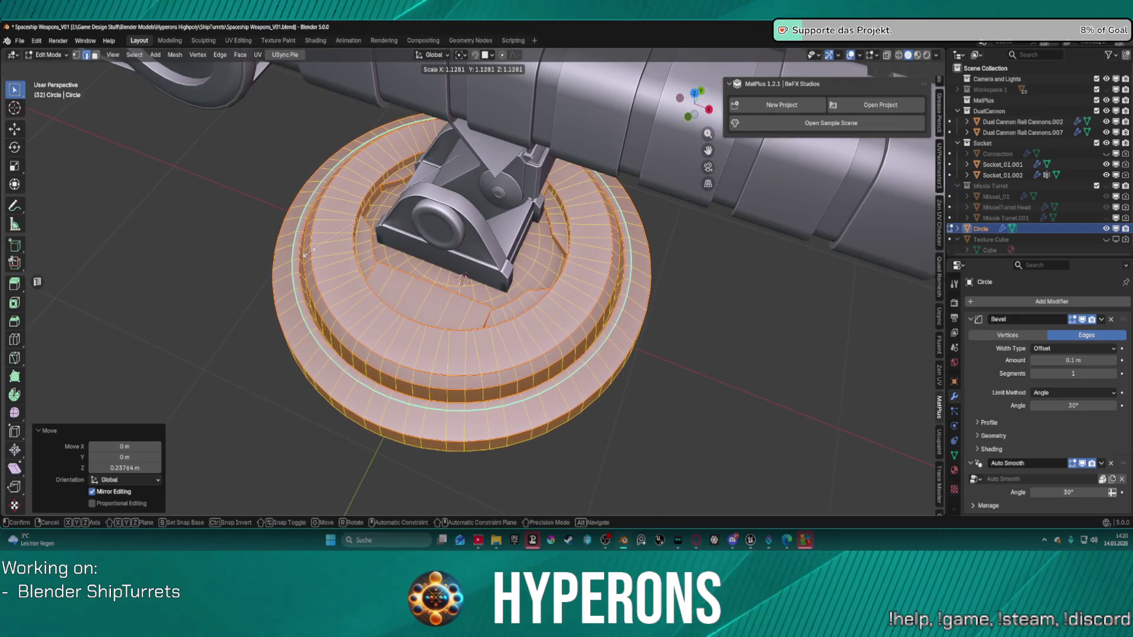
click(306, 255)
mouse_move(306, 255)
middle_down()
mouse_move(543, 202)
mouse_move(577, 177)
mouse_move(650, 237)
mouse_move(454, 227)
mouse_move(391, 236)
mouse_move(531, 213)
middle_up()
key(s)
key(z)
click(567, 173)
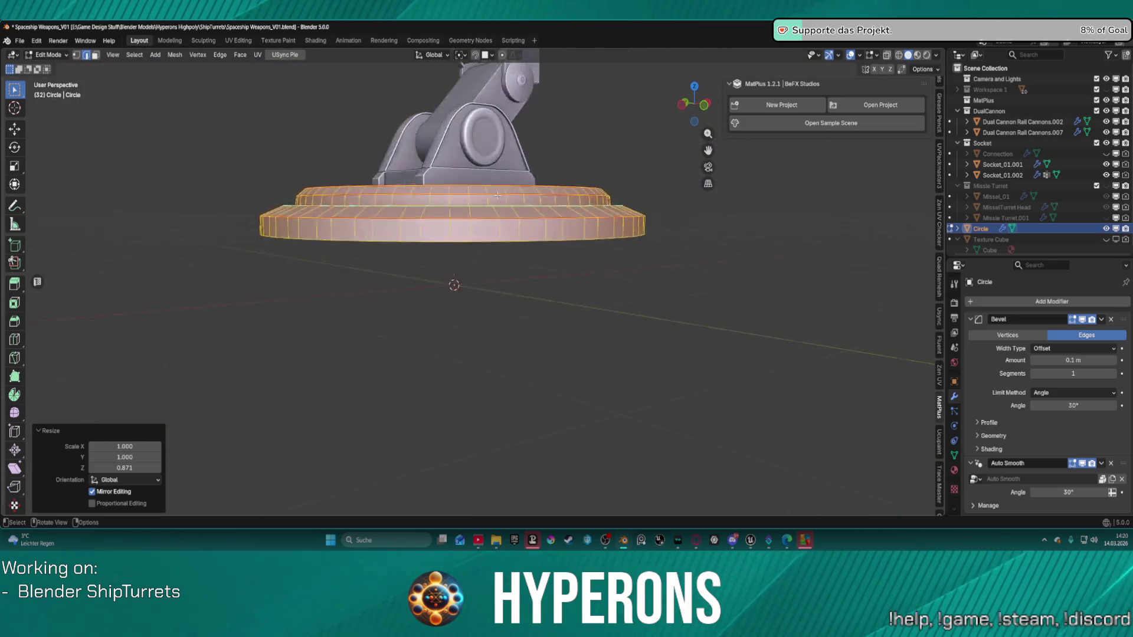
scroll(666, 193, down, 6)
middle_drag(666, 193, 520, 272)
scroll(494, 282, up, 4)
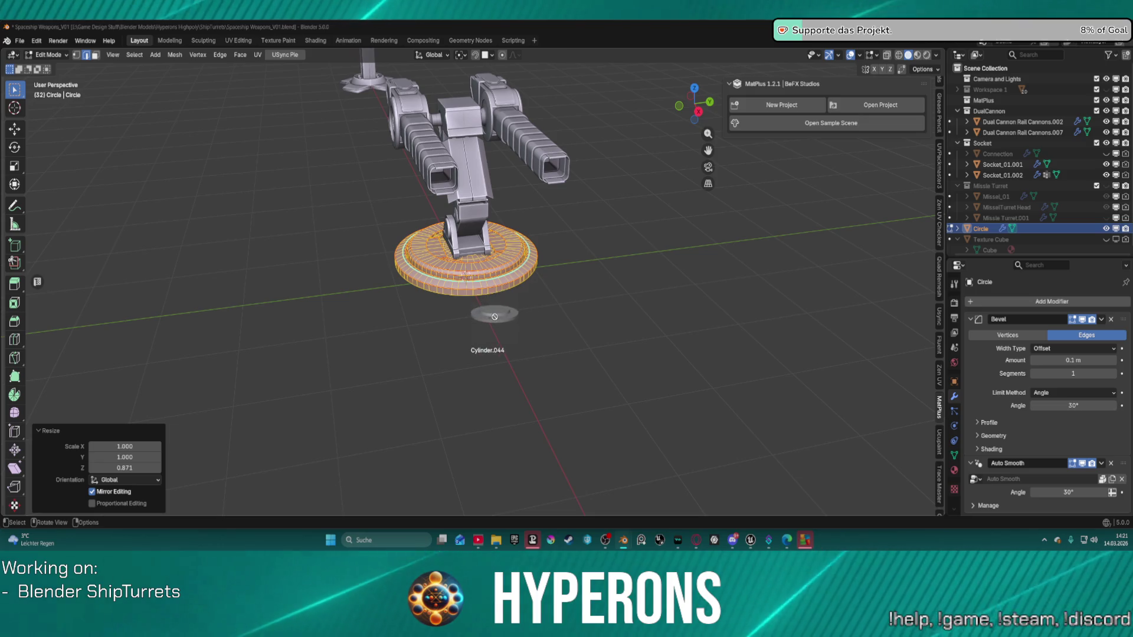
In Object Mode, select Cylinder.044, frame it, and scale it down to 0.301
middle_drag(498, 261, 591, 244)
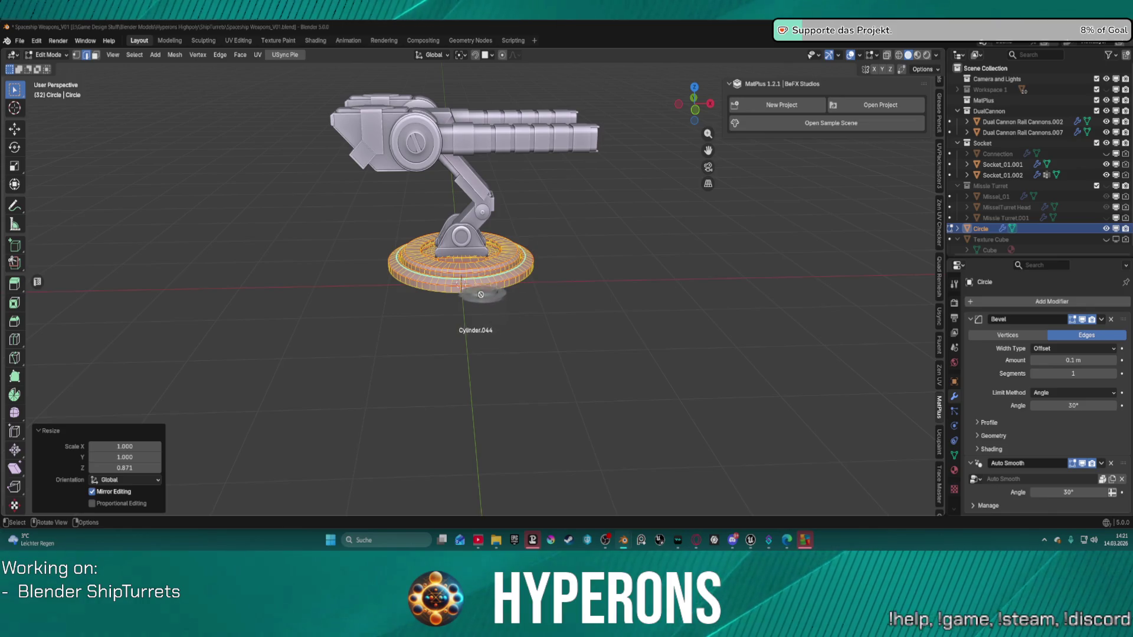
key(Tab)
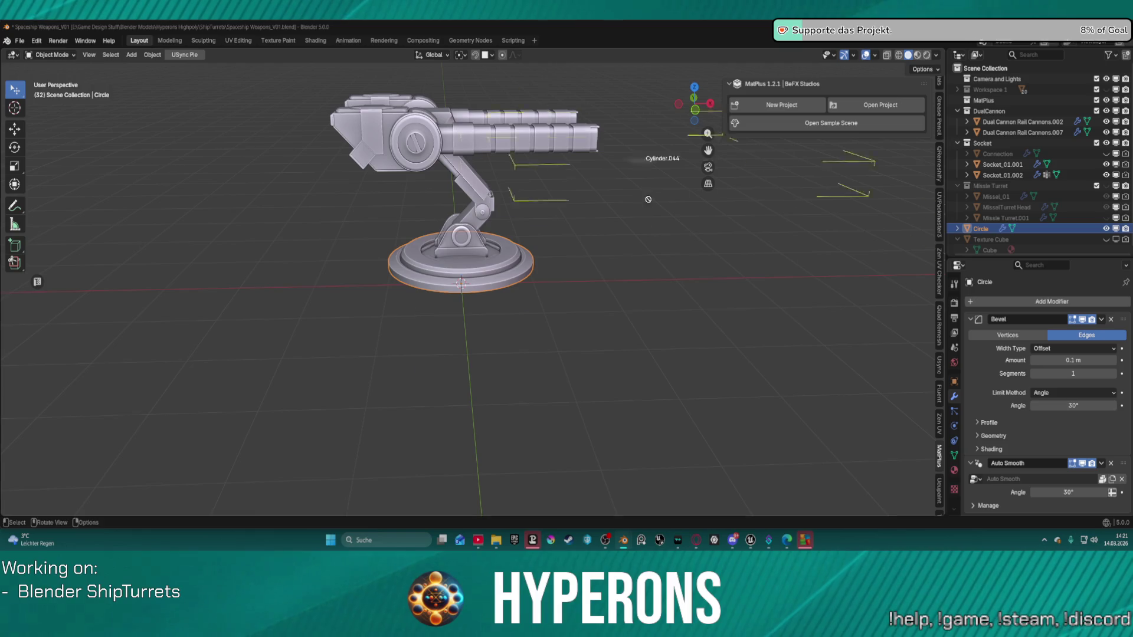
click(622, 293)
key(KP_Decimal)
mouse_move(622, 293)
middle_down()
mouse_move(634, 349)
mouse_move(619, 291)
mouse_move(633, 252)
mouse_move(684, 276)
mouse_move(679, 307)
middle_up()
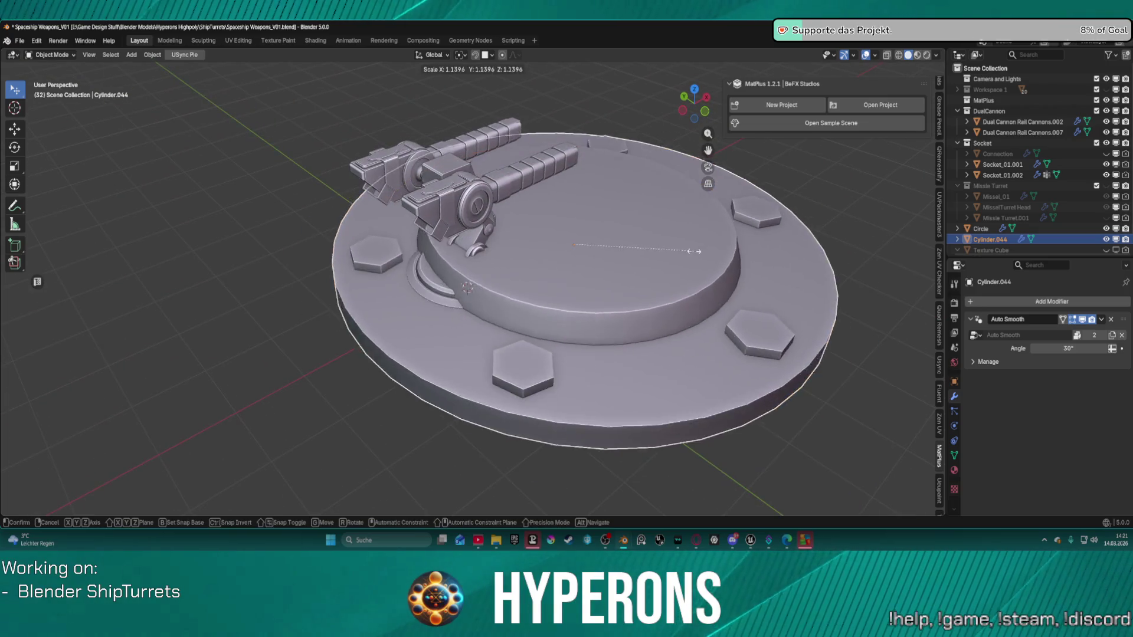
key(s)
click(607, 258)
mouse_move(607, 258)
middle_down()
mouse_move(574, 248)
mouse_move(617, 210)
mouse_move(653, 212)
mouse_move(623, 245)
middle_up()
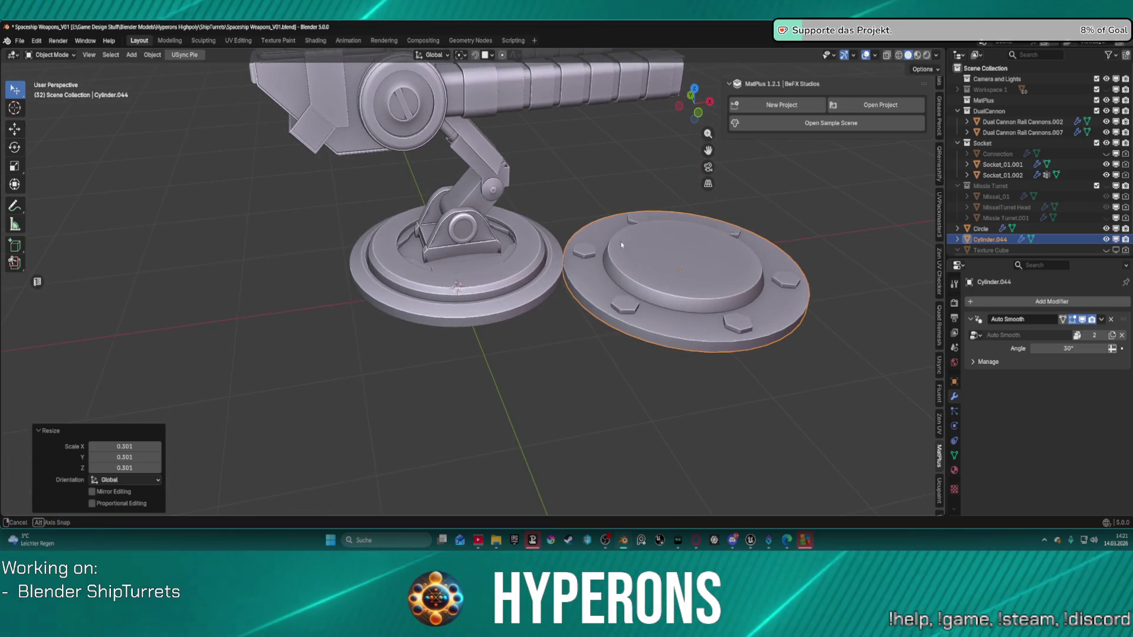
Attempt to edit the disc's mesh, then stay in Object Mode instead
key(ctrl+Tab)
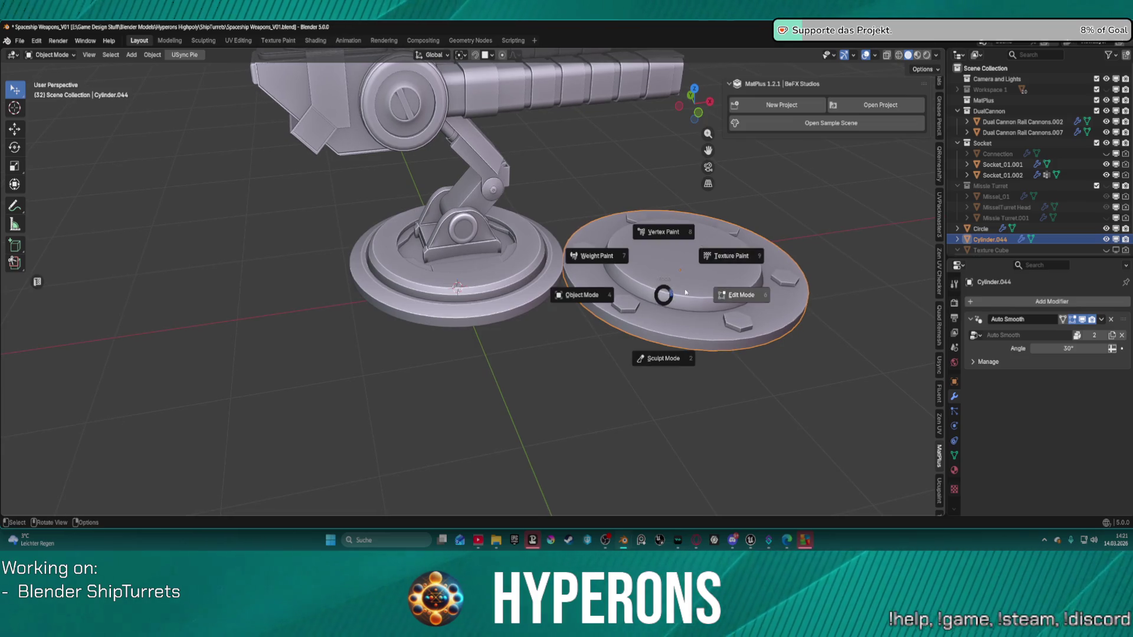
click(732, 294)
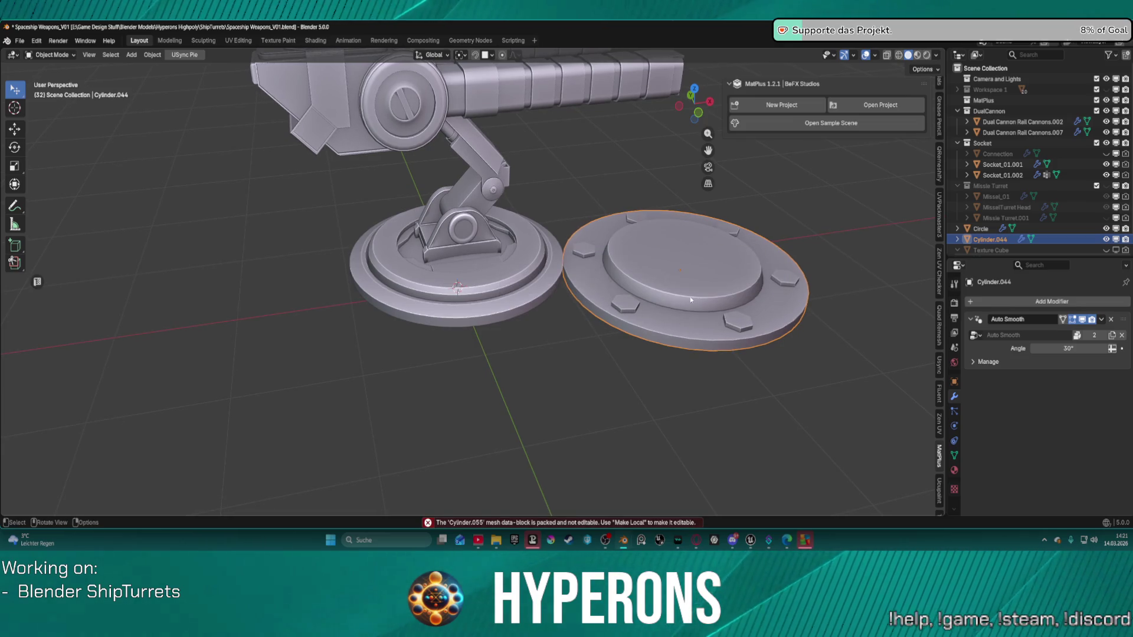
scroll(690, 292, up, 1)
key(ctrl+Tab)
key(Escape)
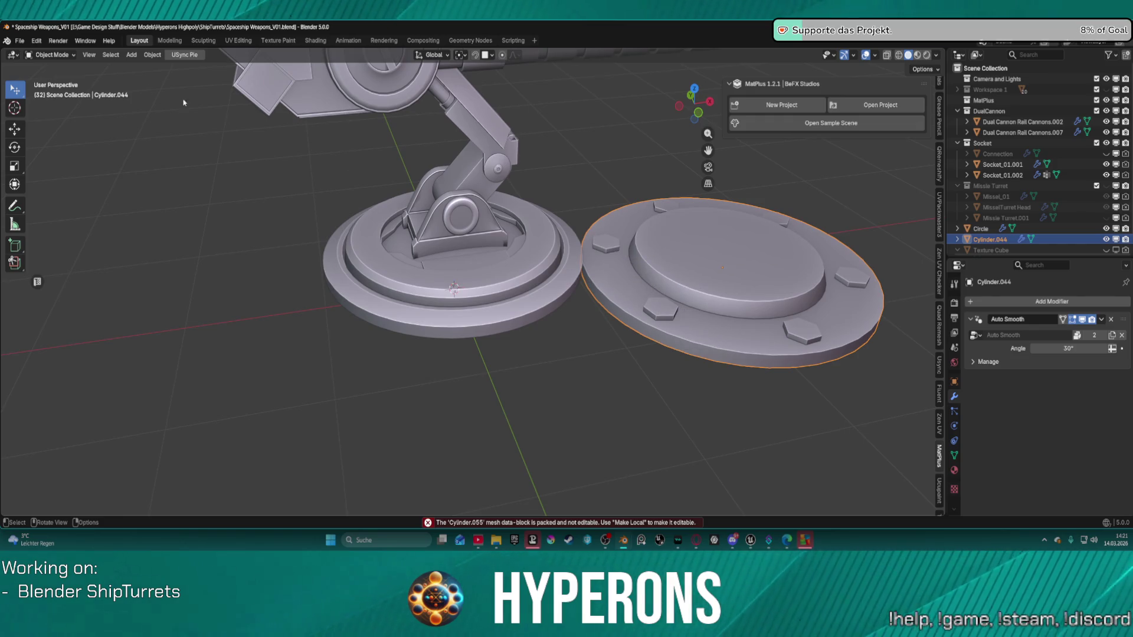
click(111, 54)
click(111, 54)
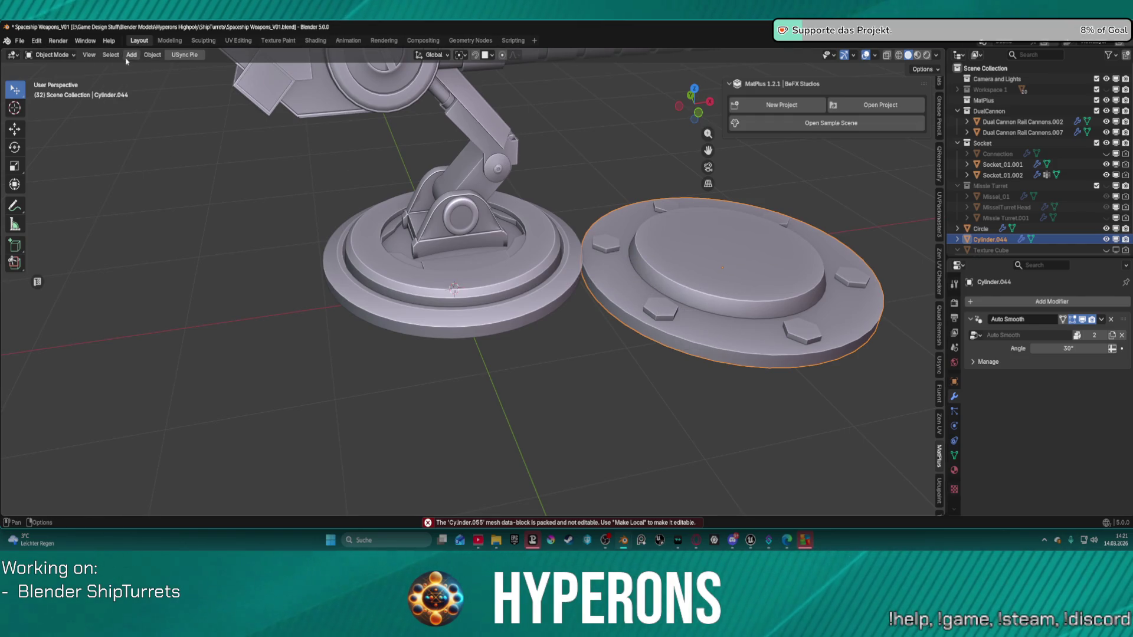
Look through the Add > Light menu, then bring up the Humble Bundle 3D Artist Tools page
click(134, 55)
mouse_move(182, 187)
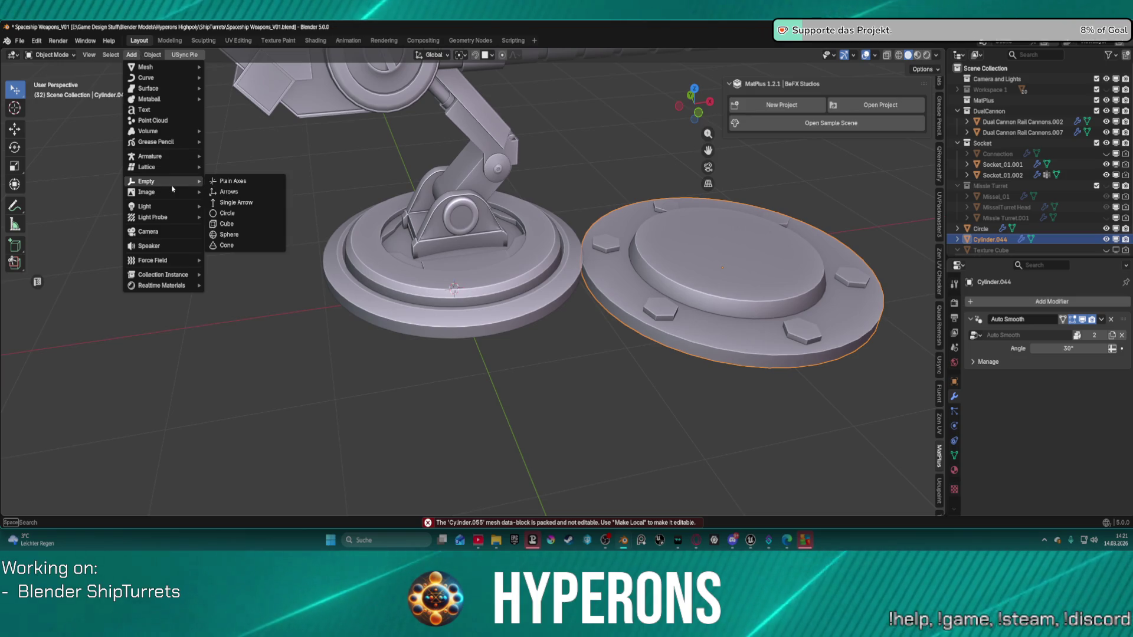
mouse_move(187, 211)
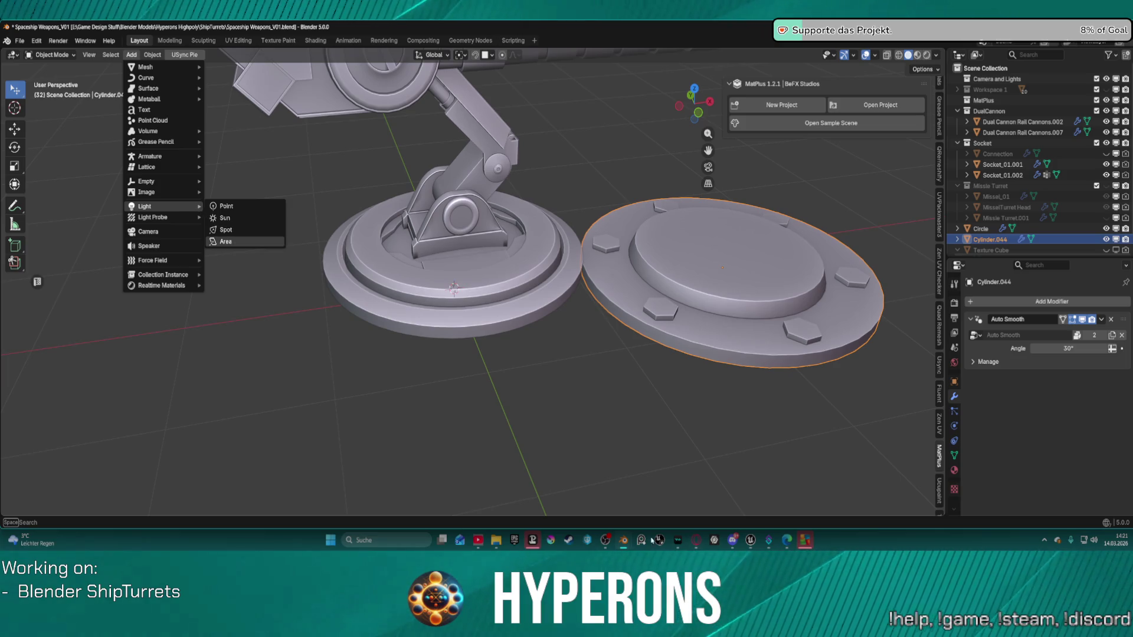
mouse_move(697, 544)
mouse_move(775, 497)
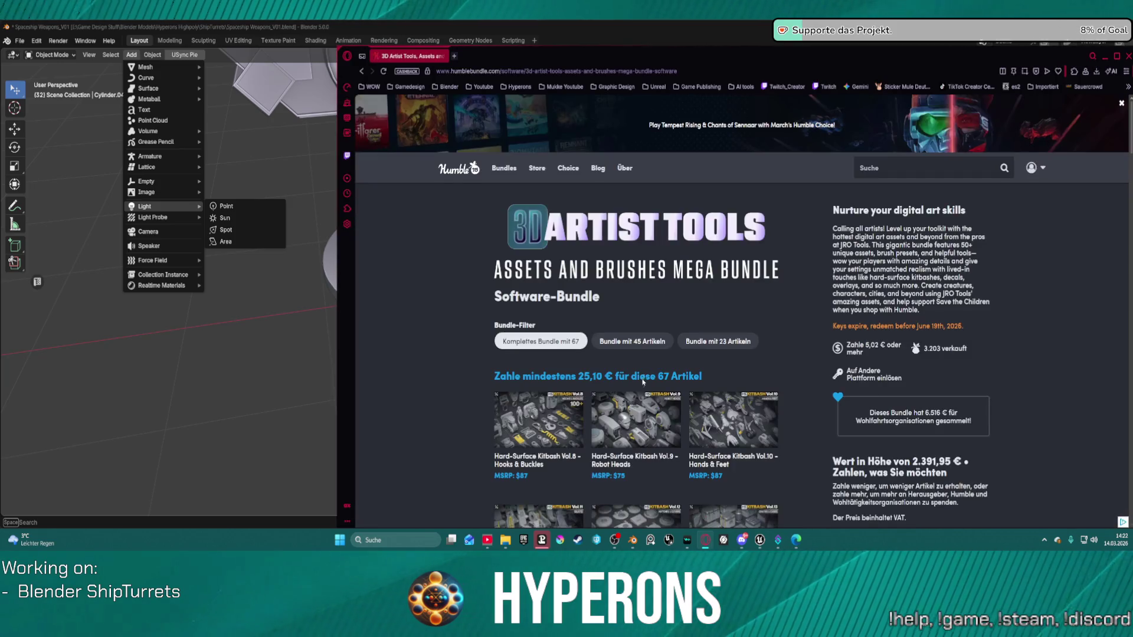
scroll(632, 302, down, 4)
scroll(631, 302, down, 5)
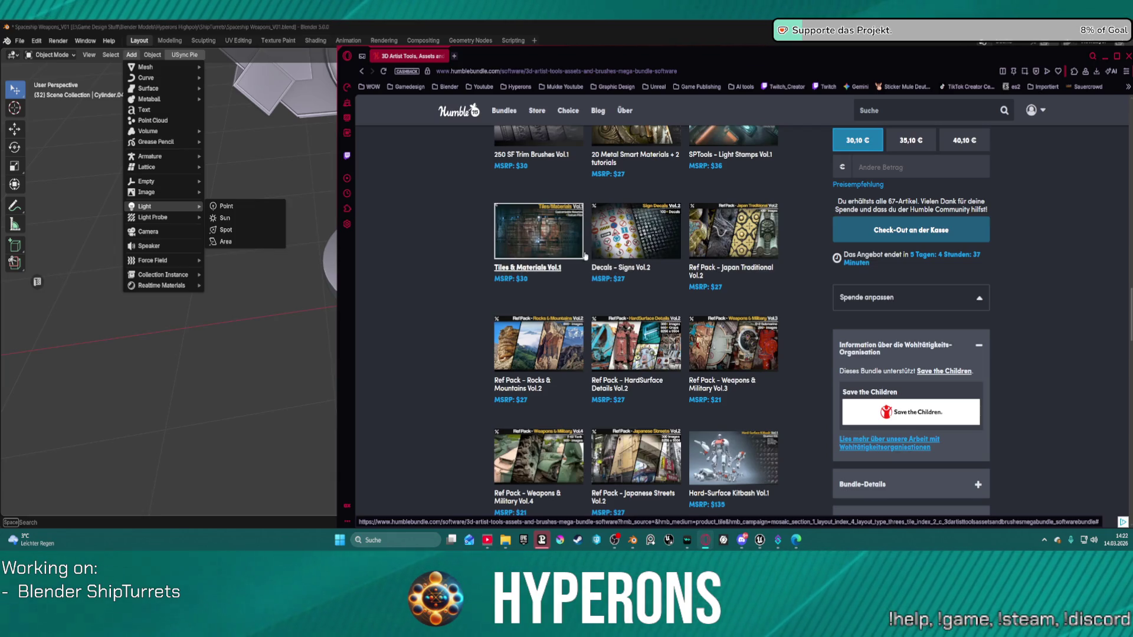
scroll(578, 251, down, 4)
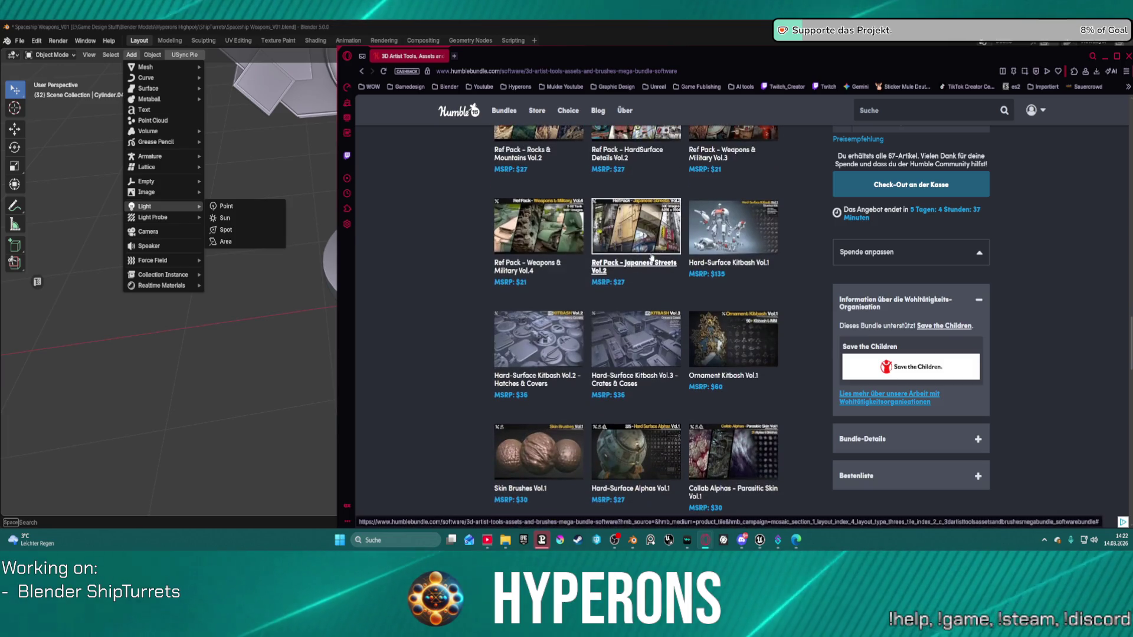
scroll(667, 274, down, 1)
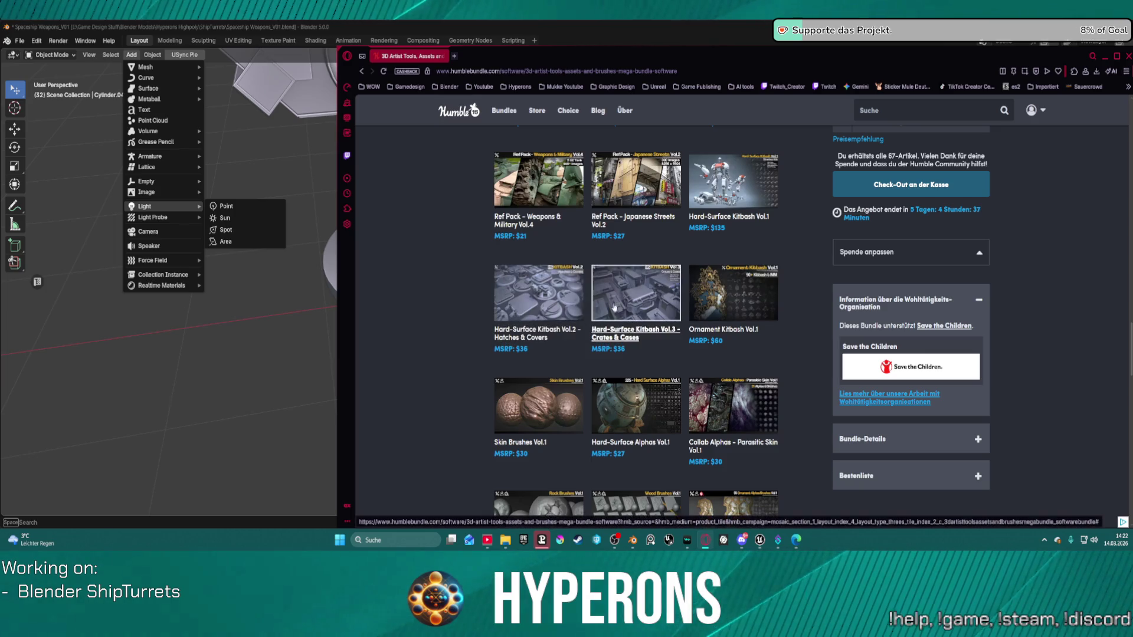
scroll(672, 320, down, 7)
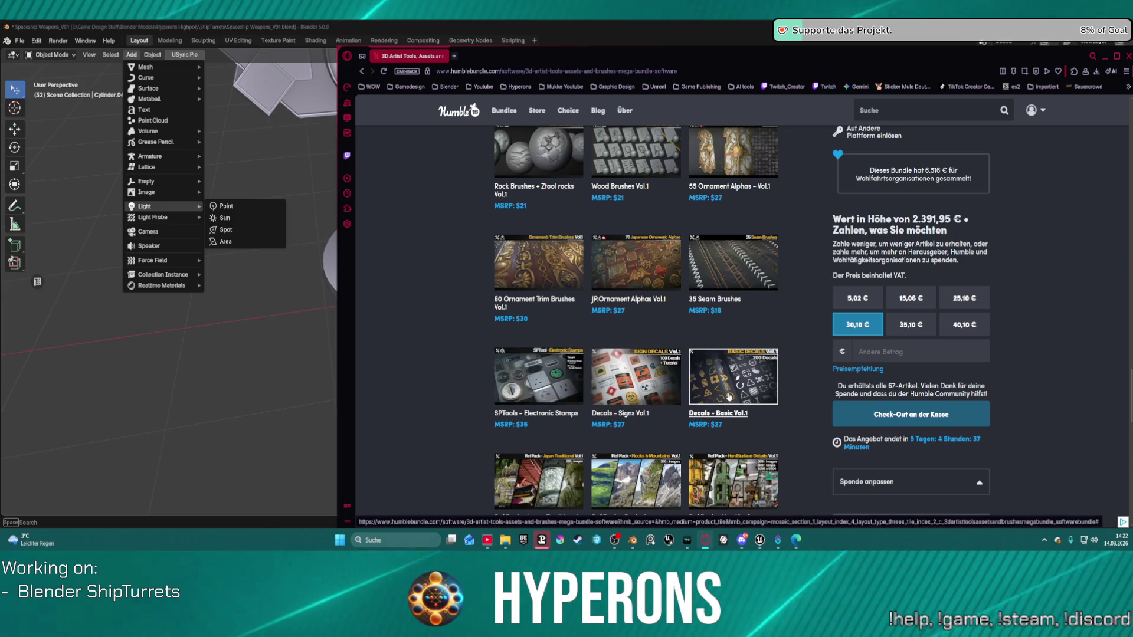
scroll(721, 245, down, 5)
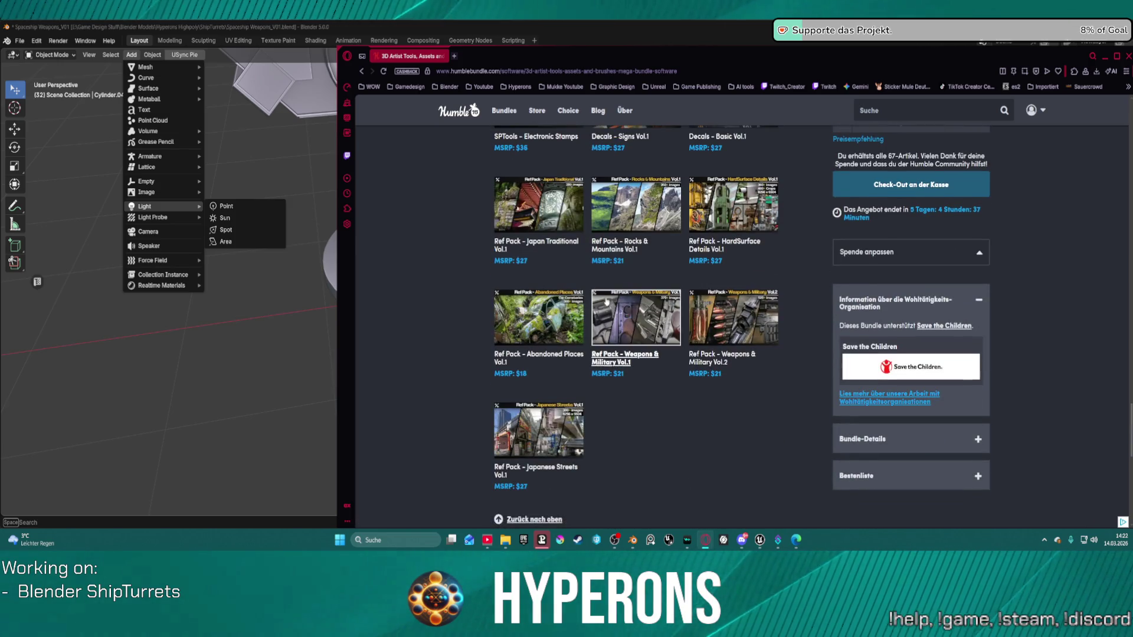
scroll(555, 354, up, 3)
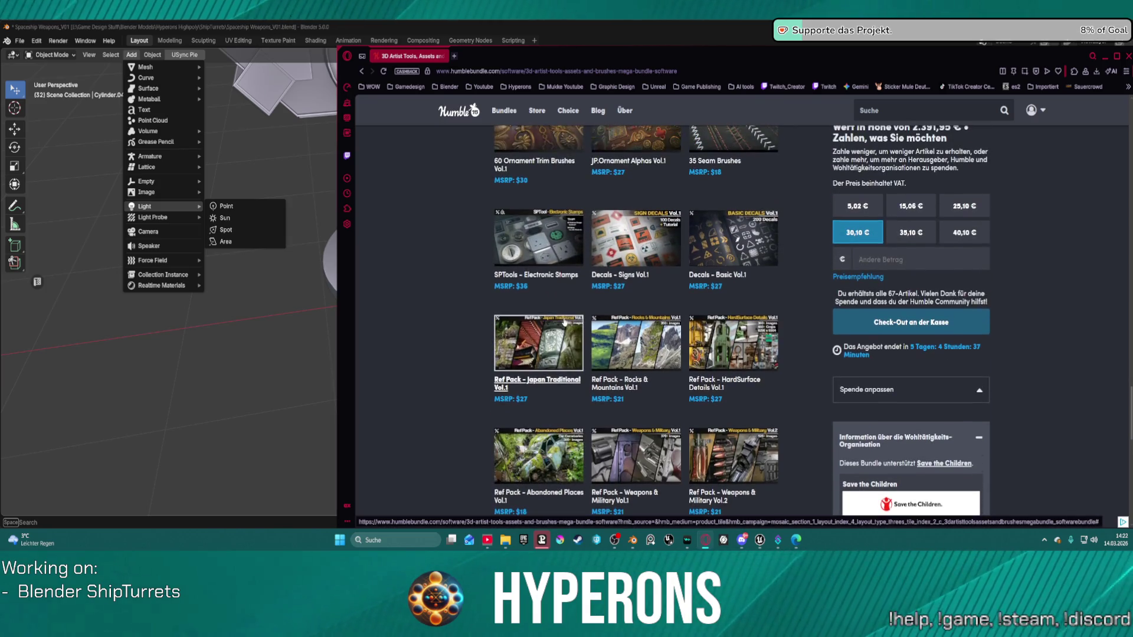
scroll(561, 319, up, 5)
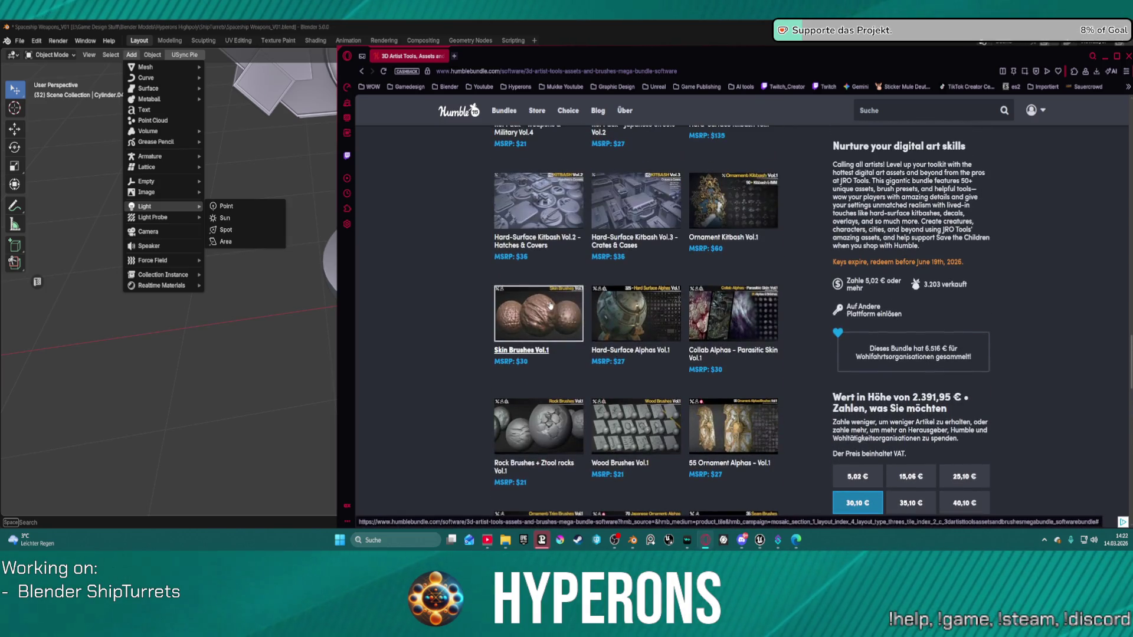
Preview Hard-Surface Alphas Vol.1 and choose the 25,10 € price tier
click(634, 313)
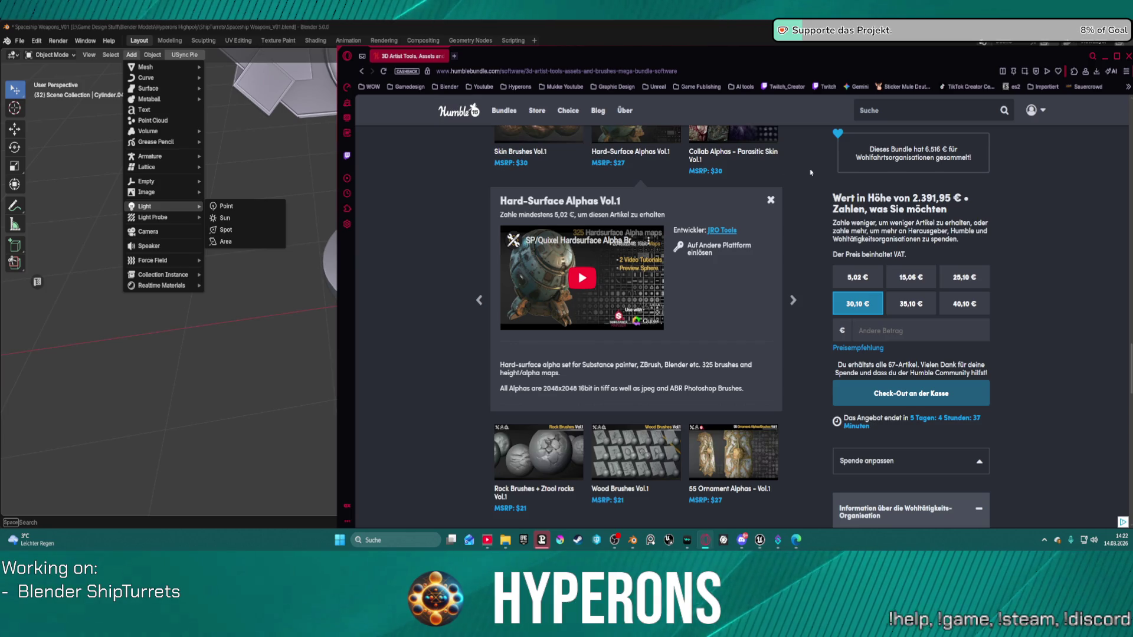
click(772, 200)
scroll(775, 206, up, 4)
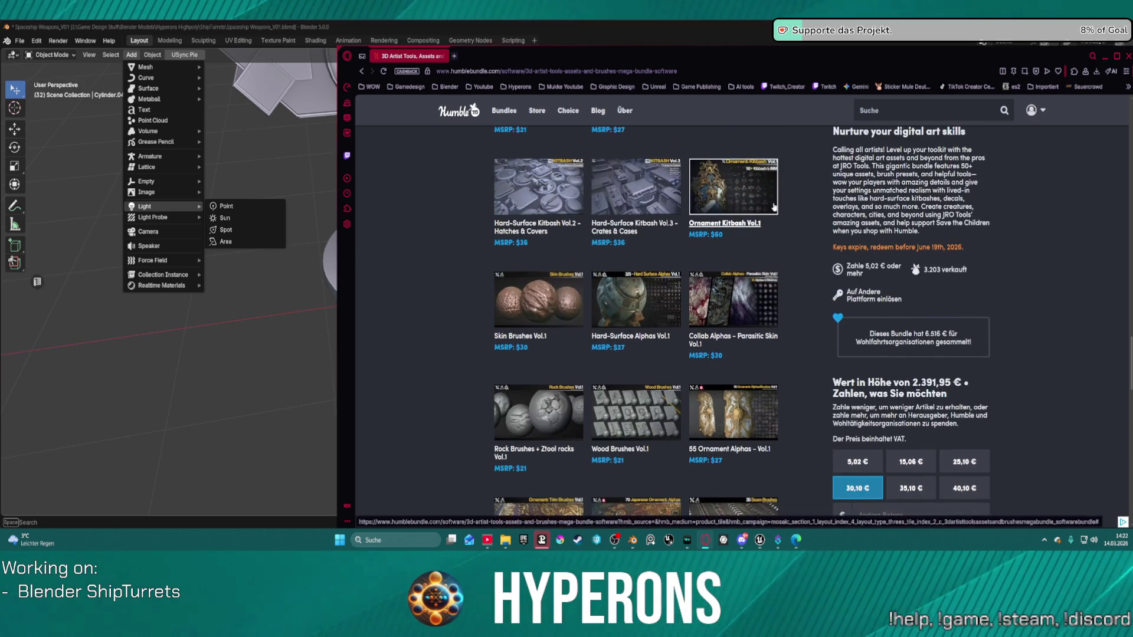
scroll(774, 207, down, 8)
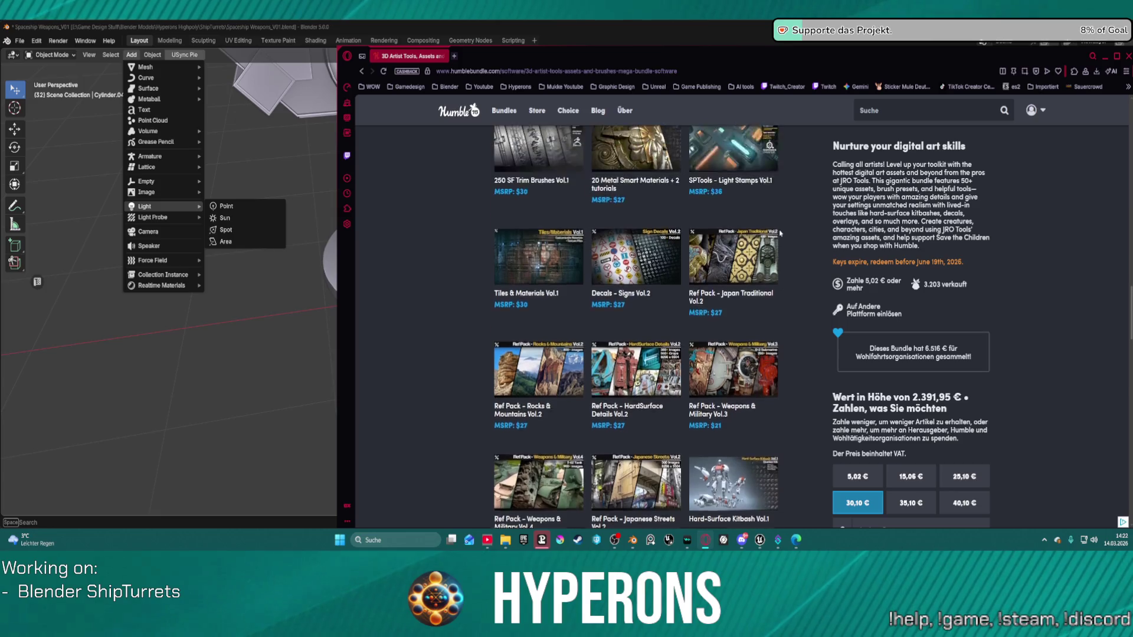
scroll(767, 248, up, 1)
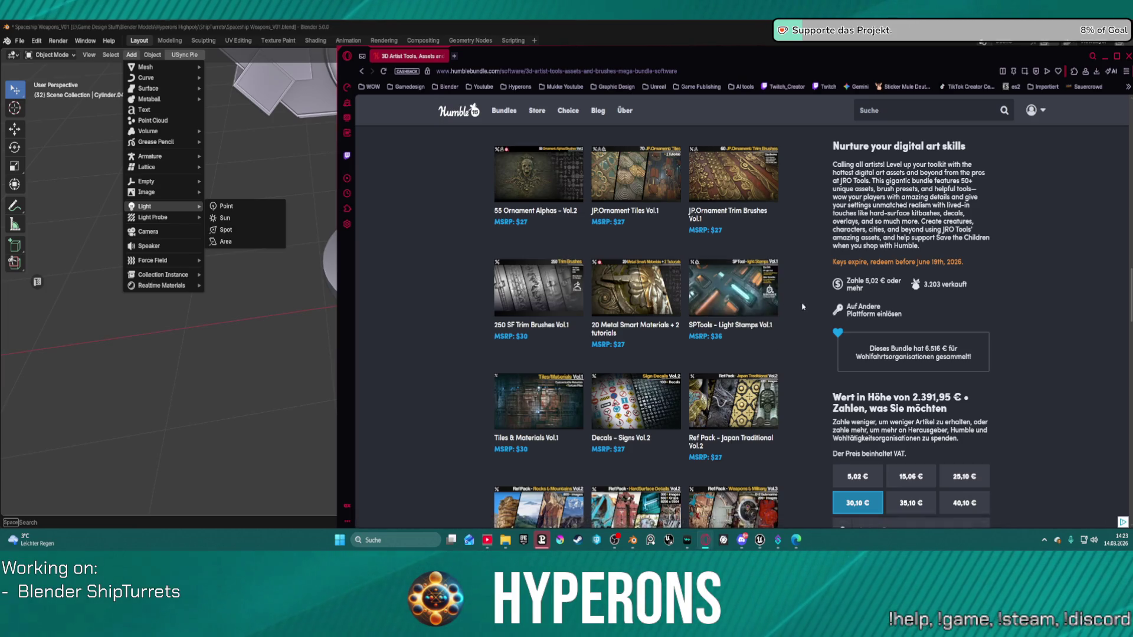
scroll(797, 308, down, 3)
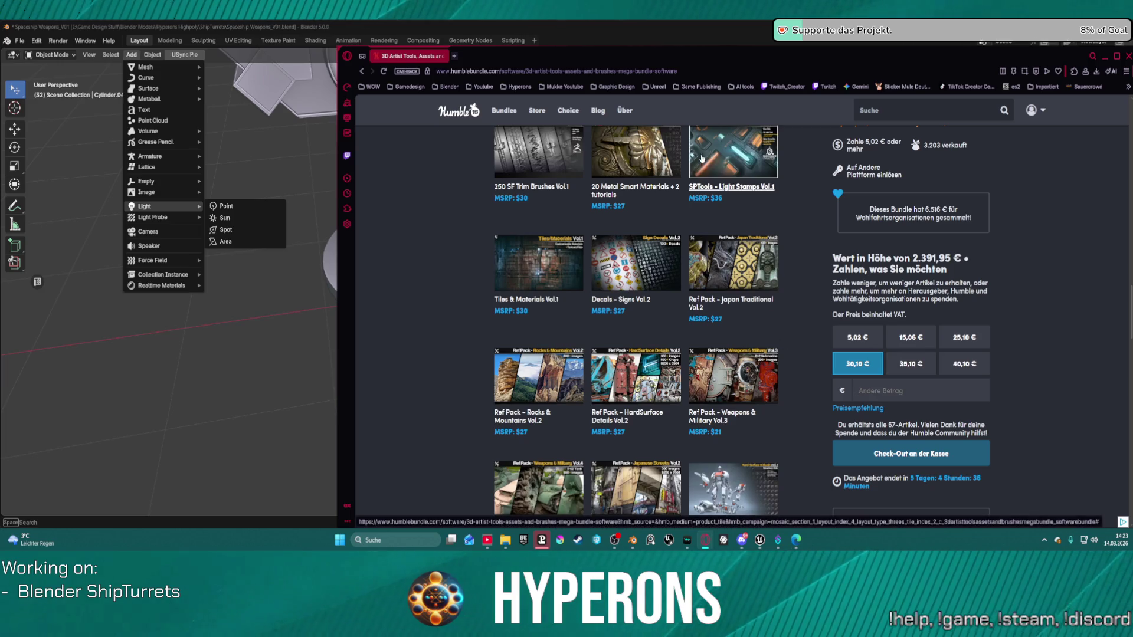
click(966, 338)
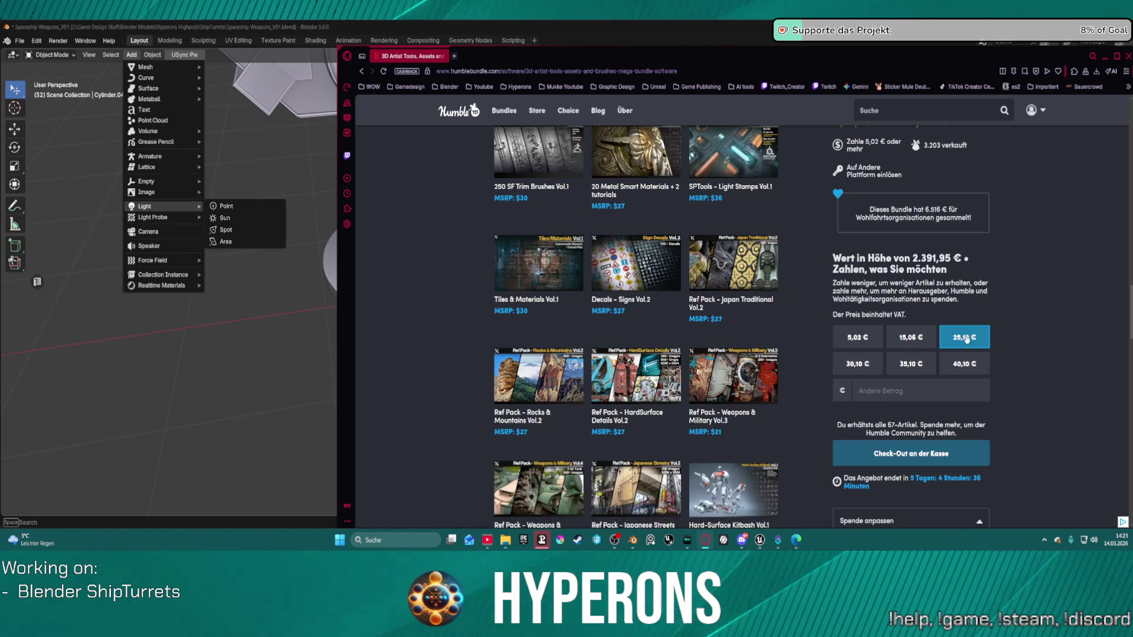
scroll(774, 314, down, 2)
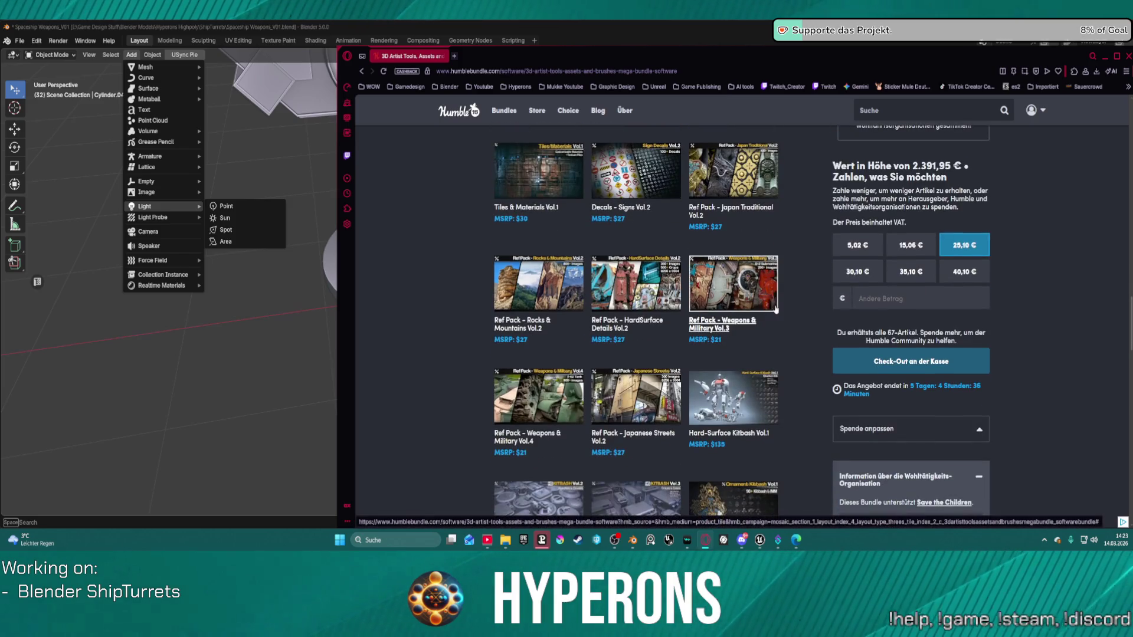
scroll(776, 310, up, 5)
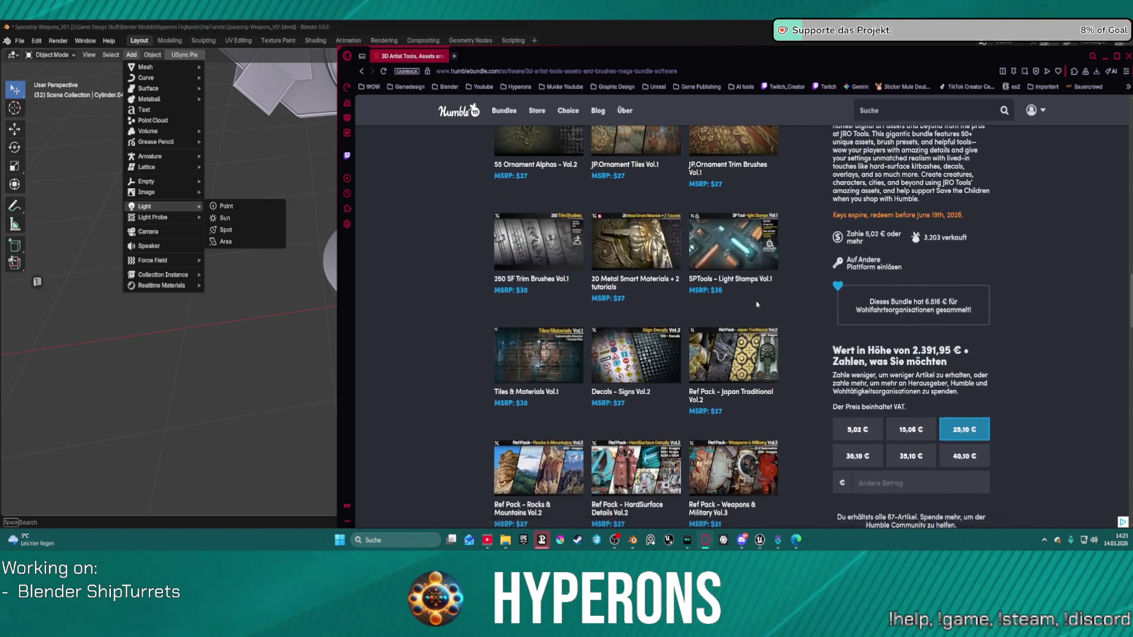
scroll(757, 306, up, 5)
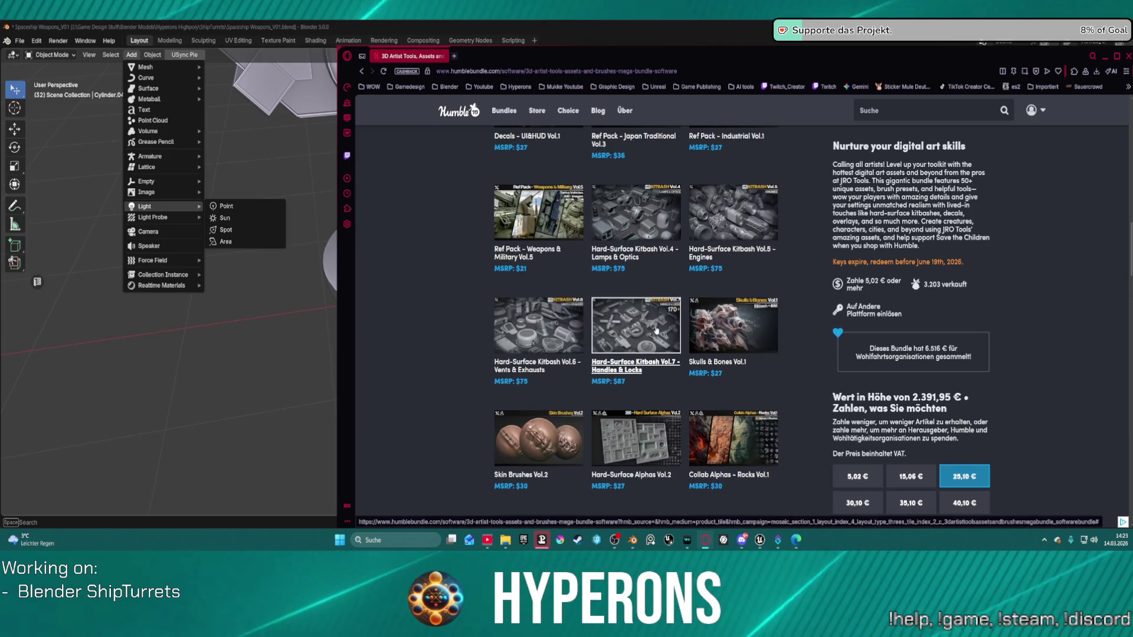
Review the Hard-Surface Kitbash Vol.7 details, then close the Humble Bundle tab
click(631, 328)
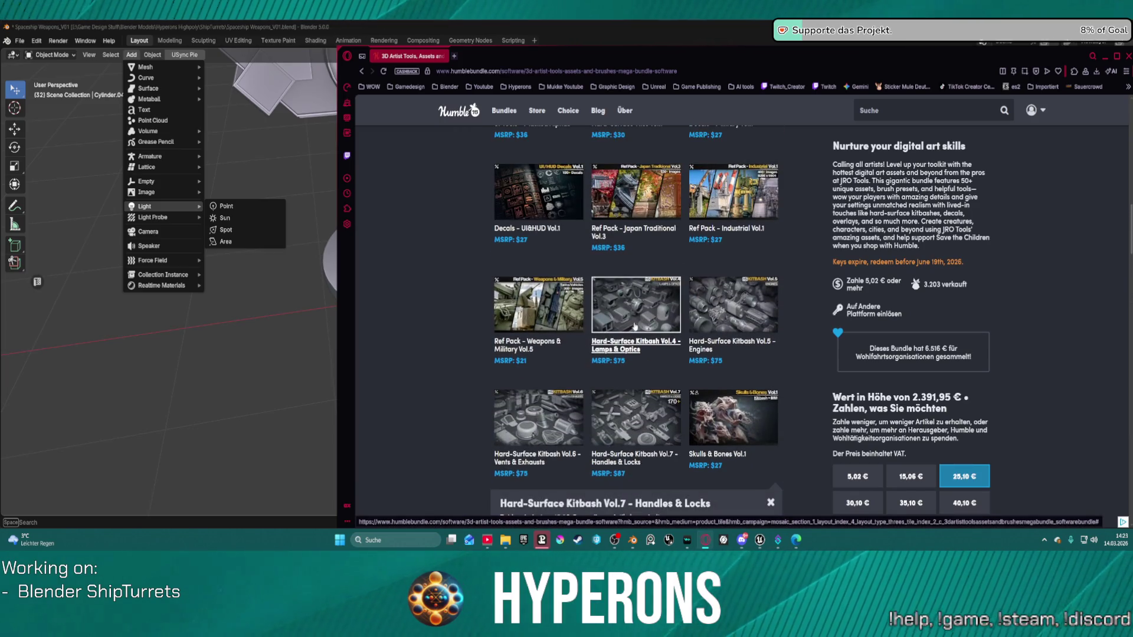
scroll(662, 347, down, 5)
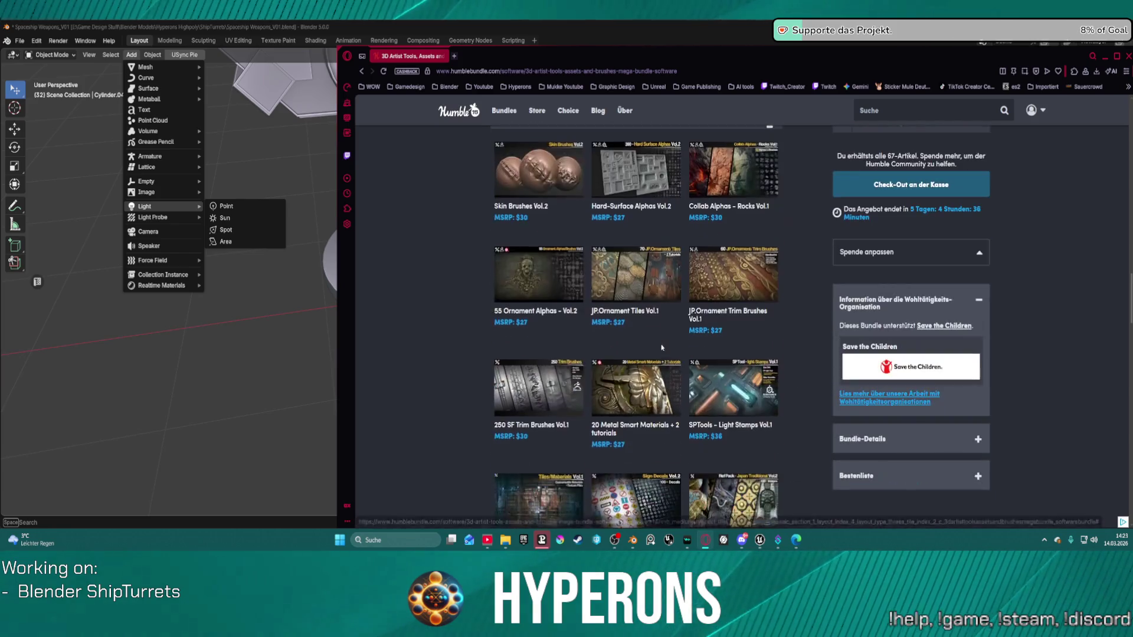
scroll(661, 348, down, 10)
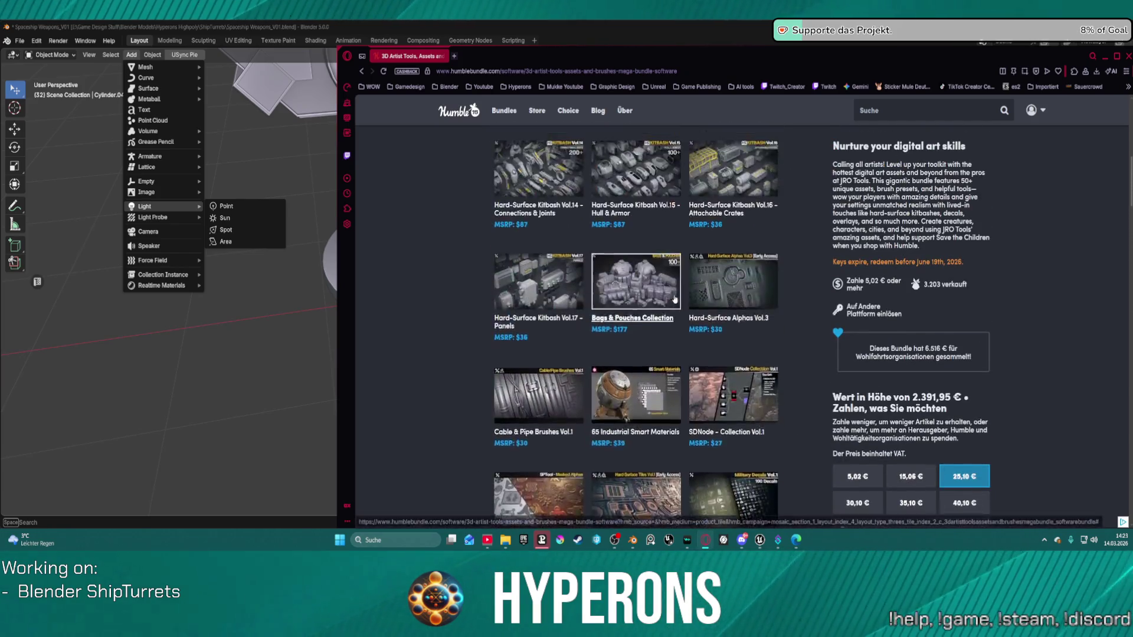
scroll(675, 299, up, 15)
scroll(677, 299, down, 8)
scroll(678, 300, up, 2)
scroll(649, 298, down, 6)
scroll(590, 295, up, 3)
scroll(554, 291, down, 1)
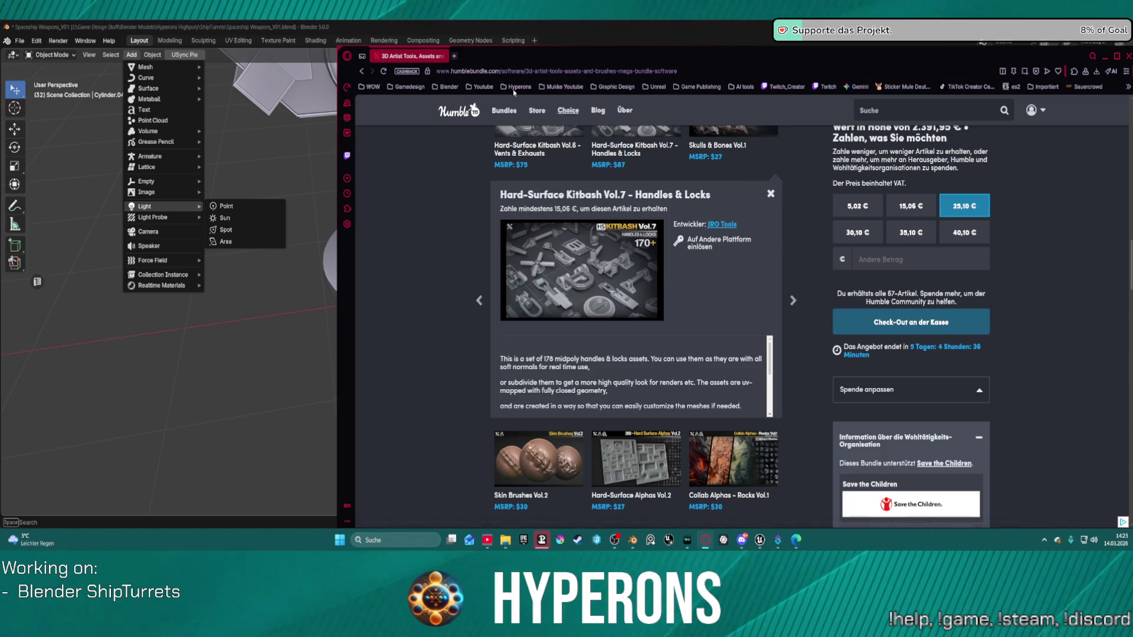
click(447, 56)
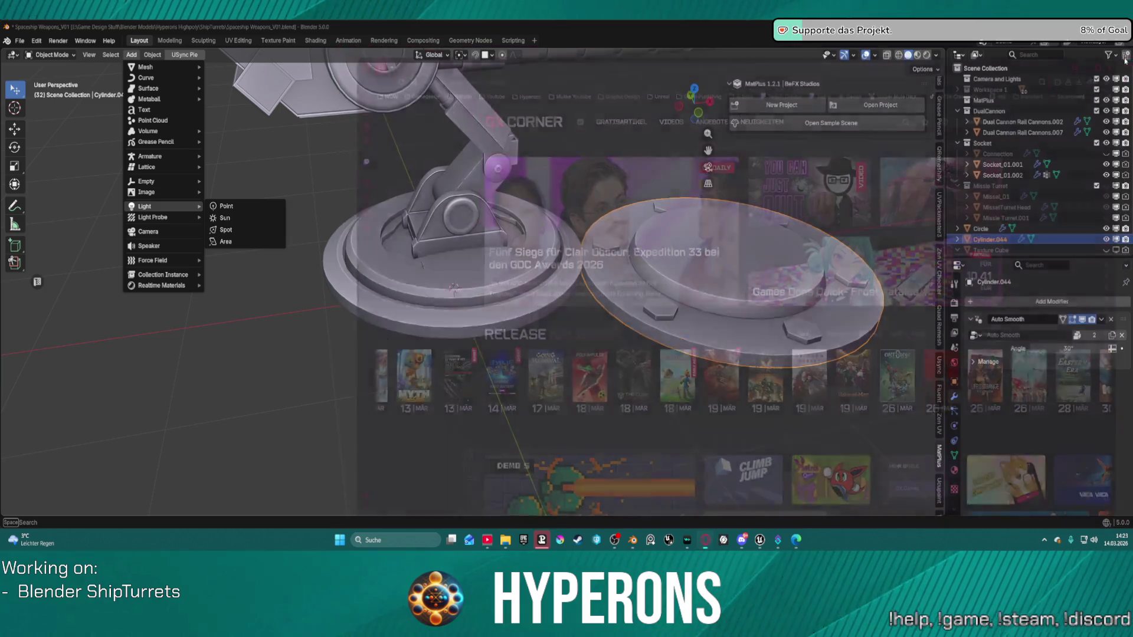
Back in Blender, shrink the bolted disc slightly and snap it to the 3D cursor
click(1128, 56)
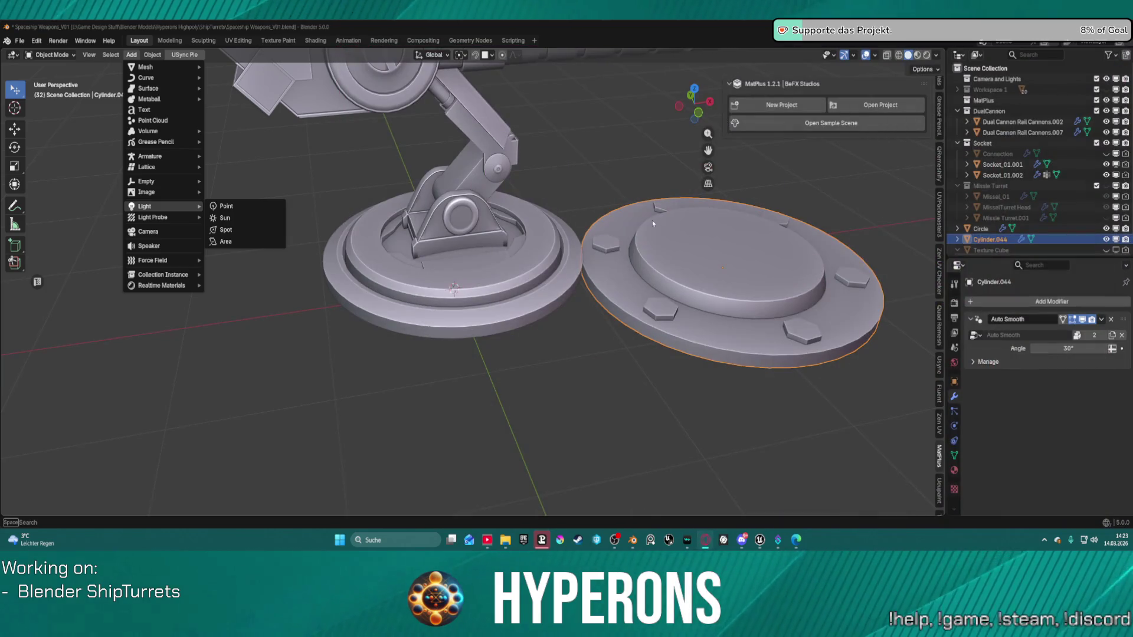
click(696, 270)
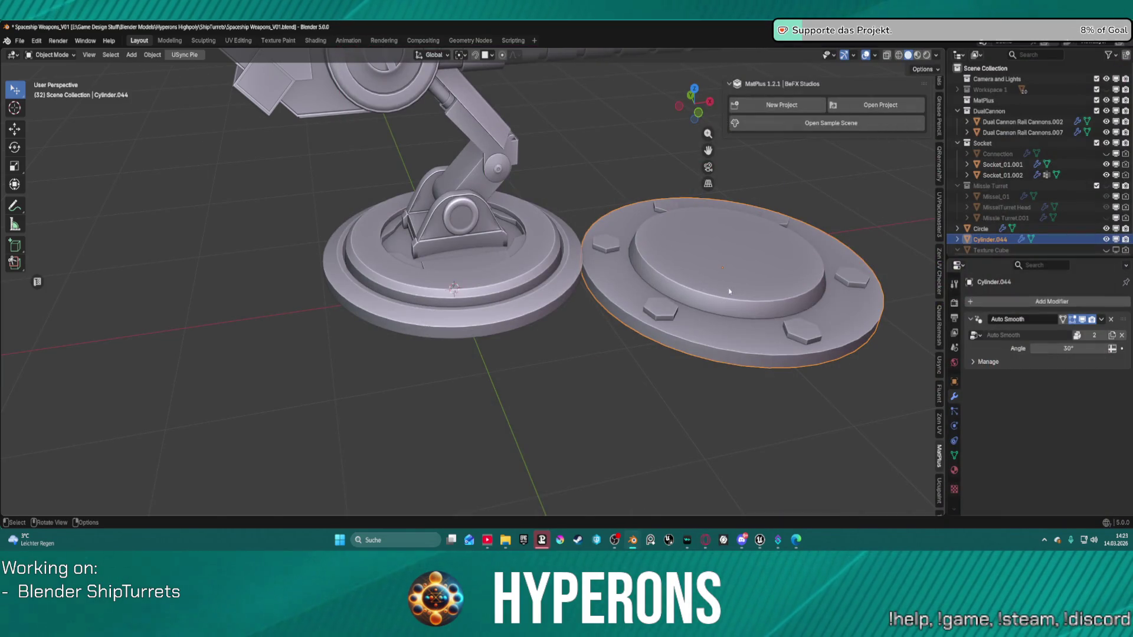
key(s)
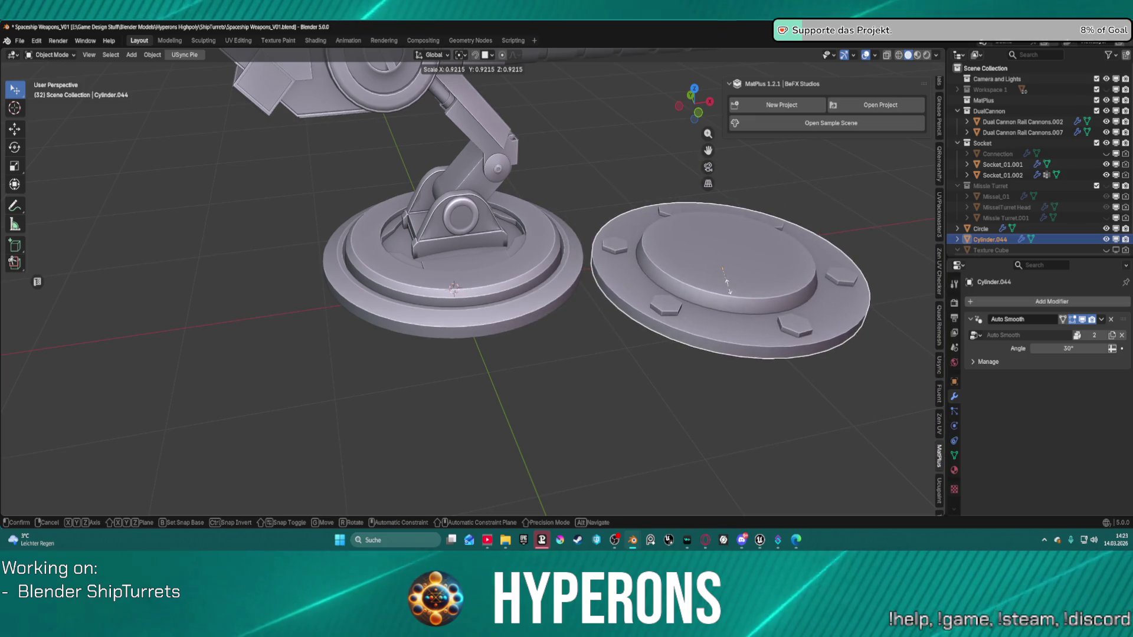
click(735, 293)
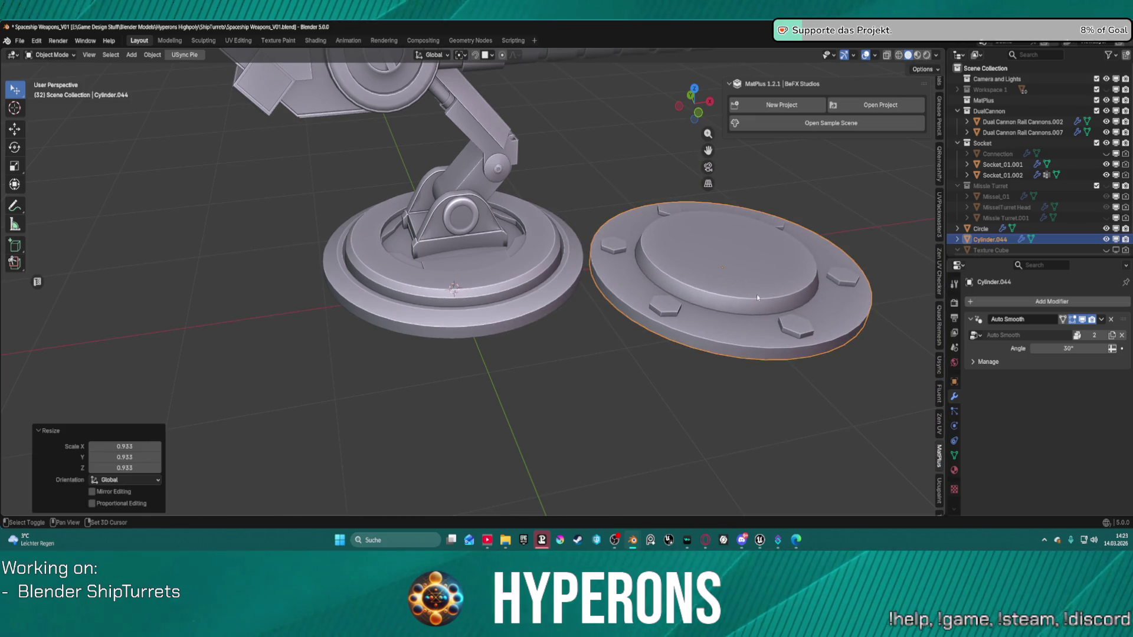
key(shift+s)
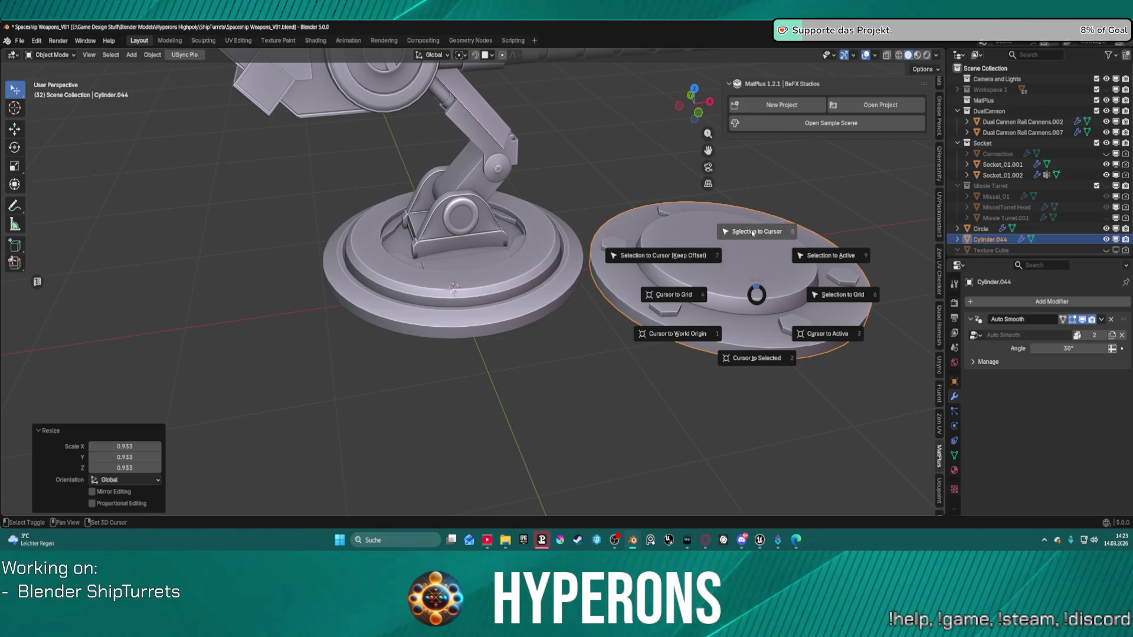
click(748, 238)
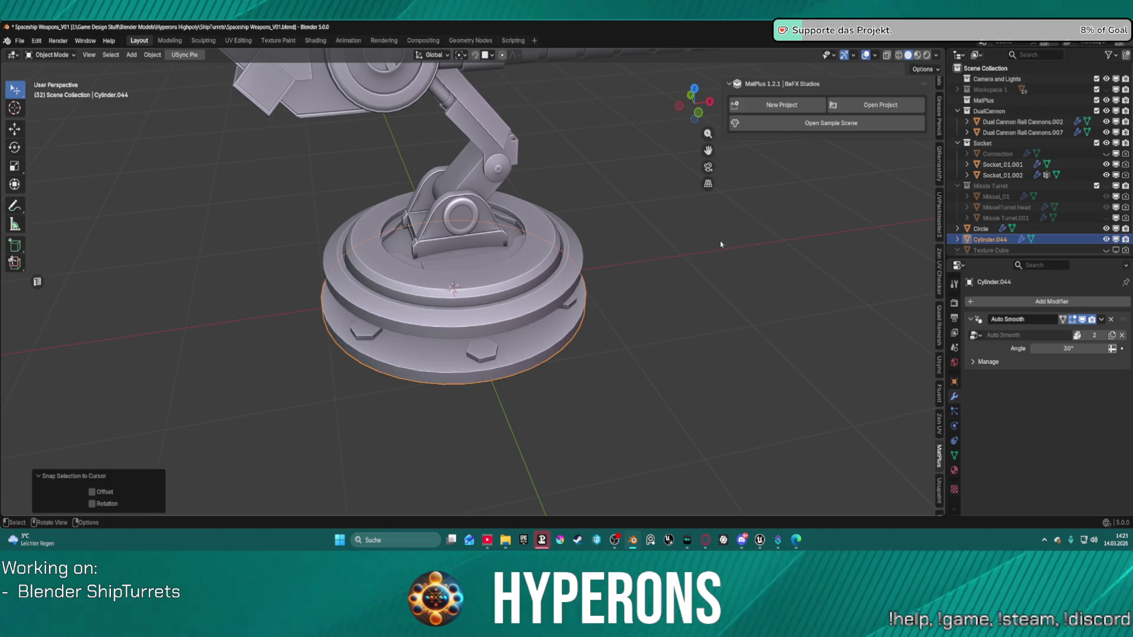
Scale the disc up by 1.687 to form a wide bottom step
mouse_move(732, 240)
middle_down()
mouse_move(622, 247)
mouse_move(670, 249)
mouse_move(678, 278)
mouse_move(653, 285)
mouse_move(623, 265)
middle_up()
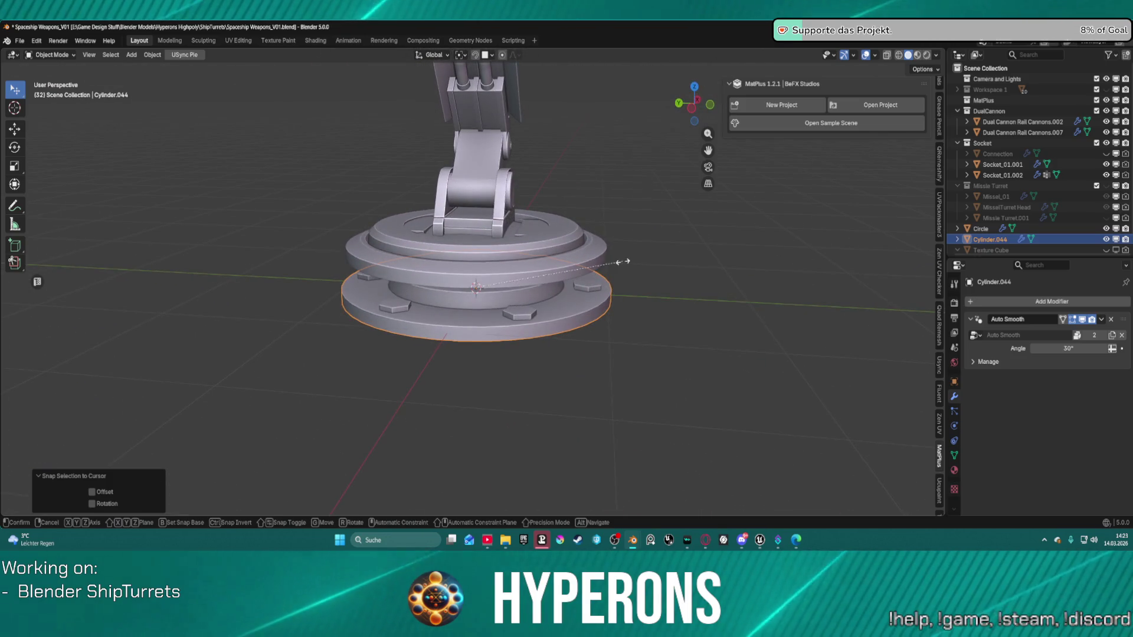
key(s)
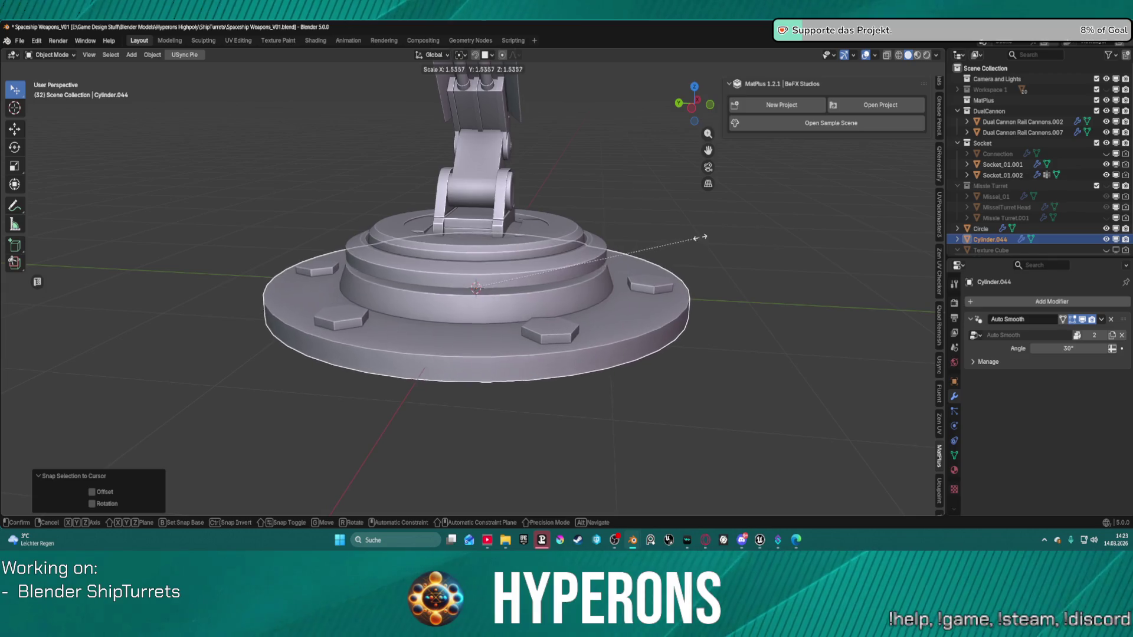
click(720, 233)
middle_drag(721, 233, 663, 283)
scroll(663, 283, down, 10)
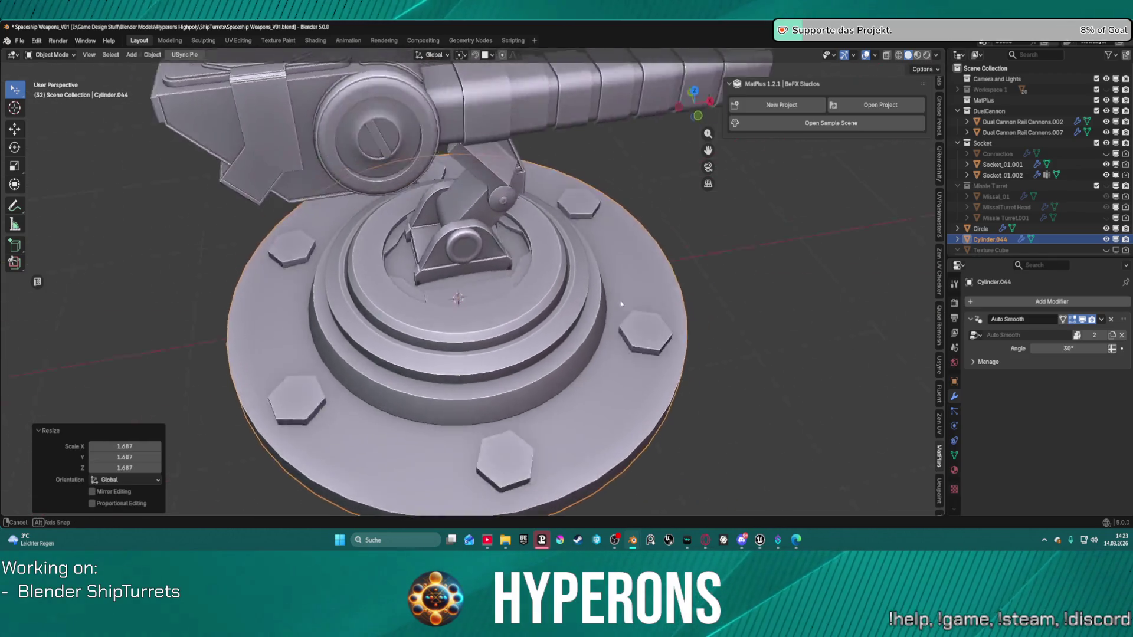
middle_drag(589, 263, 560, 309)
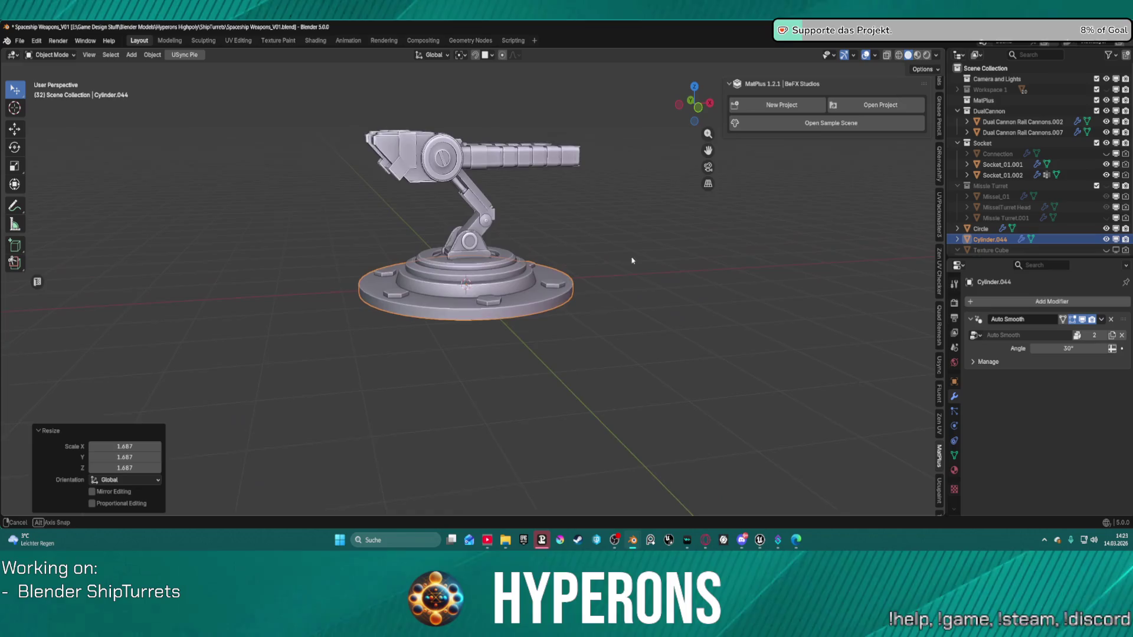
scroll(560, 309, up, 5)
scroll(559, 310, up, 2)
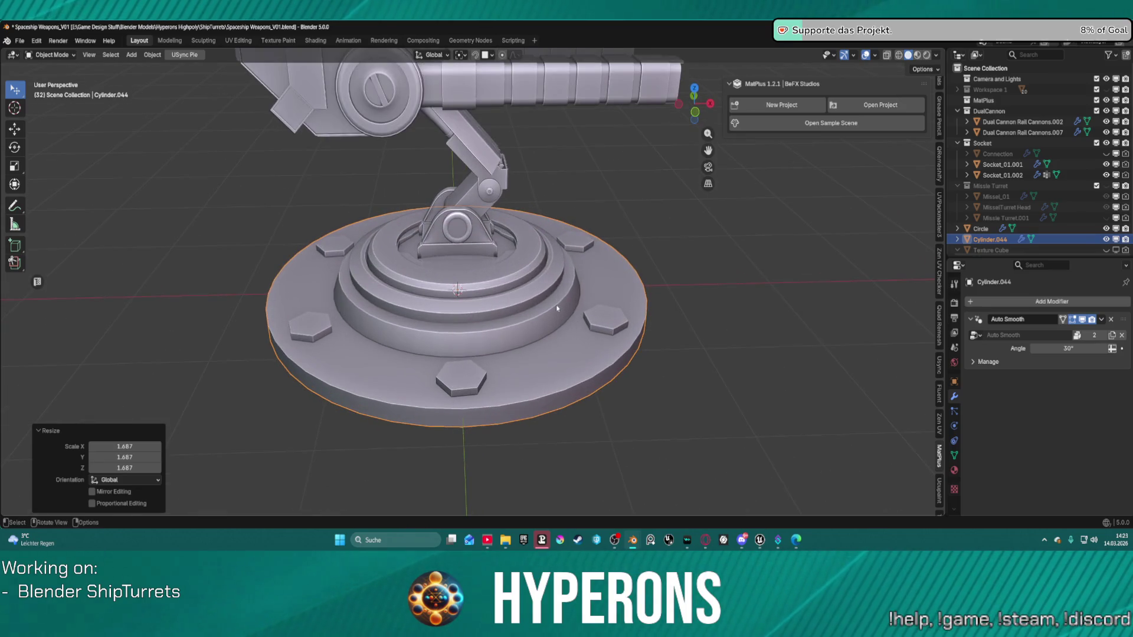
key(ctrl+Tab)
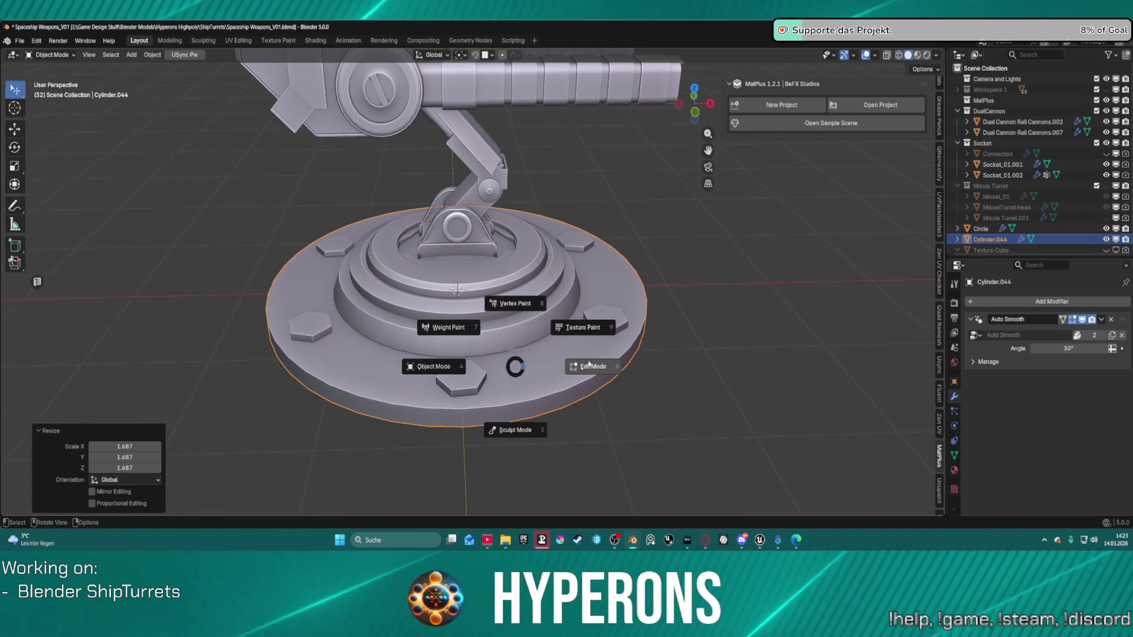
Make the disc Cylinder.044 and its mesh data local so it can be edited
click(587, 367)
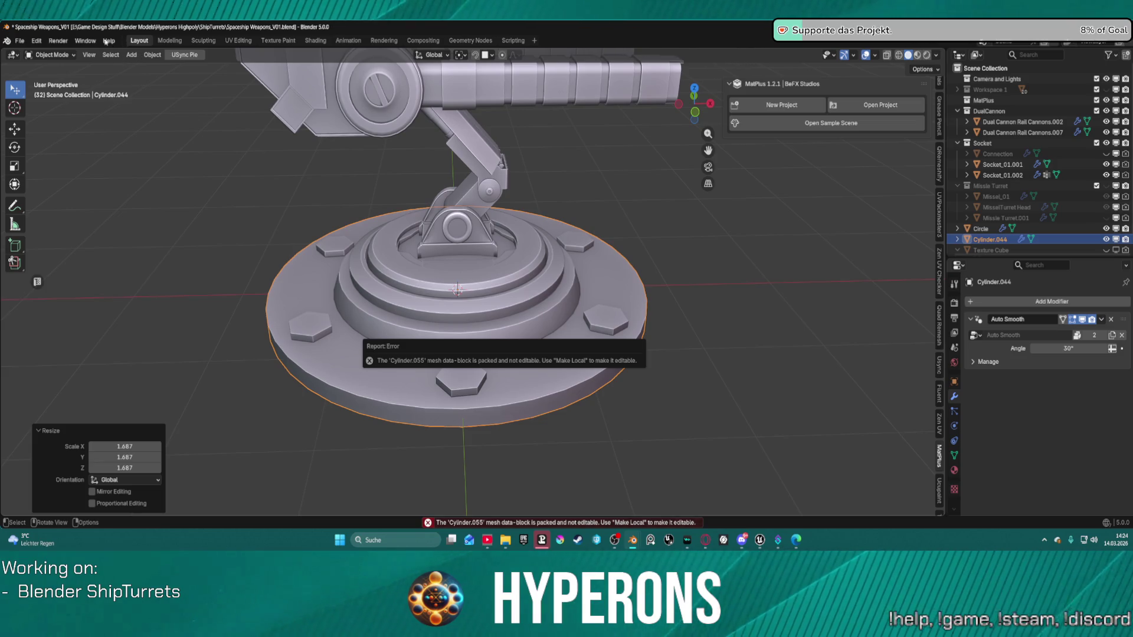
click(152, 54)
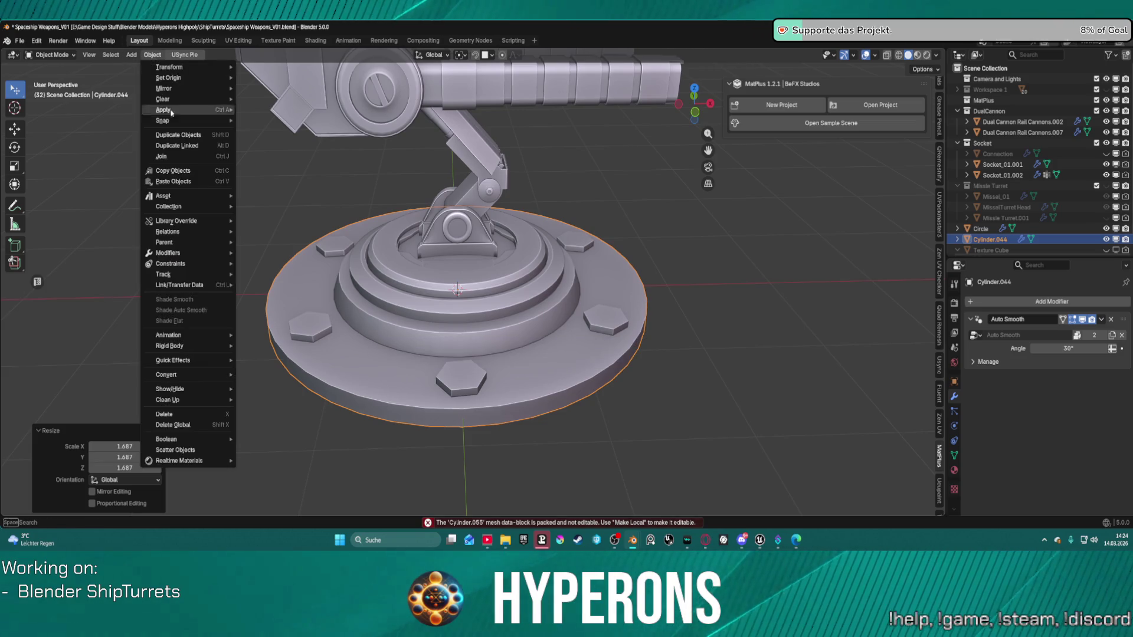
mouse_move(214, 258)
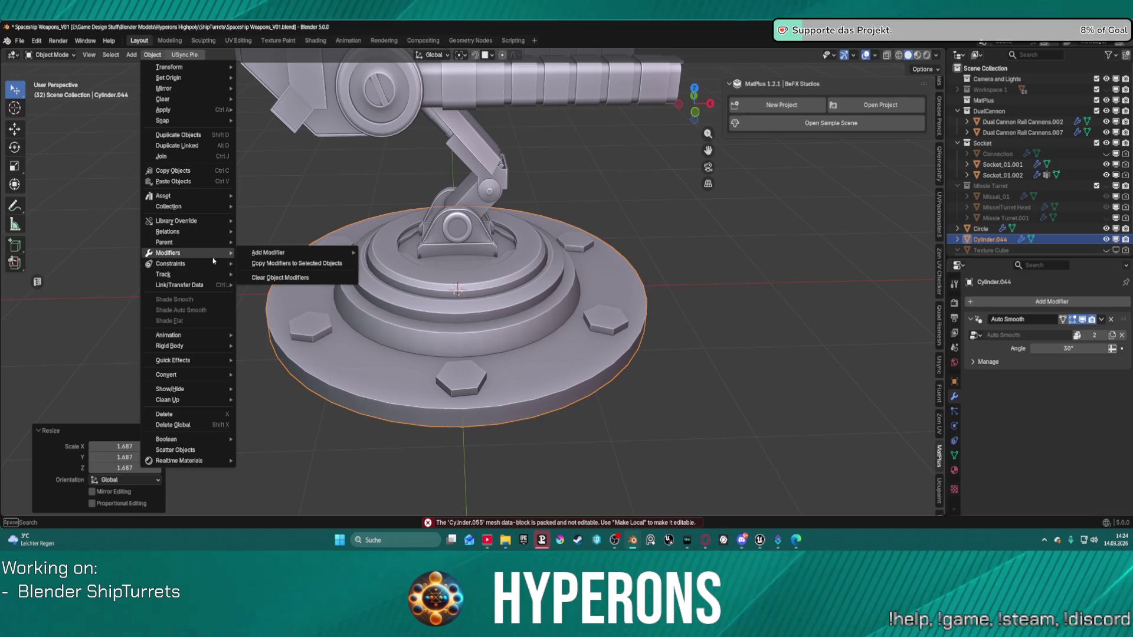
mouse_move(227, 234)
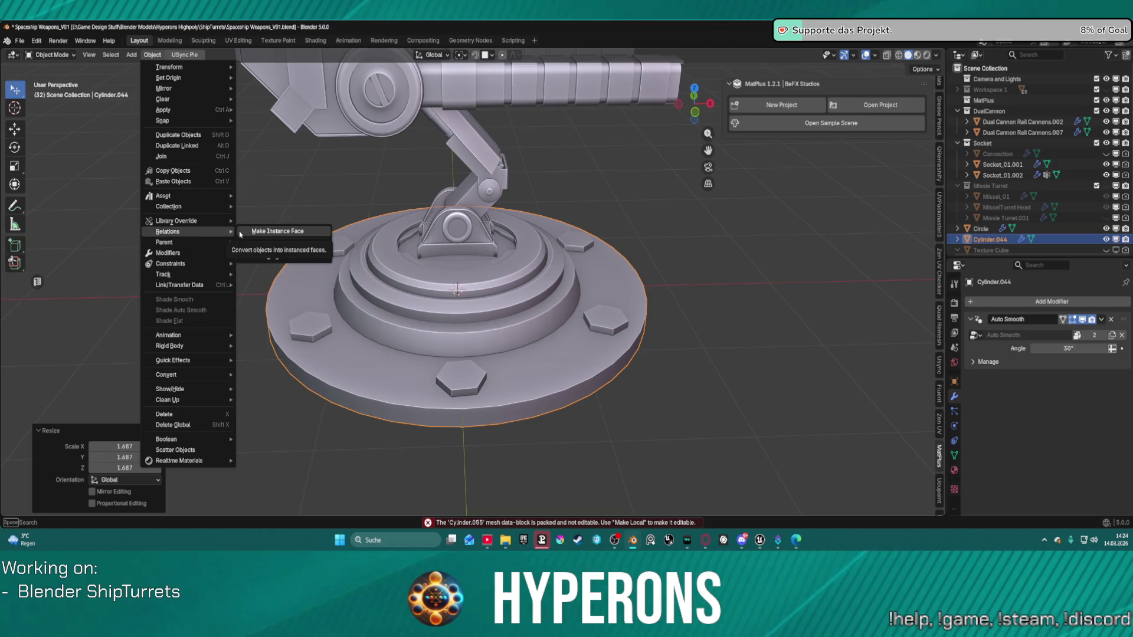
mouse_move(295, 249)
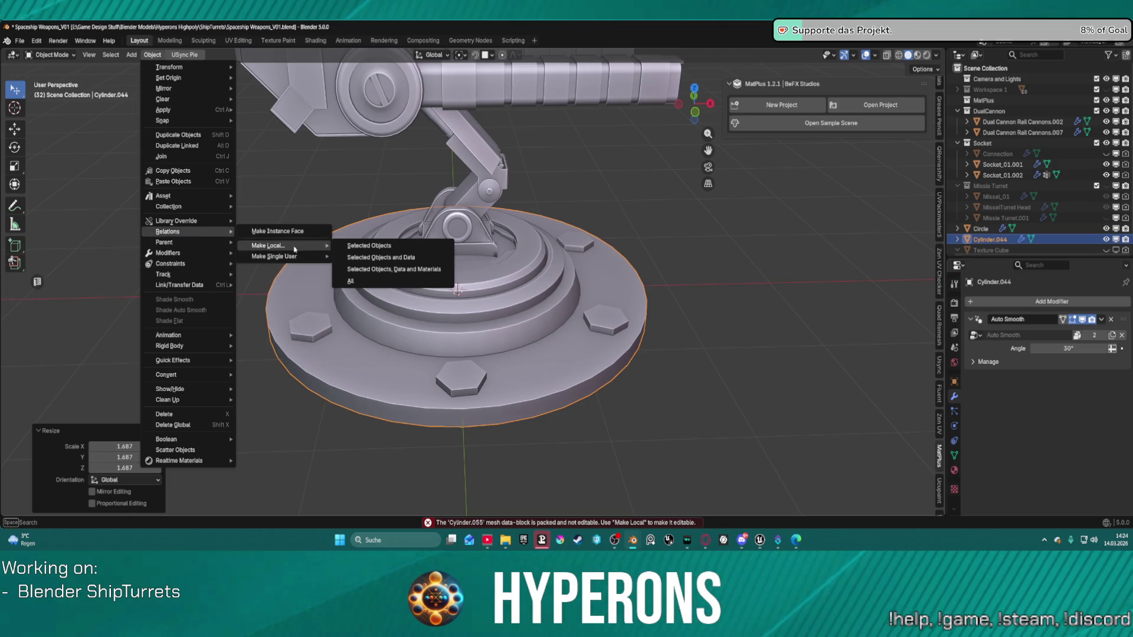
click(399, 261)
In Edit Mode, select the hexagonal pads on the disc and delete them
key(ctrl+Tab)
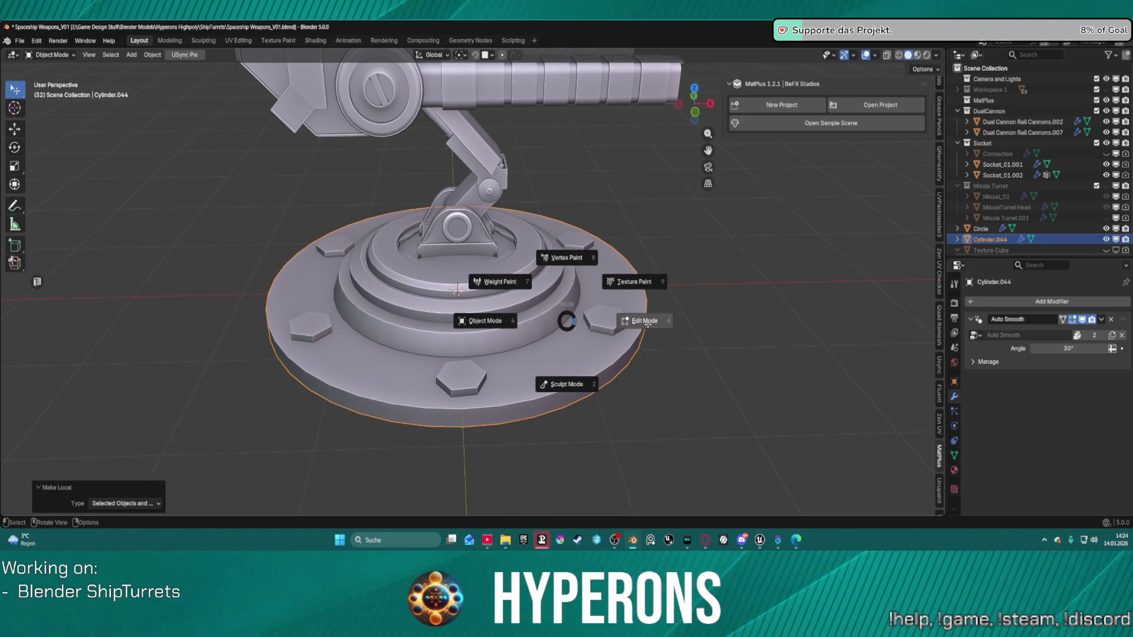
click(631, 321)
middle_drag(474, 341, 483, 349)
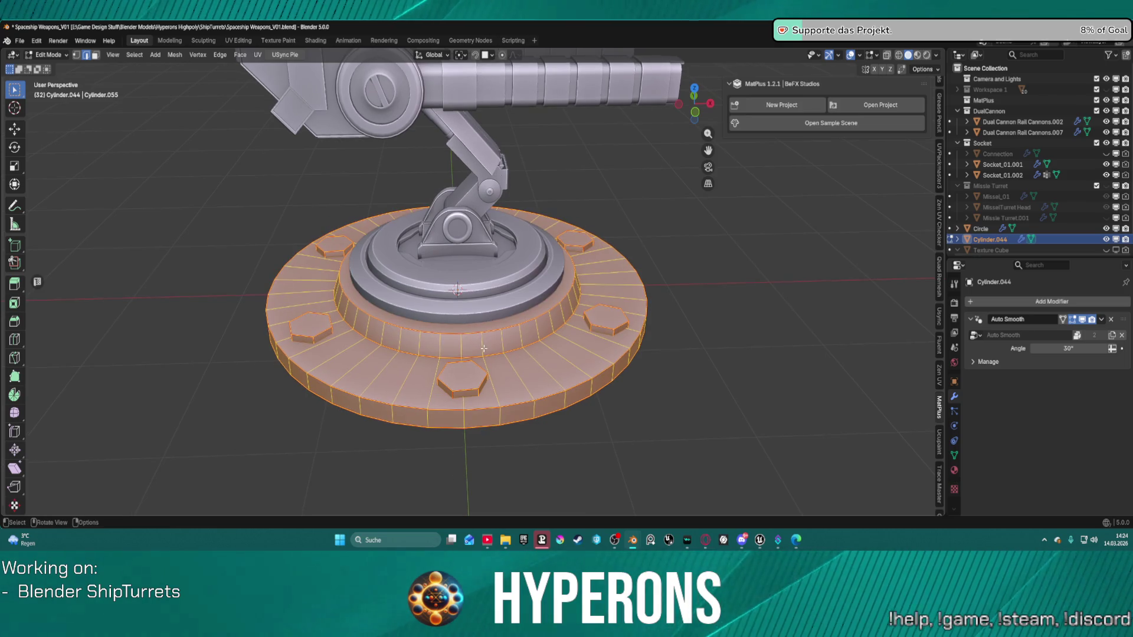
key(alt+a)
key(l)
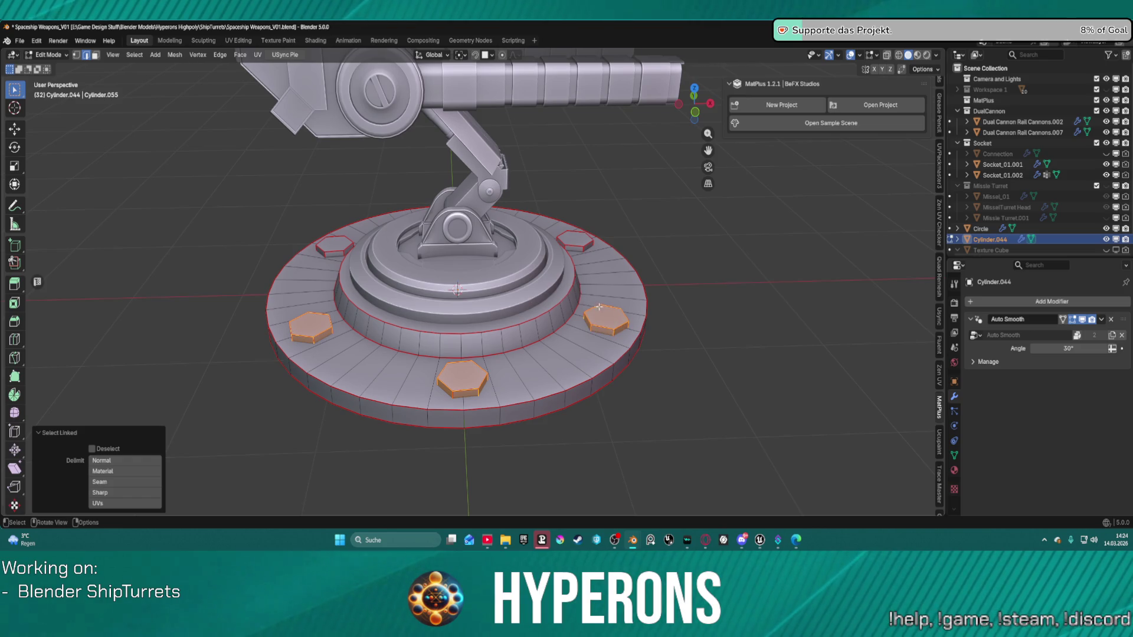
middle_drag(374, 242, 392, 290)
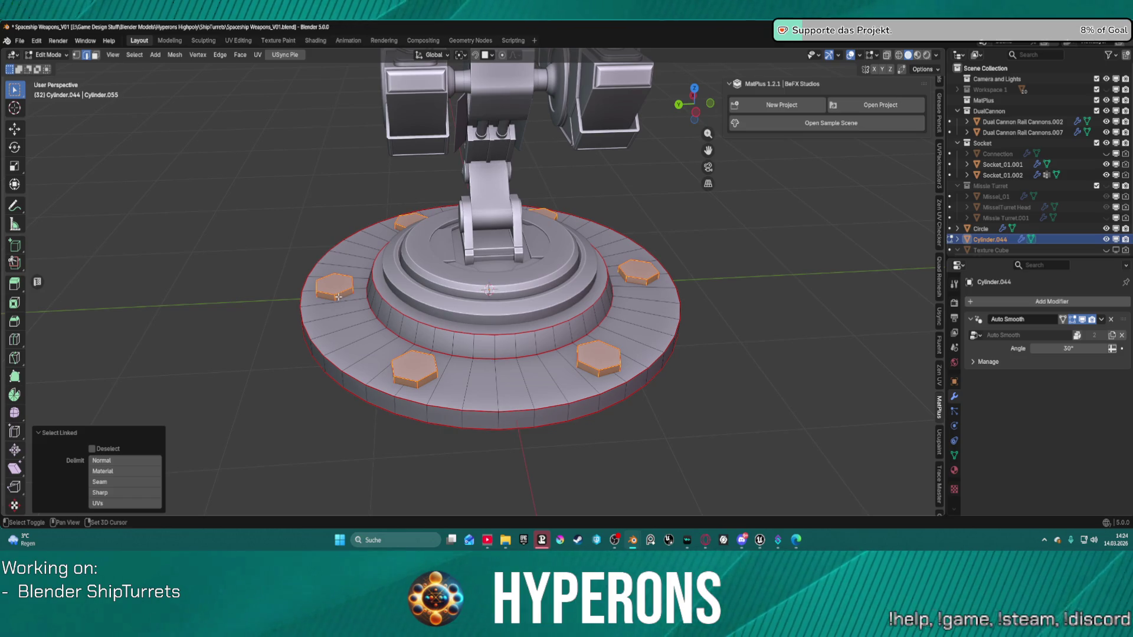
key(x)
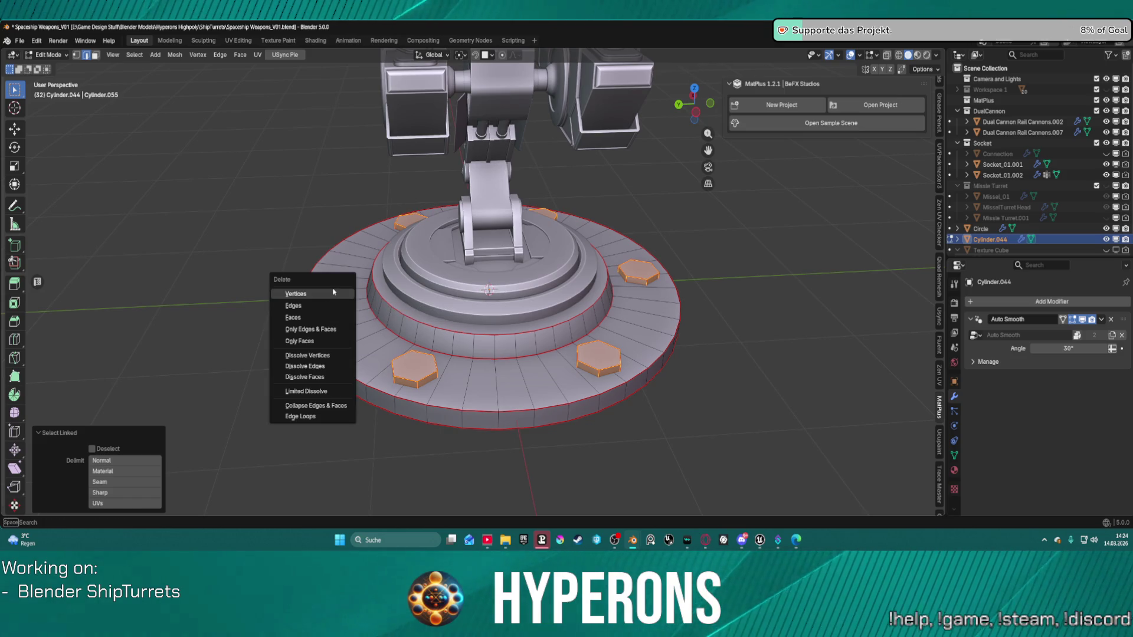
click(296, 294)
mouse_move(624, 293)
middle_down()
mouse_move(501, 393)
mouse_move(494, 356)
mouse_move(465, 335)
middle_up()
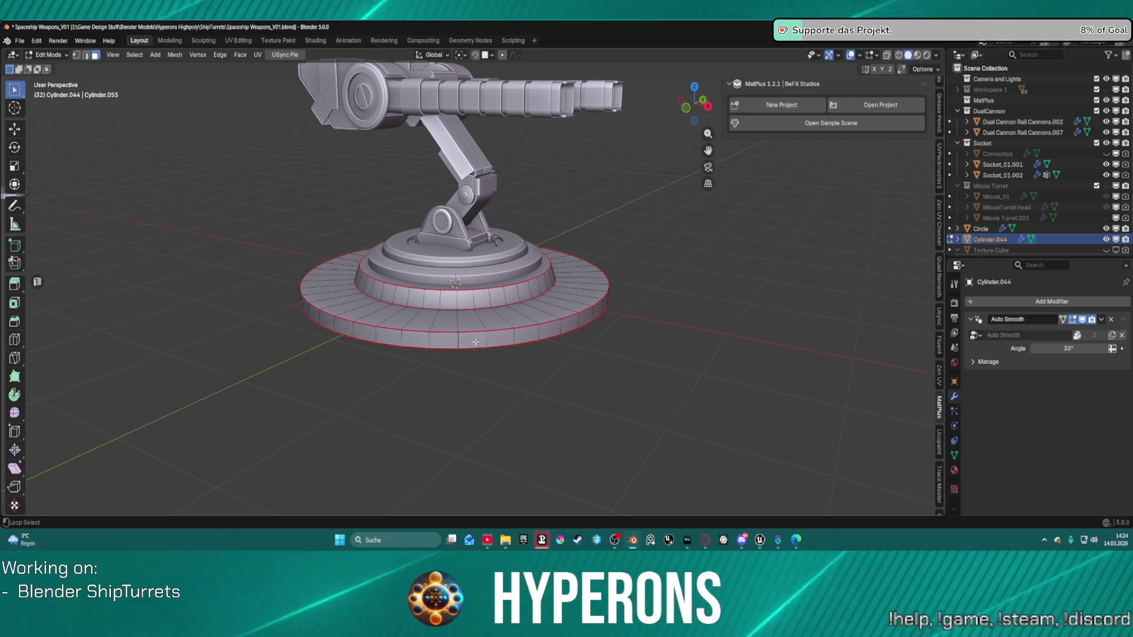
Scale the base's outer side band inward to about 0.79, then return to Object Mode
ctrl+alt+click(460, 341)
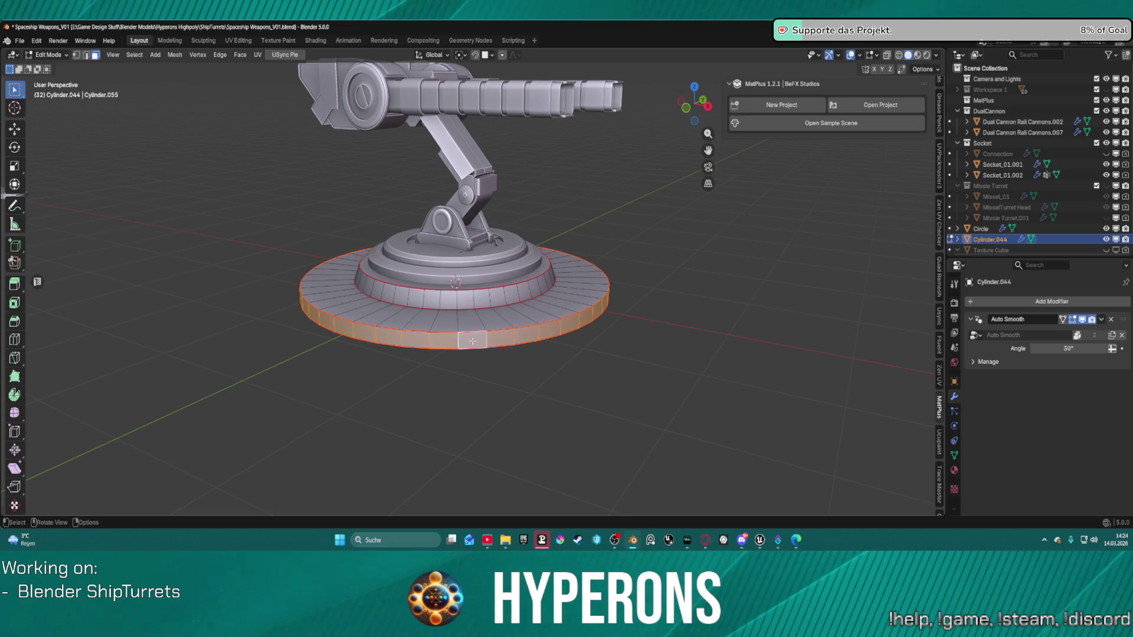
key(s)
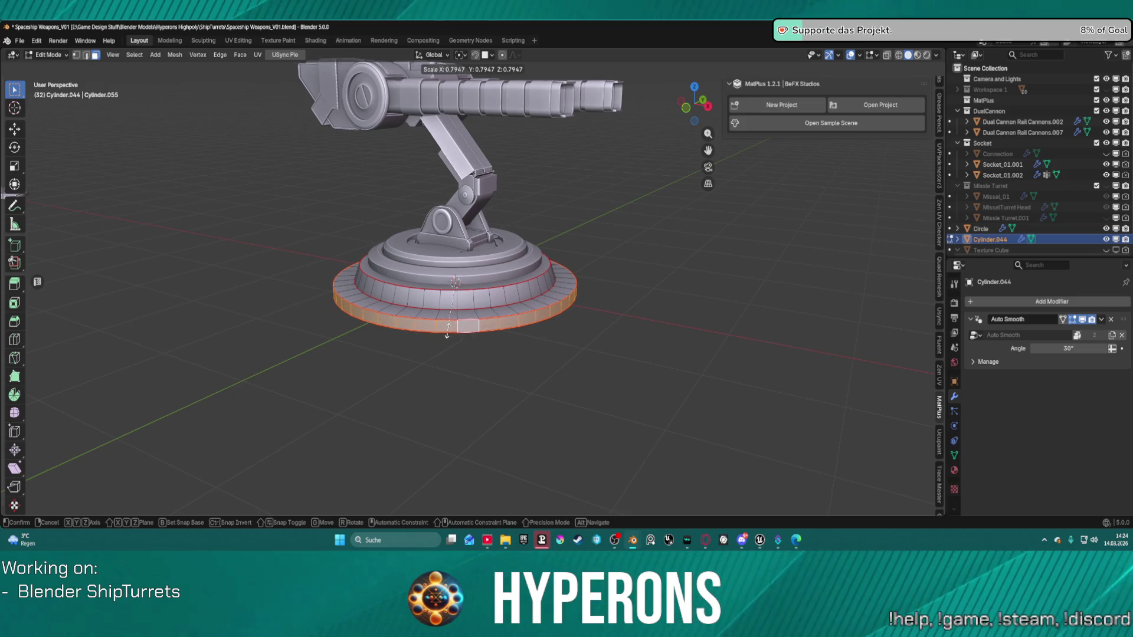
click(447, 335)
click(566, 375)
mouse_move(587, 371)
middle_down()
mouse_move(749, 376)
mouse_move(791, 397)
mouse_move(767, 383)
mouse_move(786, 392)
mouse_move(44, 350)
mouse_move(35, 284)
mouse_move(195, 356)
mouse_move(218, 384)
mouse_move(136, 392)
mouse_move(732, 395)
mouse_move(701, 306)
mouse_move(461, 306)
mouse_move(641, 294)
mouse_move(439, 260)
mouse_move(447, 228)
mouse_move(412, 269)
middle_up()
scroll(576, 291, up, 5)
scroll(439, 259, up, 4)
key(ctrl+Tab)
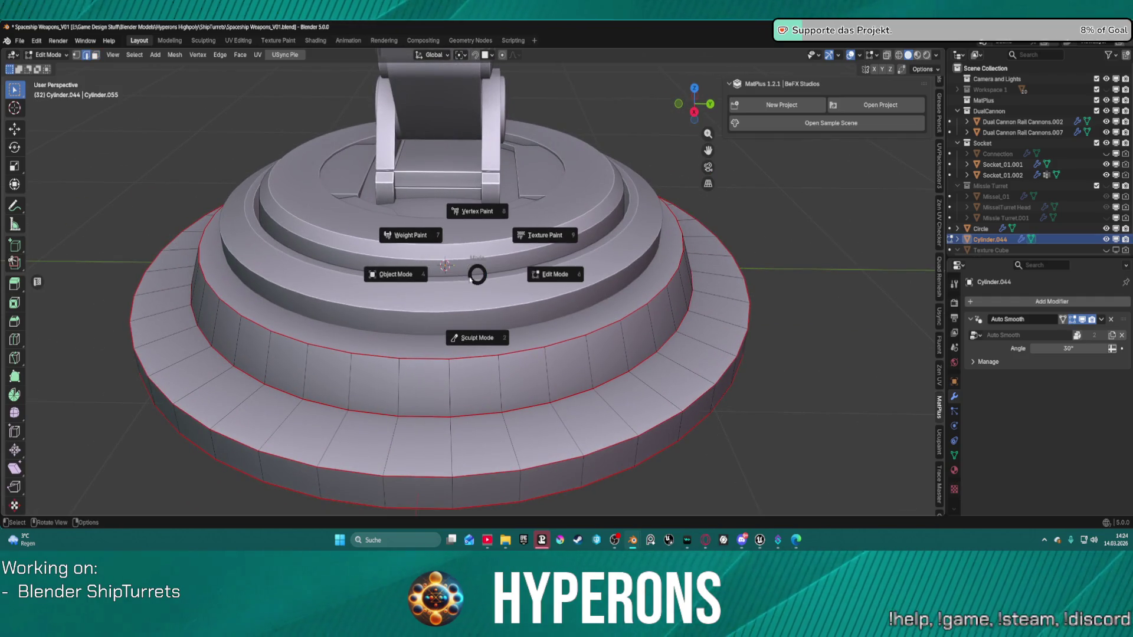
click(495, 270)
middle_drag(495, 269, 543, 231)
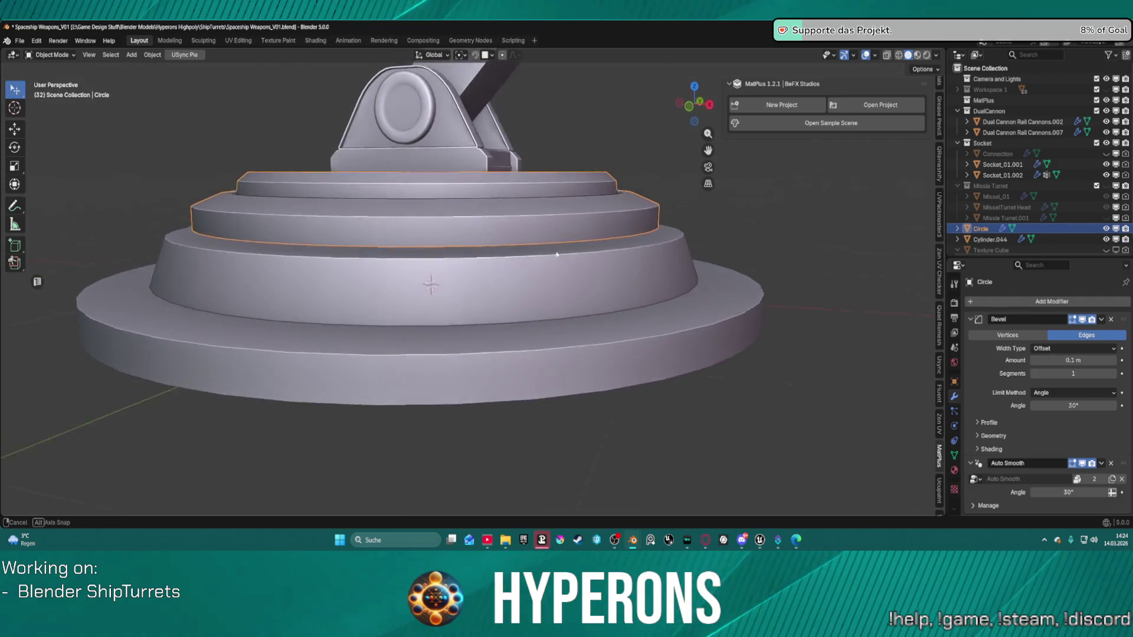
Select the top base tier Circle and enter Edit Mode
click(441, 232)
click(461, 229)
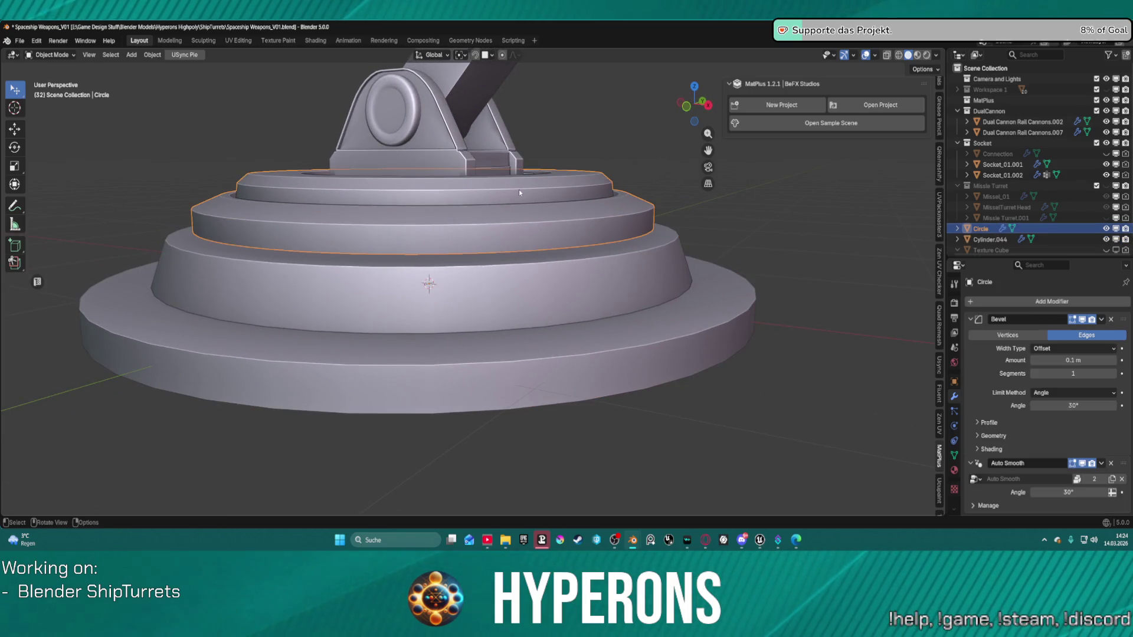
key(s)
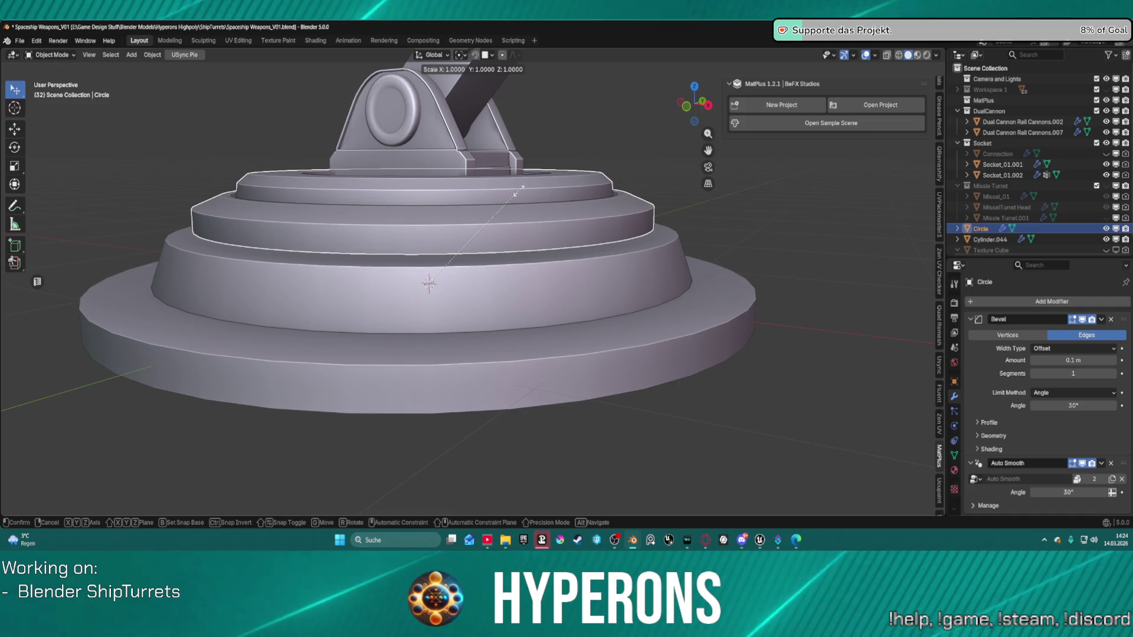
click(518, 192)
key(ctrl+Tab)
click(512, 224)
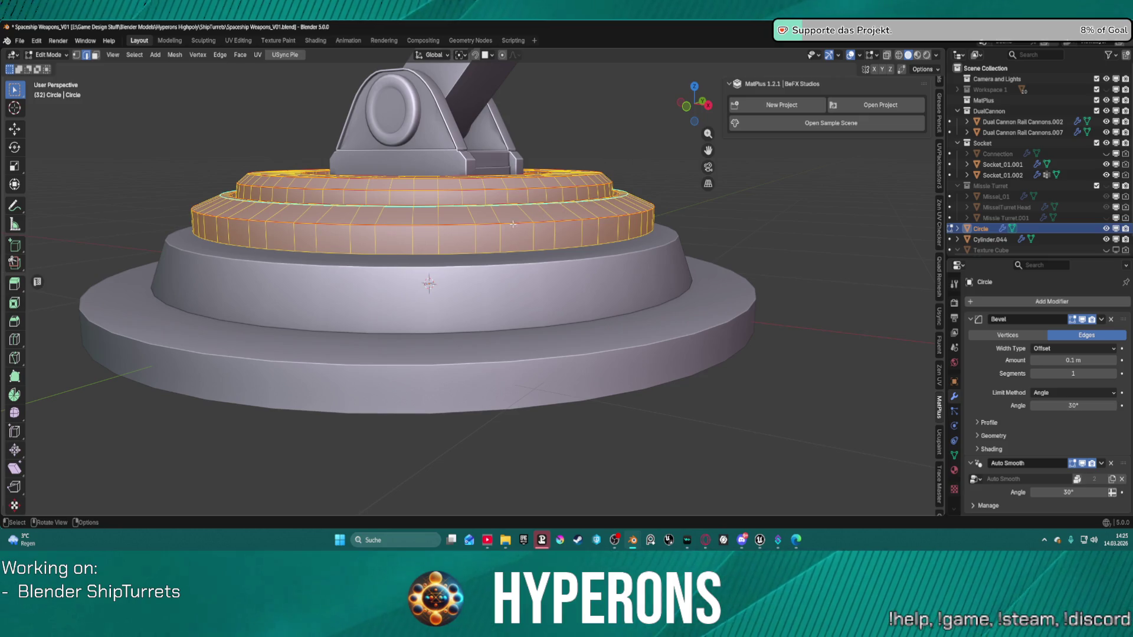
Tighten the top tier's lower edge loop to 0.98 and raise it along Z
click(451, 253)
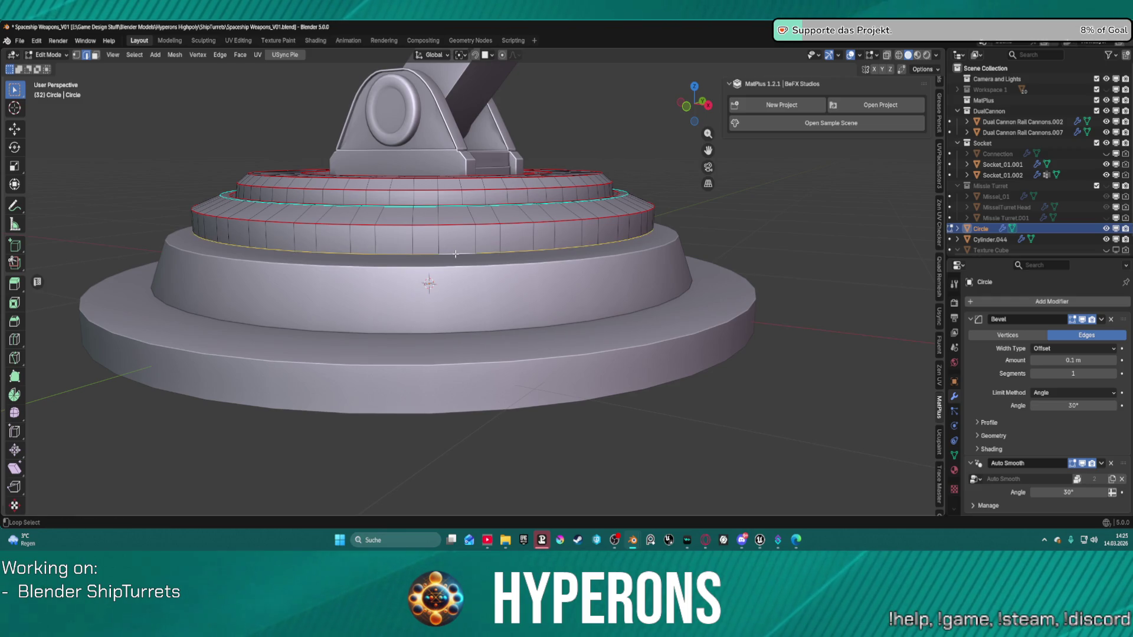
key(s)
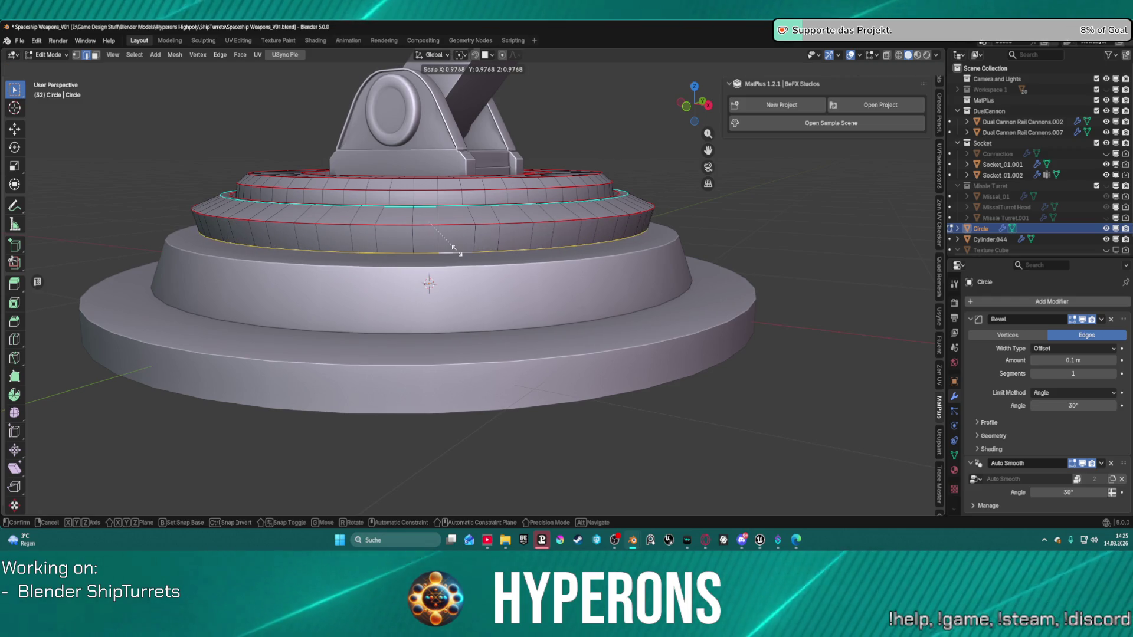
key(g)
key(z)
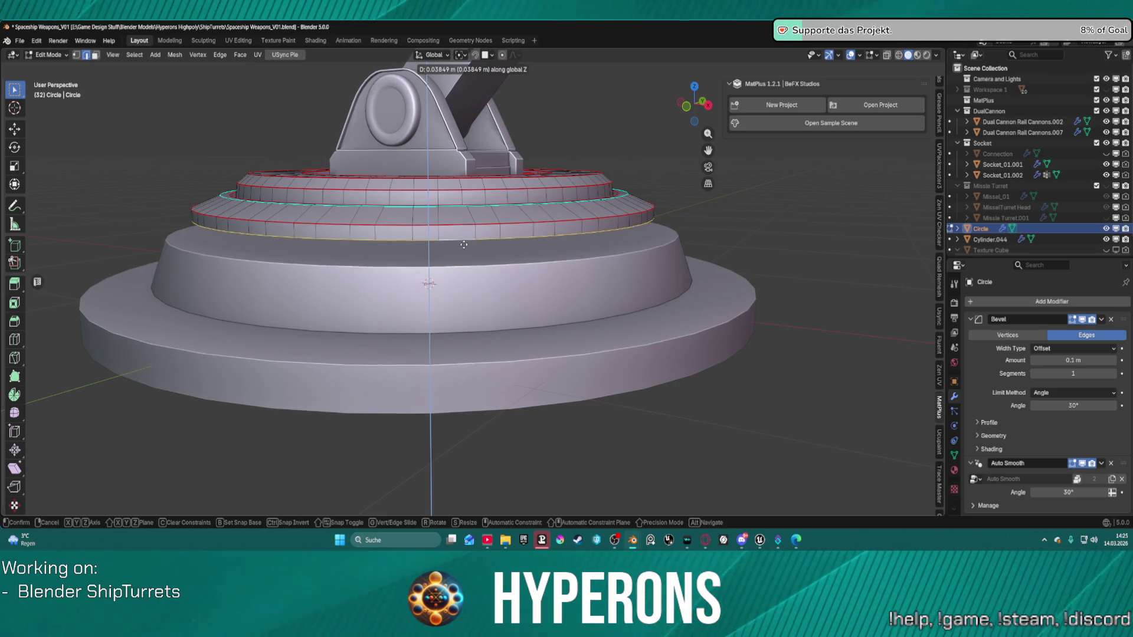
click(464, 245)
mouse_move(463, 244)
middle_down()
mouse_move(690, 303)
mouse_move(692, 256)
mouse_move(682, 263)
middle_up()
scroll(524, 278, up, 1)
mouse_move(522, 282)
middle_down()
mouse_move(653, 286)
mouse_move(548, 326)
mouse_move(432, 313)
mouse_move(466, 275)
middle_up()
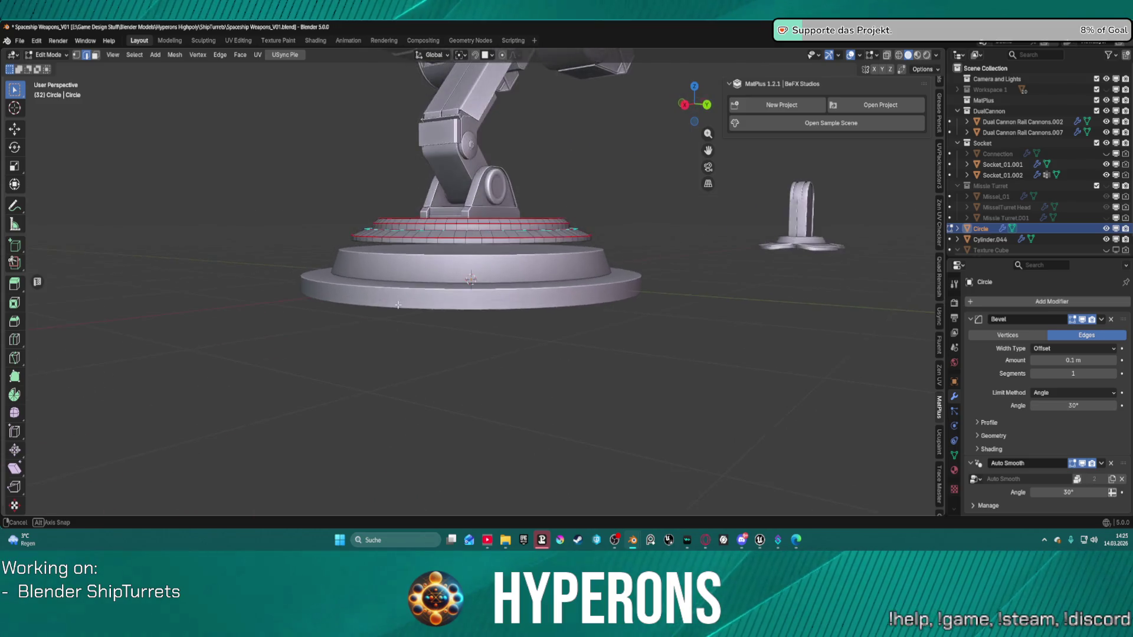
scroll(501, 236, down, 4)
middle_drag(501, 236, 606, 240)
middle_drag(546, 218, 639, 219)
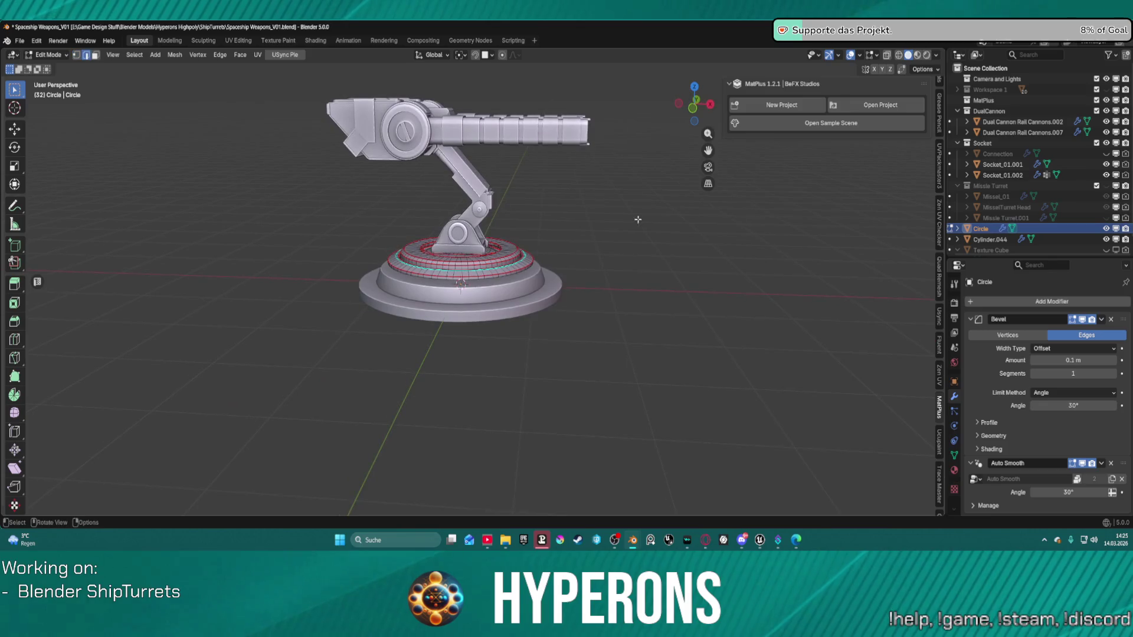
middle_drag(495, 202, 411, 213)
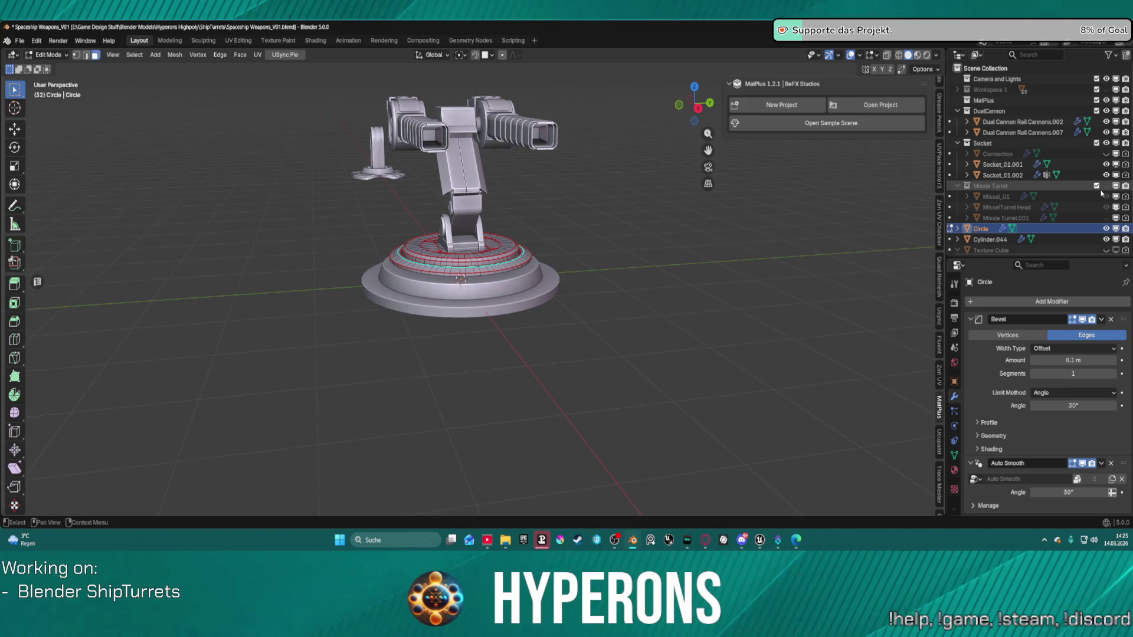
Show the Missle Turret collection and hide Missle Turret.001
click(1106, 186)
middle_drag(758, 182, 836, 179)
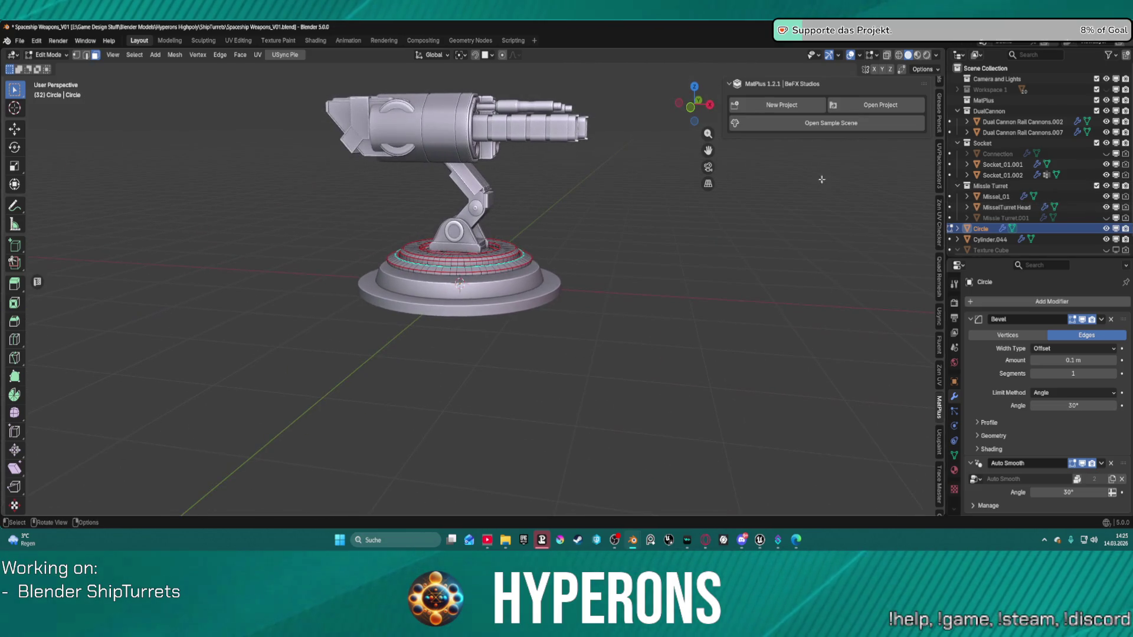
click(1106, 219)
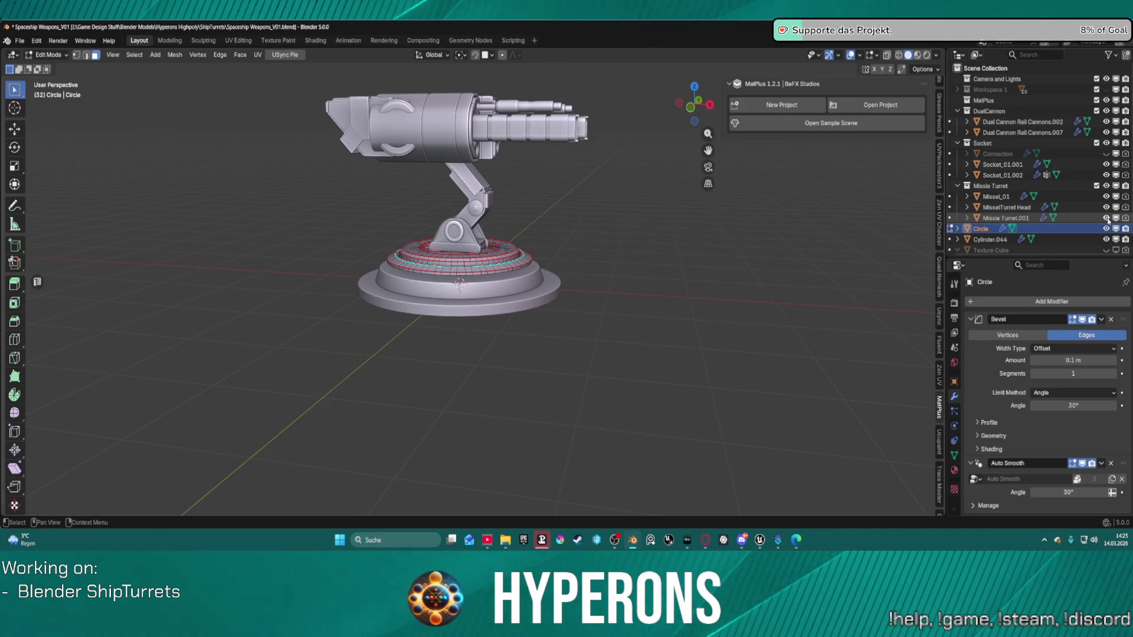
mouse_move(795, 222)
middle_down()
mouse_move(675, 228)
mouse_move(581, 213)
middle_up()
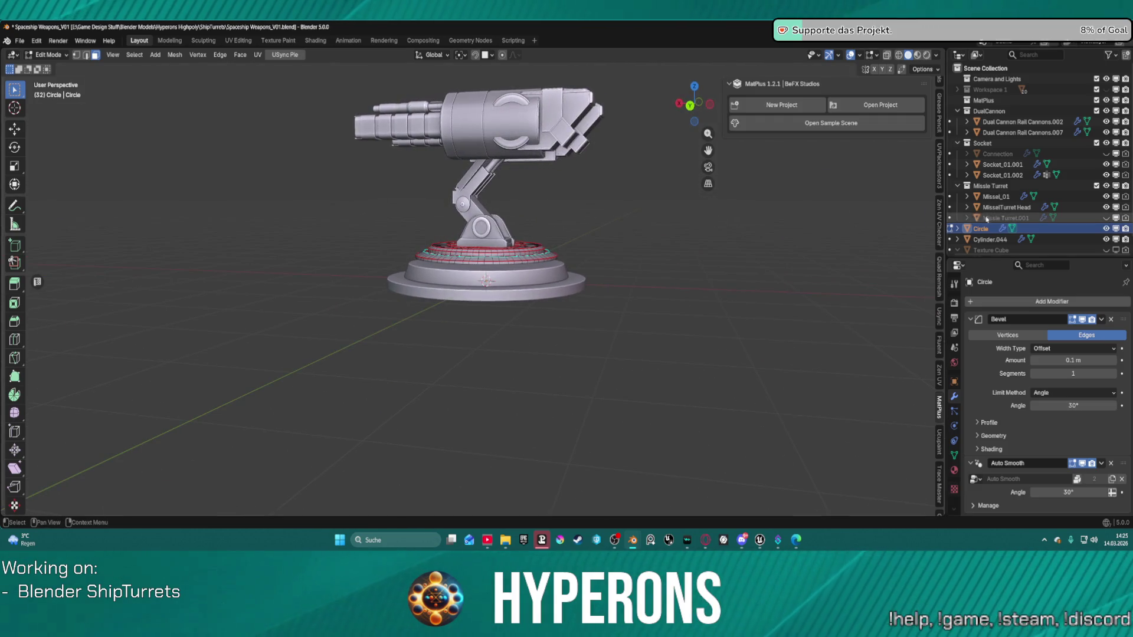
click(1106, 218)
mouse_move(687, 199)
middle_down()
mouse_move(629, 210)
mouse_move(614, 172)
mouse_move(653, 172)
mouse_move(641, 183)
middle_up()
scroll(628, 211, up, 2)
scroll(664, 199, down, 5)
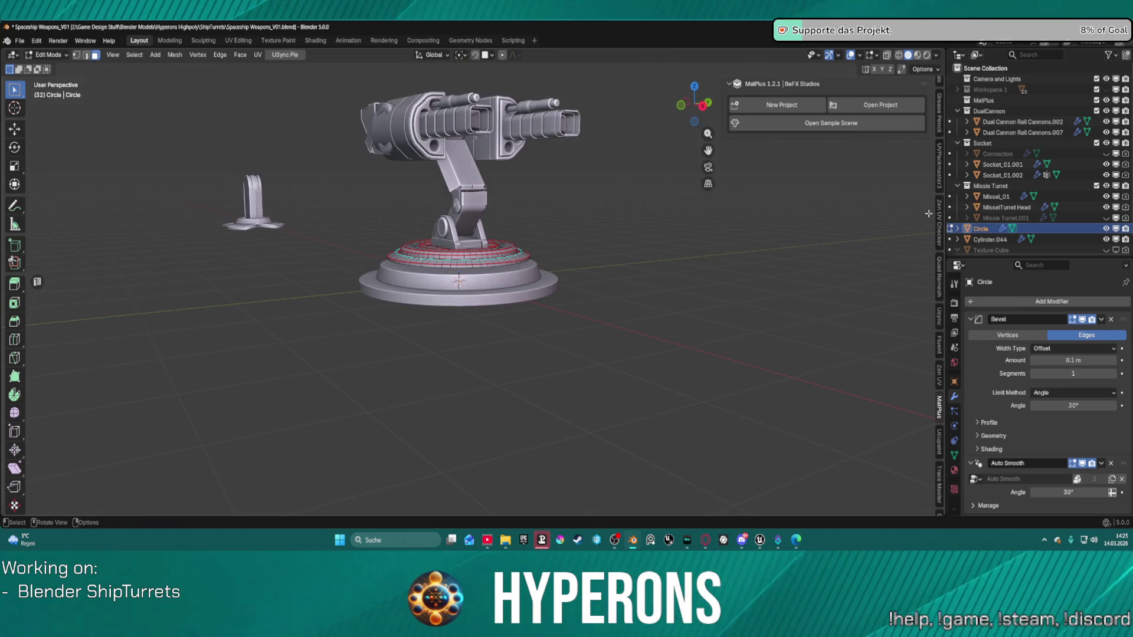
Select MisselTurret Head, Missel_01, Socket_01.002 and Socket_01.001 in the Outliner
click(1000, 205)
ctrl+click(996, 198)
ctrl+click(1002, 175)
ctrl+click(993, 166)
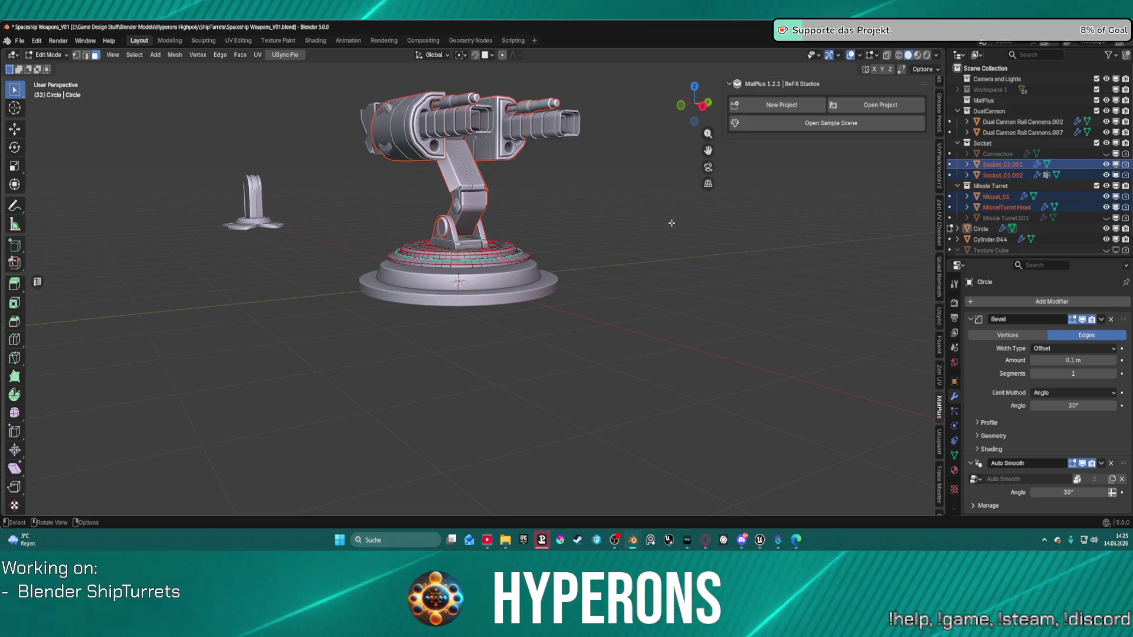
Add Dual Cannon Rail Cannons.007 to the selection and switch back to Object Mode
ctrl+click(1019, 134)
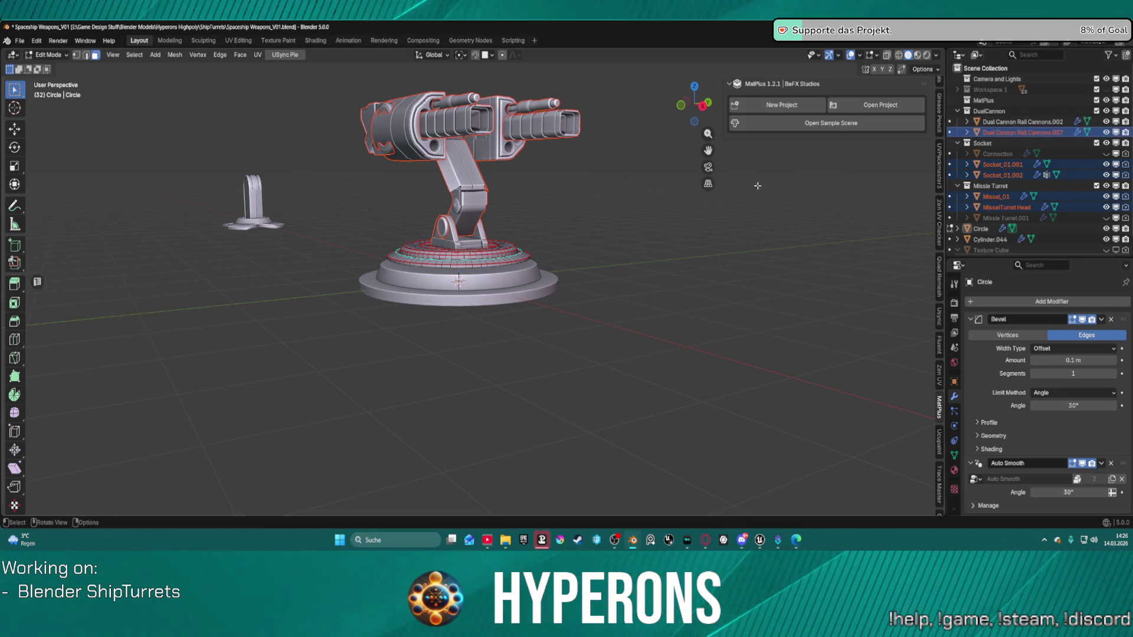
key(z)
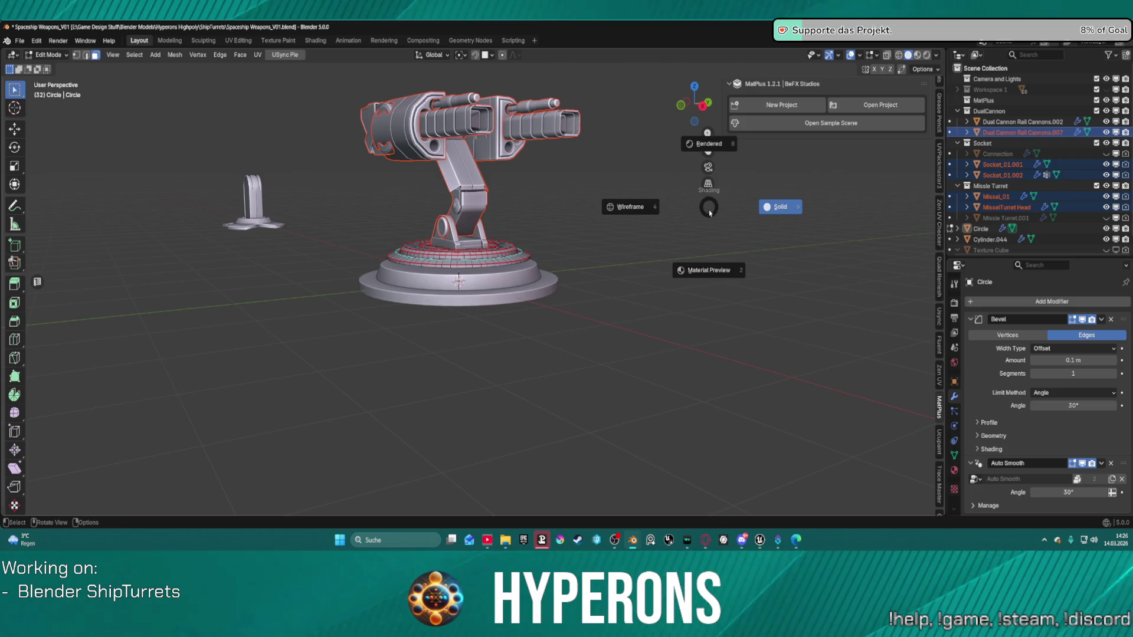
click(713, 194)
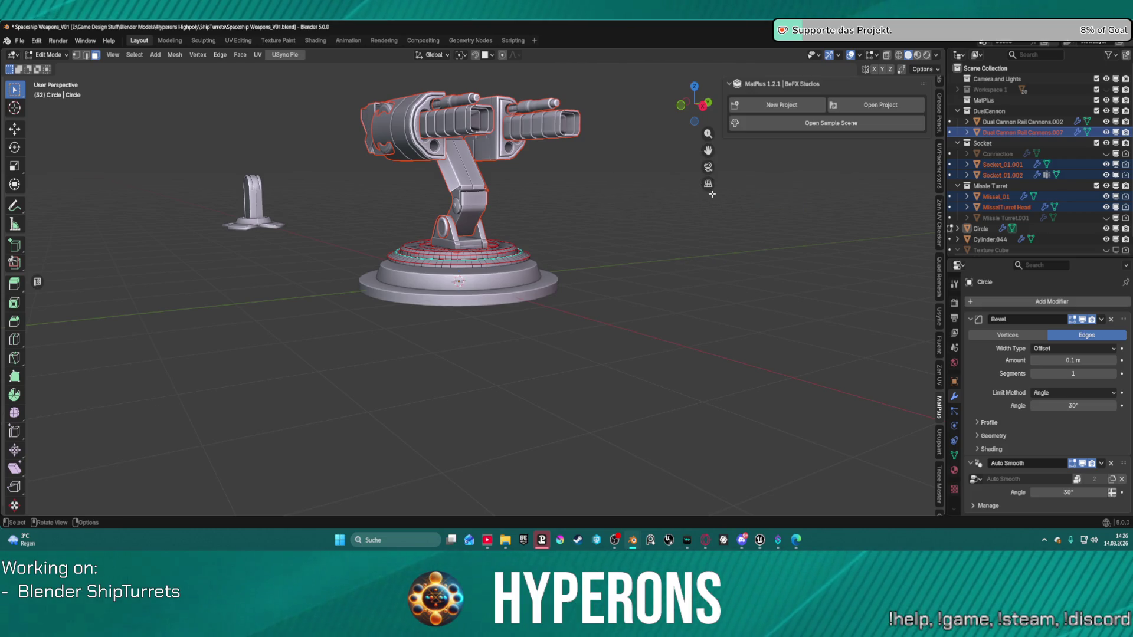
key(z)
click(710, 199)
key(ctrl+Tab)
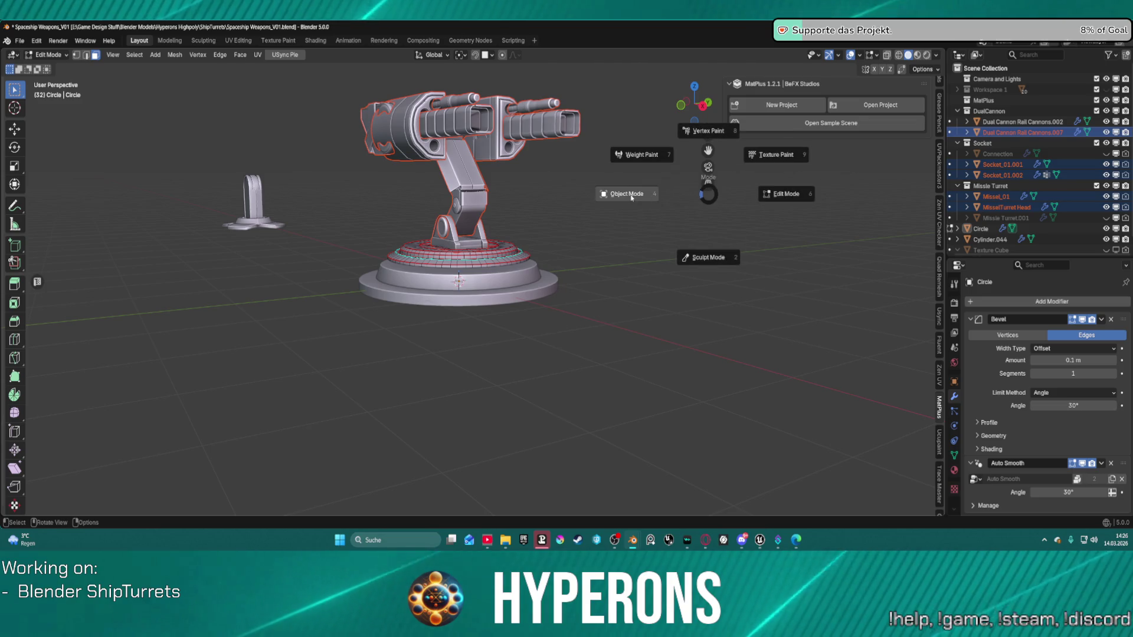
click(631, 196)
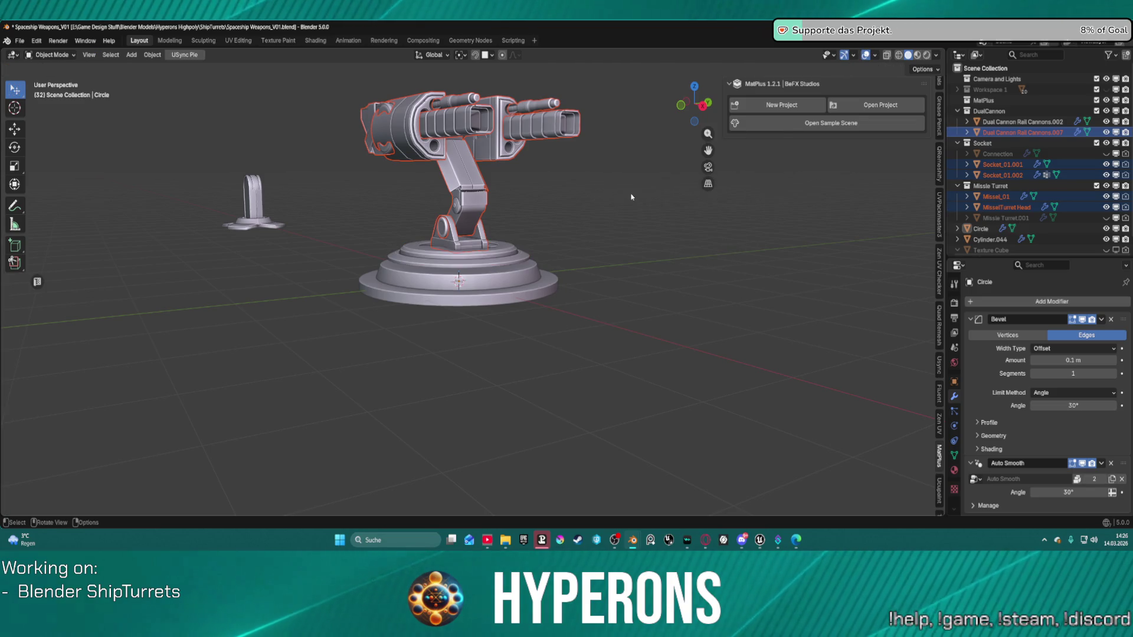
Select MisselTurret Head through Circle, Missel_01, Socket_01.001/.002 and the cannons, then start a Z move
click(1003, 207)
drag(1001, 202, 1020, 133)
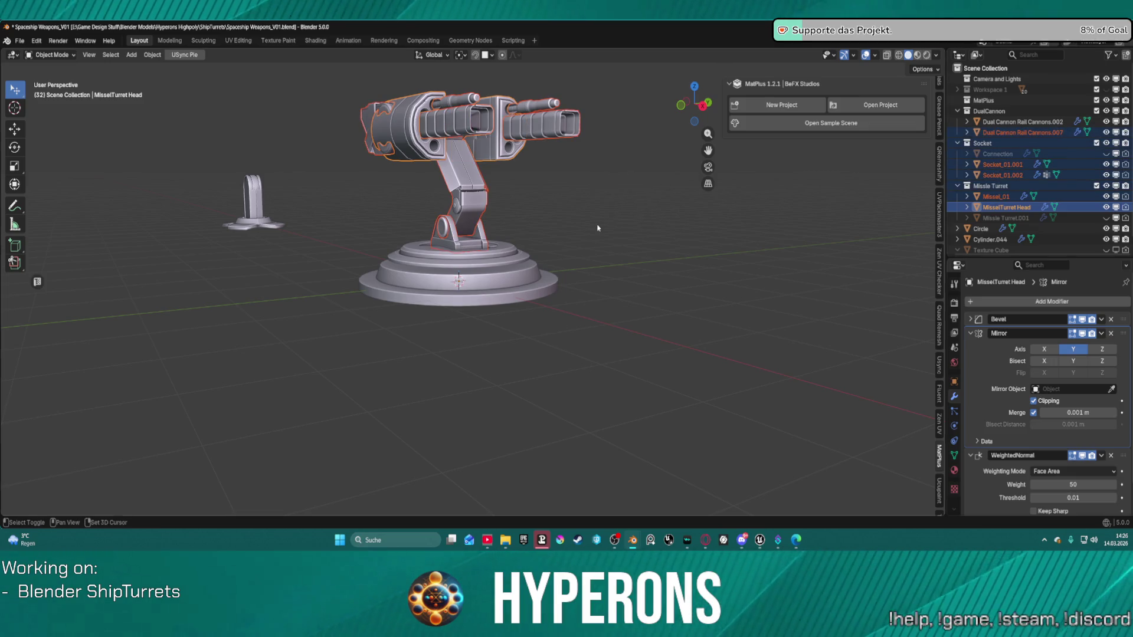
scroll(597, 227, up, 2)
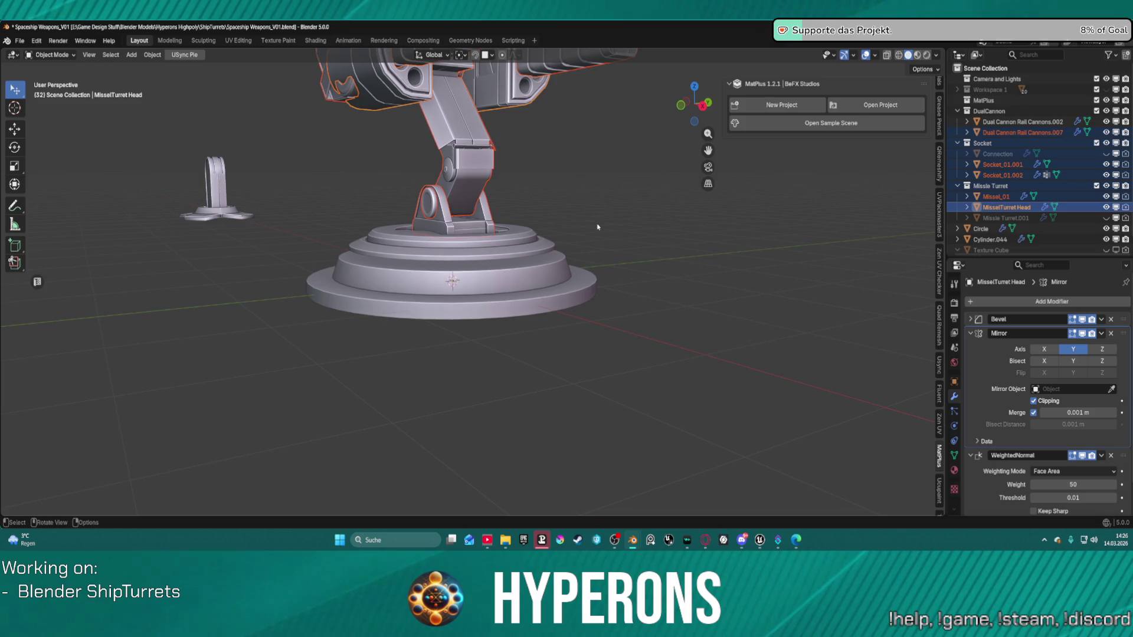
shift+click(981, 229)
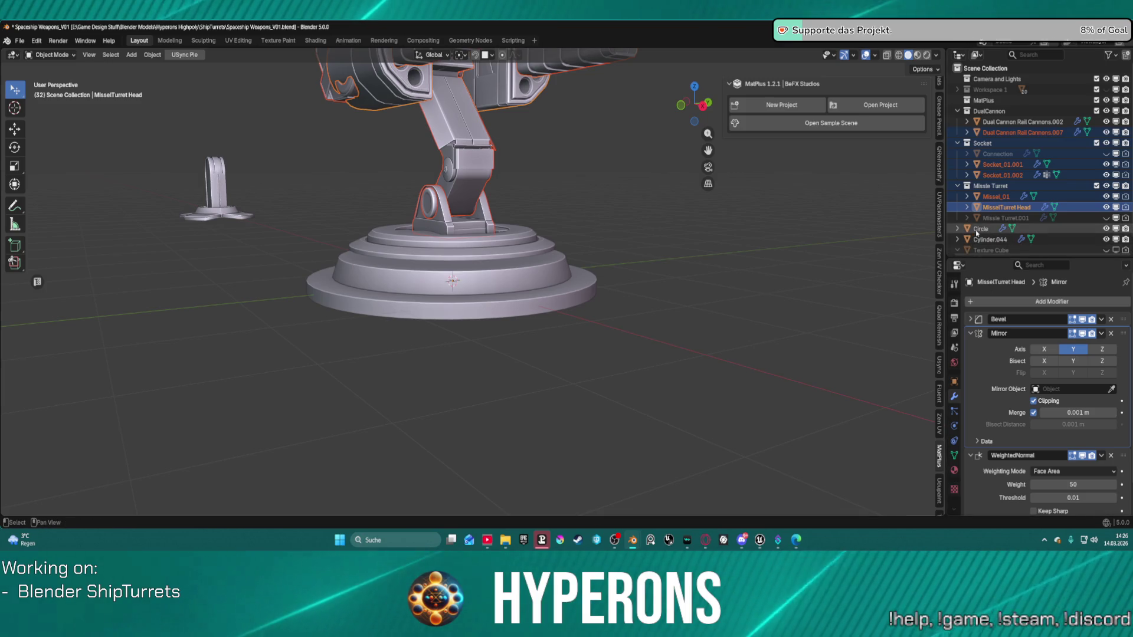
ctrl+click(996, 196)
ctrl+click(1003, 175)
ctrl+click(1002, 165)
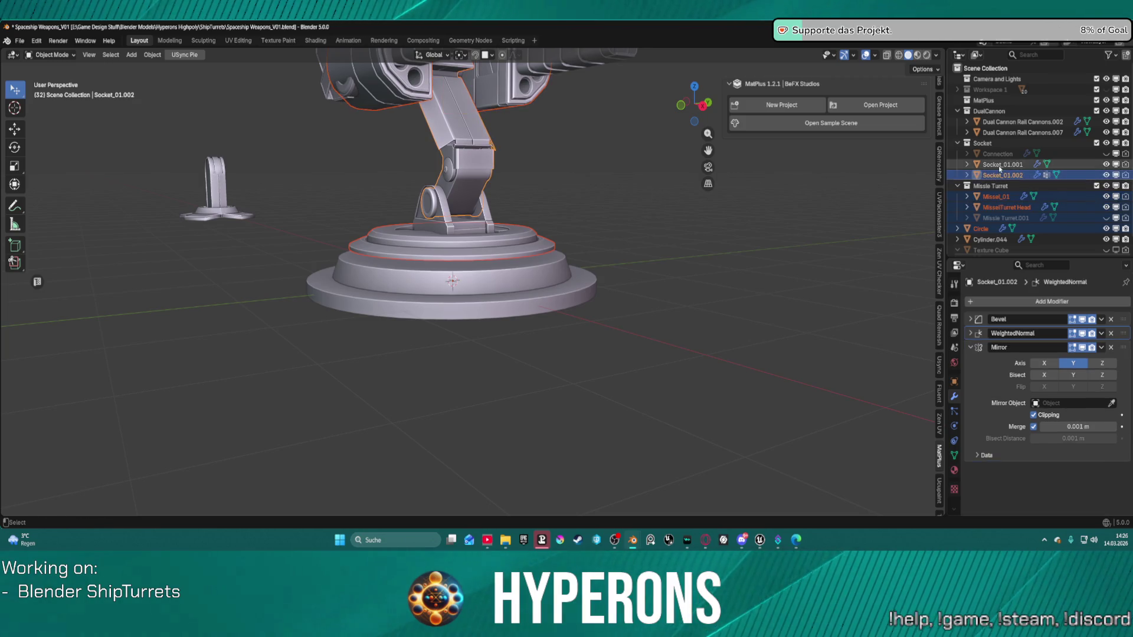
ctrl+click(1022, 133)
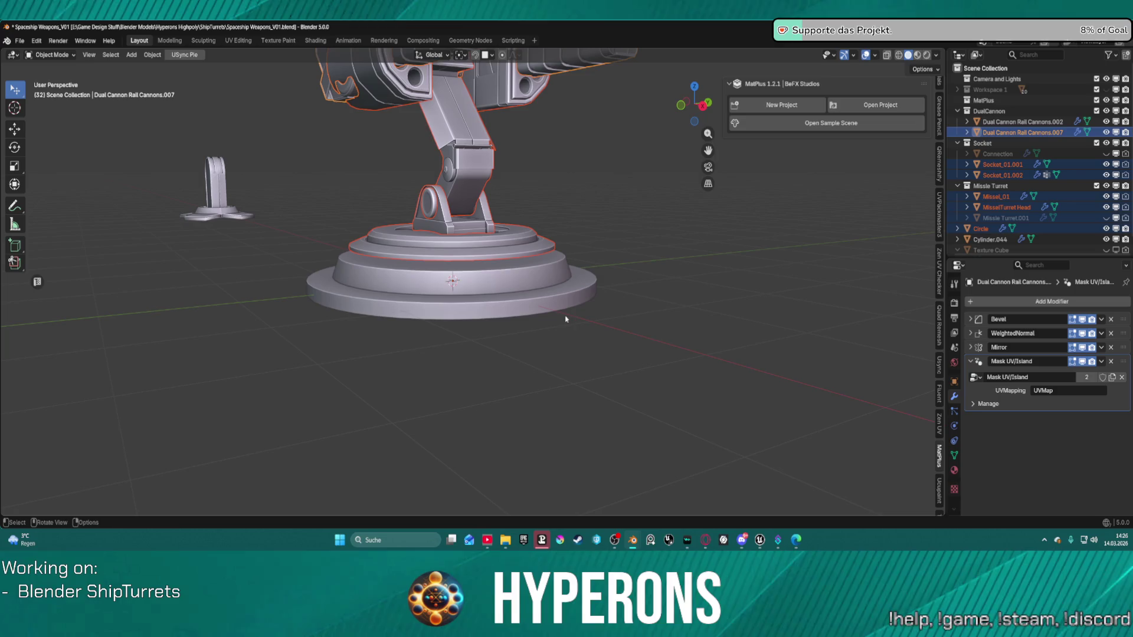
key(g)
key(z)
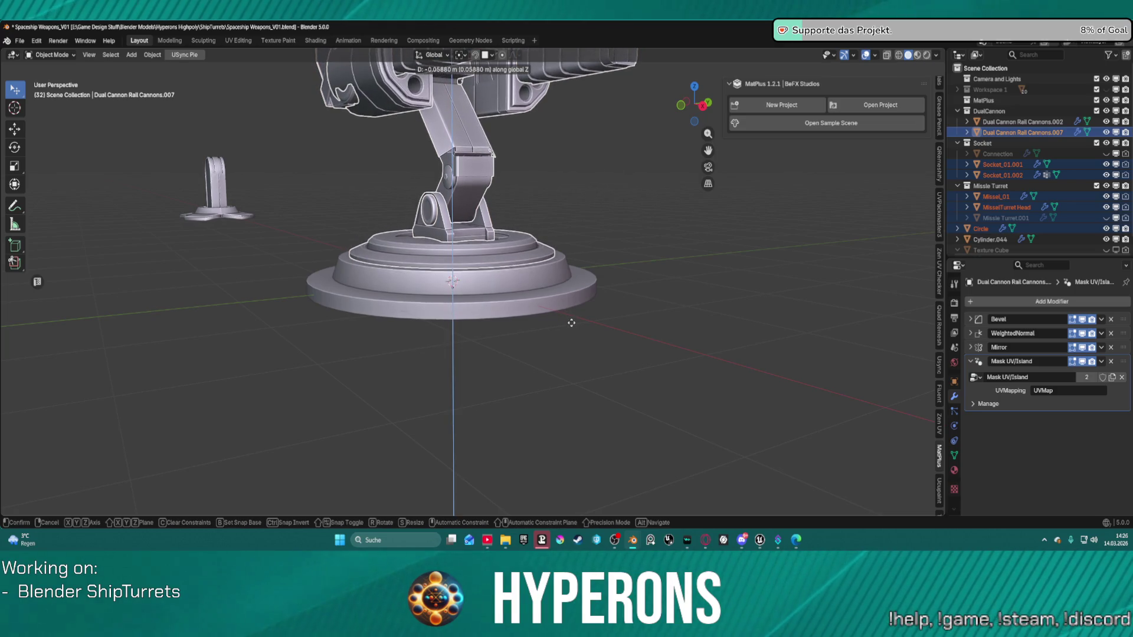
Lower the selected turret parts by 0.058835 m on Z into the stepped base
click(572, 323)
mouse_move(572, 322)
middle_down()
mouse_move(480, 334)
mouse_move(515, 286)
mouse_move(560, 288)
middle_up()
scroll(480, 333, up, 4)
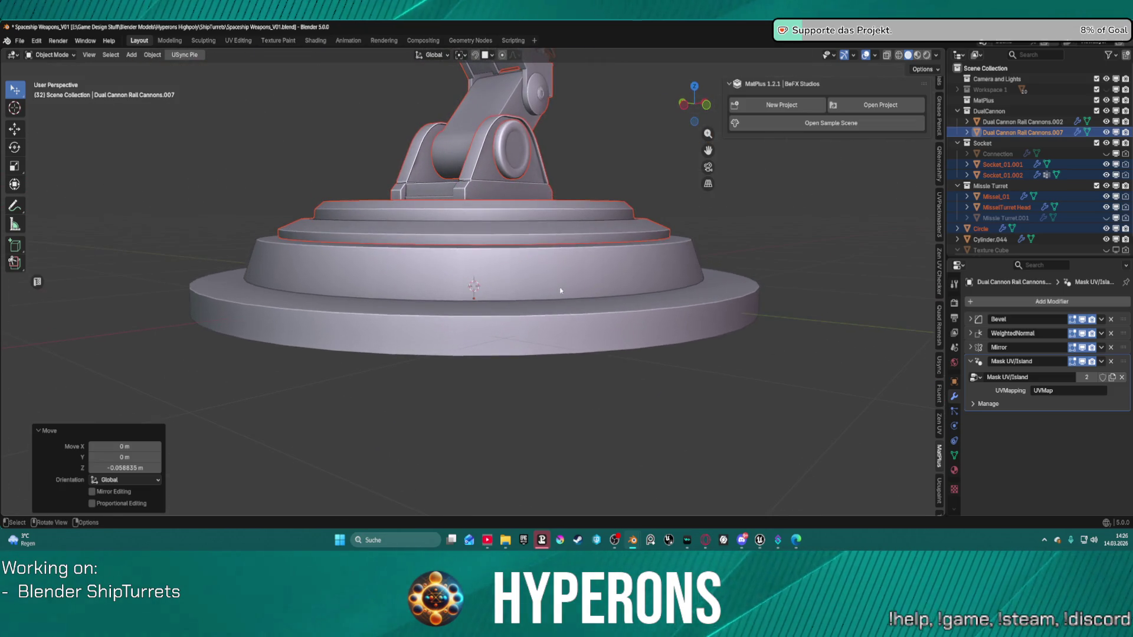
Cancel a second vertical move, deselect the turret and view the seated base from a low side angle
key(g)
key(z)
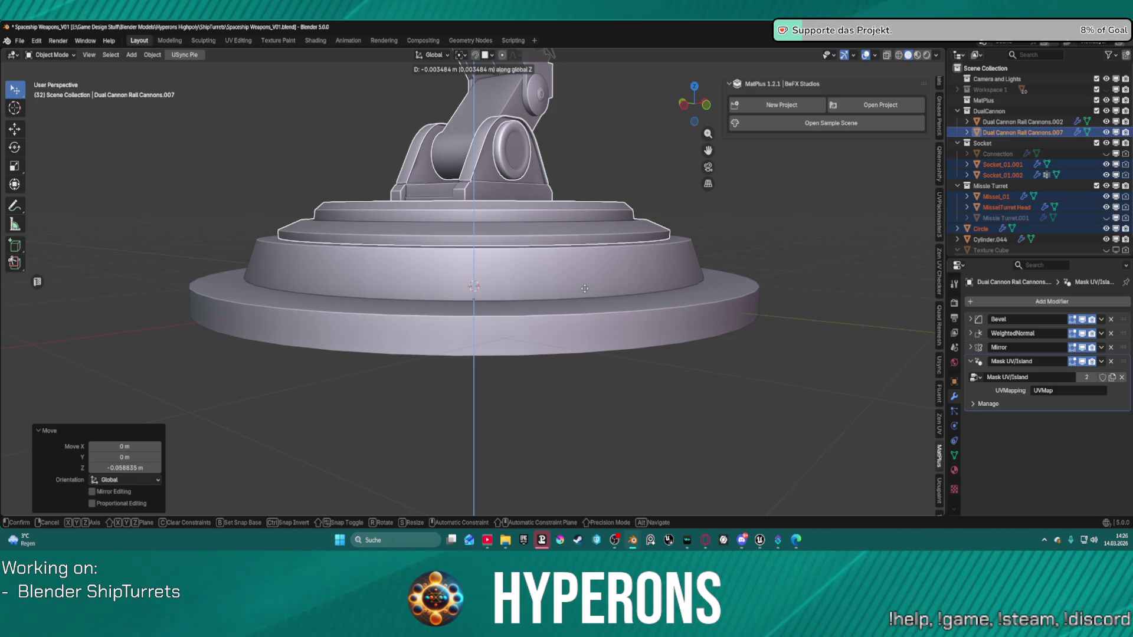
right_click(585, 289)
mouse_move(584, 288)
middle_down()
mouse_move(465, 246)
mouse_move(451, 254)
mouse_move(450, 318)
mouse_move(447, 265)
mouse_move(551, 228)
mouse_move(600, 240)
mouse_move(782, 236)
mouse_move(636, 251)
mouse_move(537, 237)
mouse_move(472, 275)
middle_up()
scroll(467, 278, up, 3)
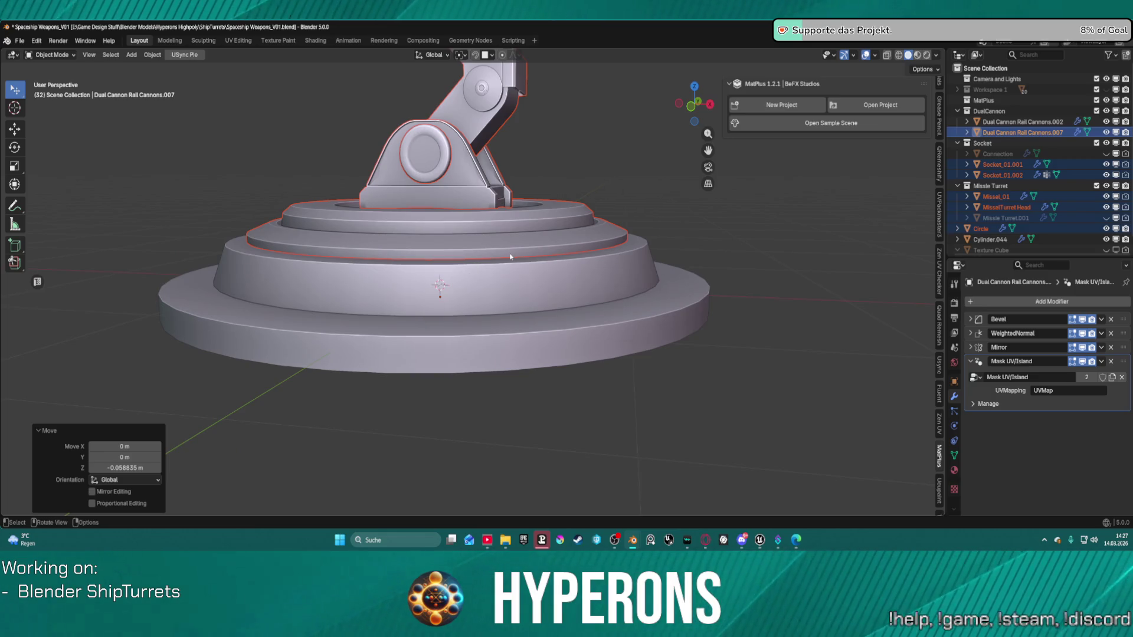
scroll(512, 257, down, 2)
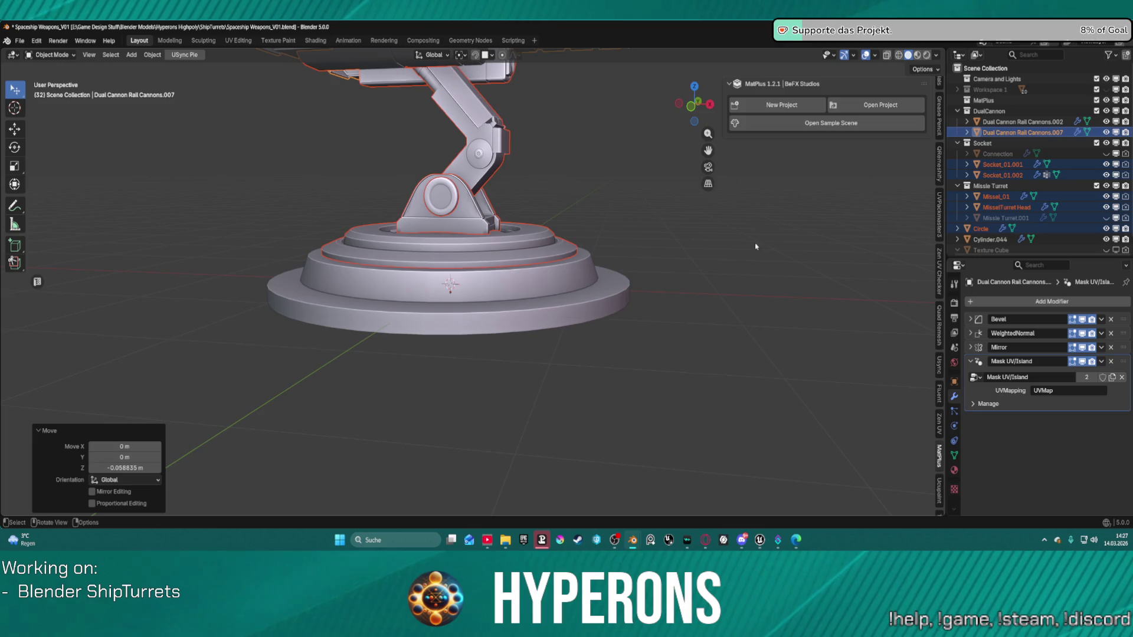
click(725, 247)
mouse_move(725, 246)
middle_down()
mouse_move(660, 232)
mouse_move(643, 245)
middle_up()
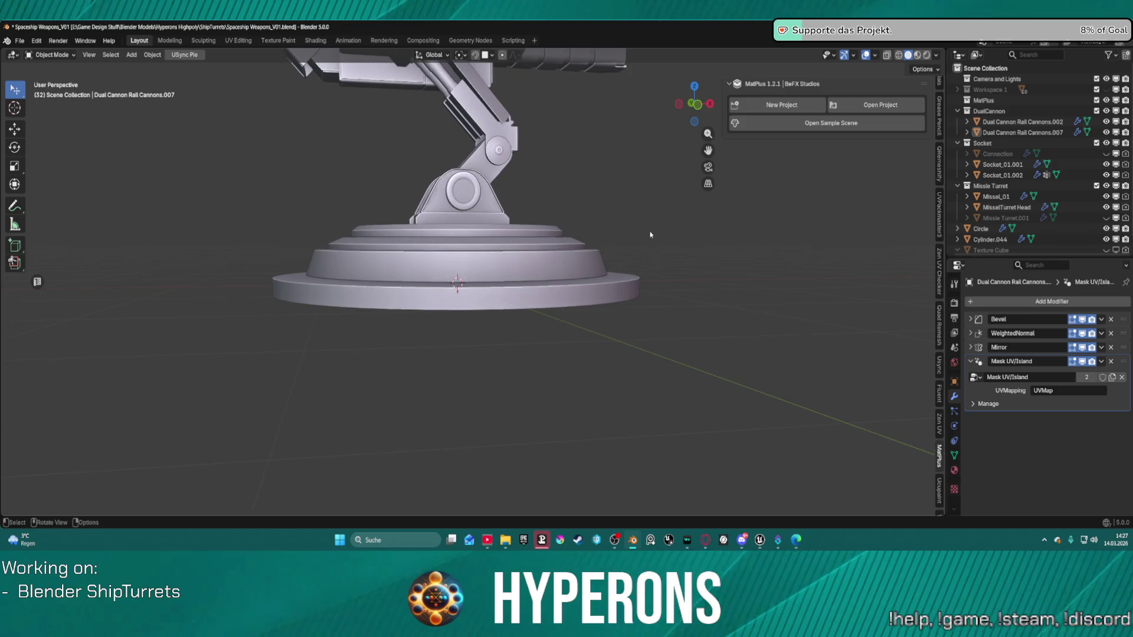
scroll(640, 247, up, 3)
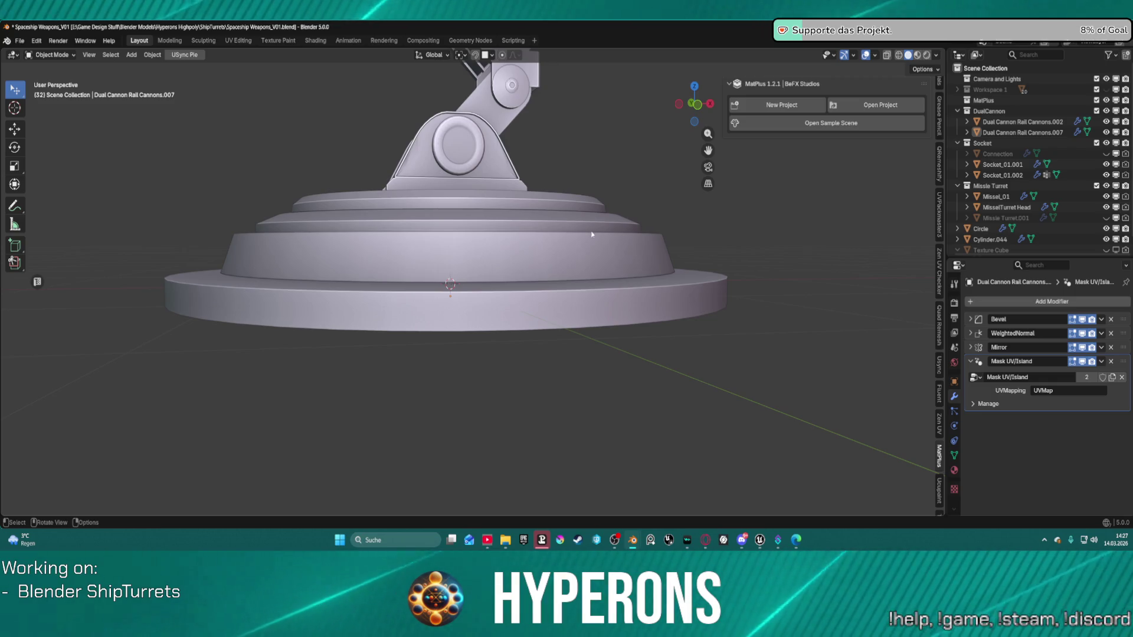
mouse_move(640, 247)
middle_down()
mouse_move(773, 181)
mouse_move(792, 206)
mouse_move(683, 218)
mouse_move(717, 228)
mouse_move(646, 240)
mouse_move(675, 242)
middle_up()
mouse_move(577, 247)
middle_down()
mouse_move(708, 234)
mouse_move(569, 240)
mouse_move(559, 252)
mouse_move(632, 213)
mouse_move(671, 217)
middle_up()
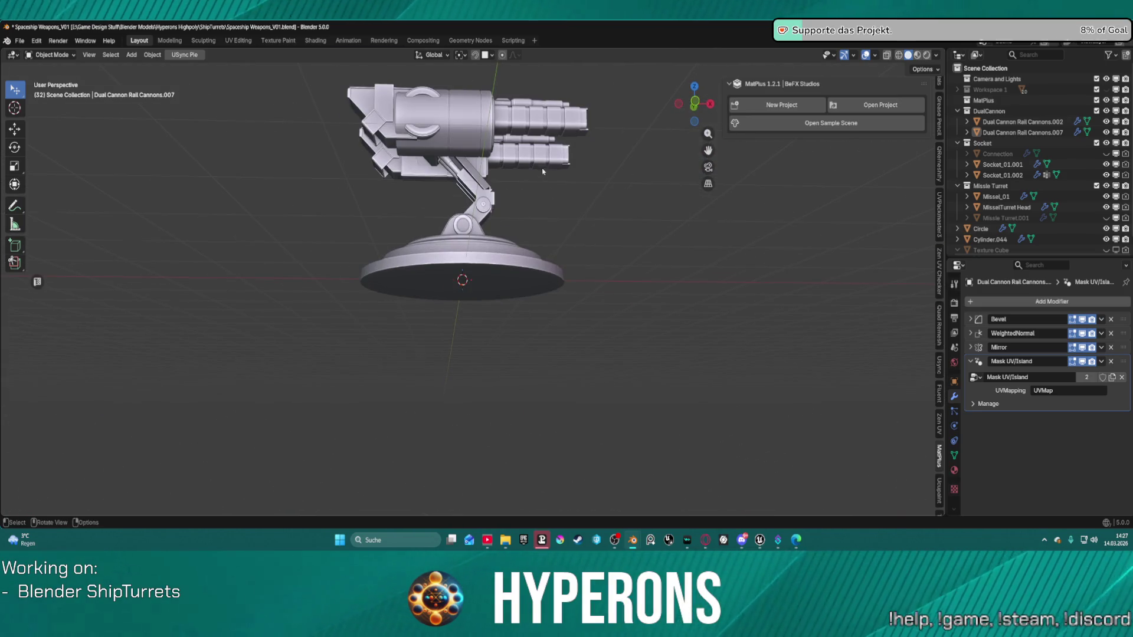
scroll(543, 173, up, 2)
mouse_move(519, 151)
middle_down()
mouse_move(523, 177)
mouse_move(501, 189)
middle_up()
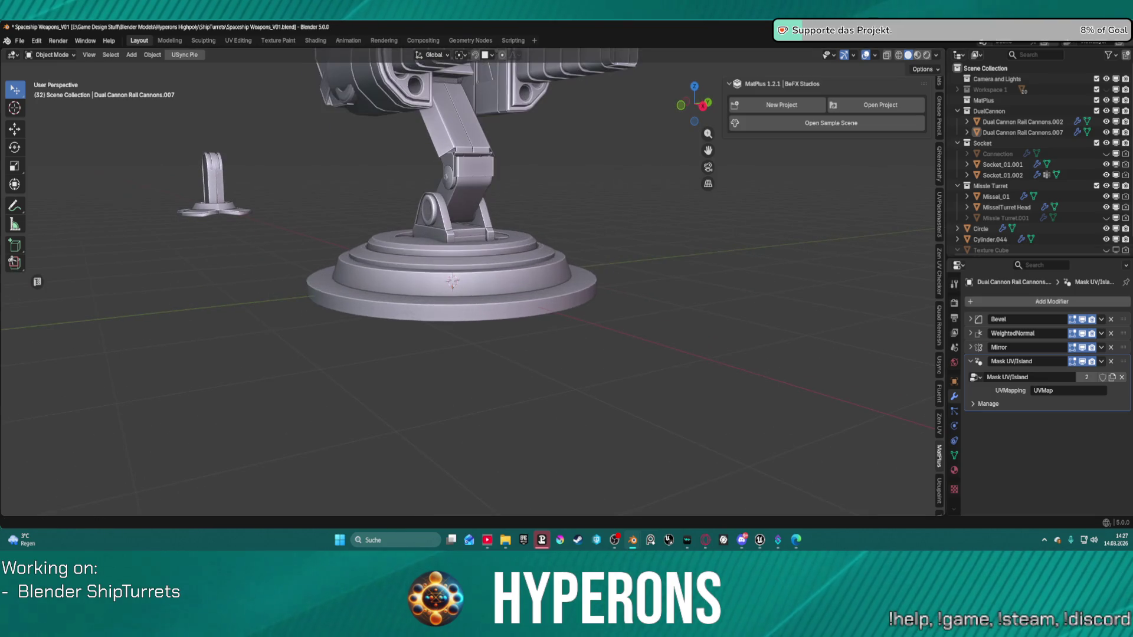
scroll(462, 246, up, 5)
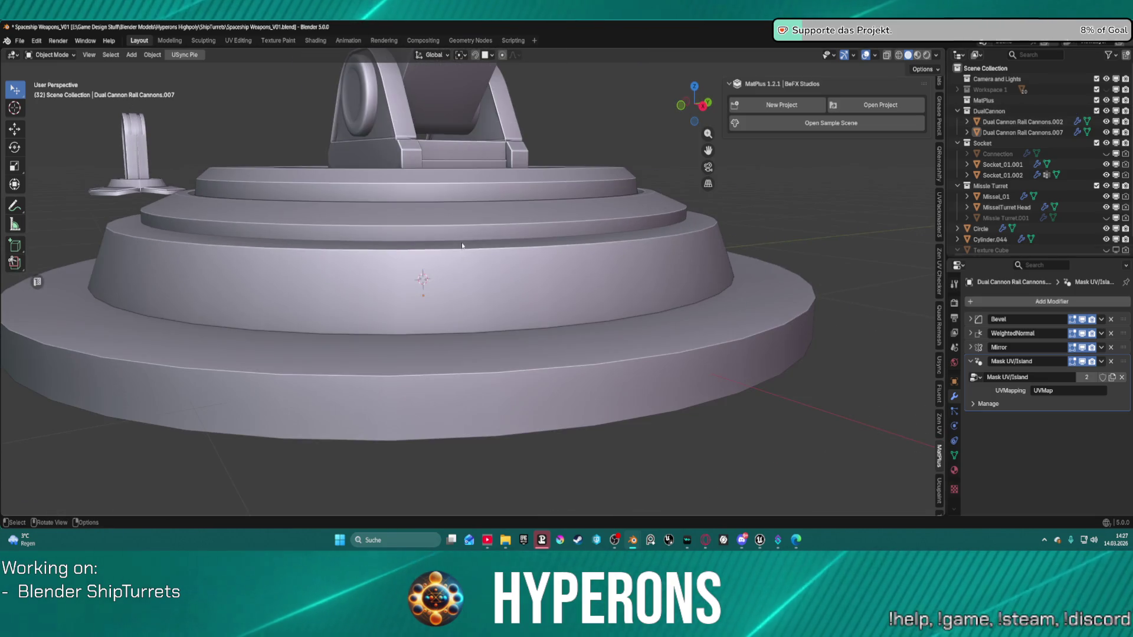
scroll(462, 246, down, 8)
scroll(594, 241, down, 3)
mouse_move(542, 177)
middle_down()
mouse_move(531, 172)
mouse_move(525, 189)
middle_up()
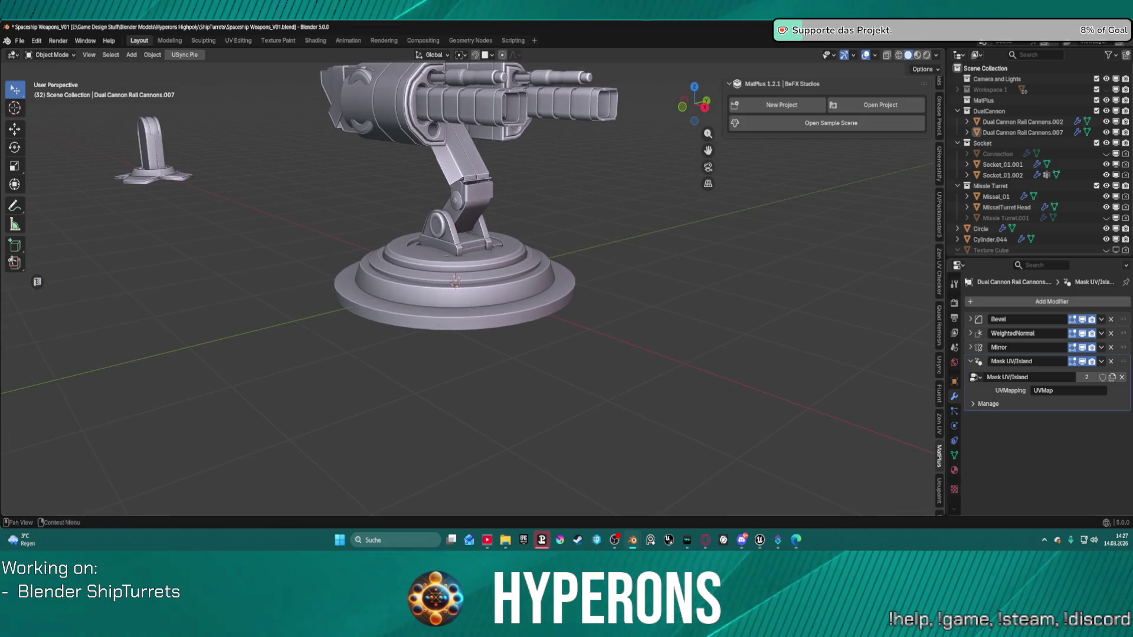
scroll(422, 249, up, 6)
mouse_move(423, 249)
middle_down()
mouse_move(458, 242)
mouse_move(531, 257)
mouse_move(489, 314)
middle_up()
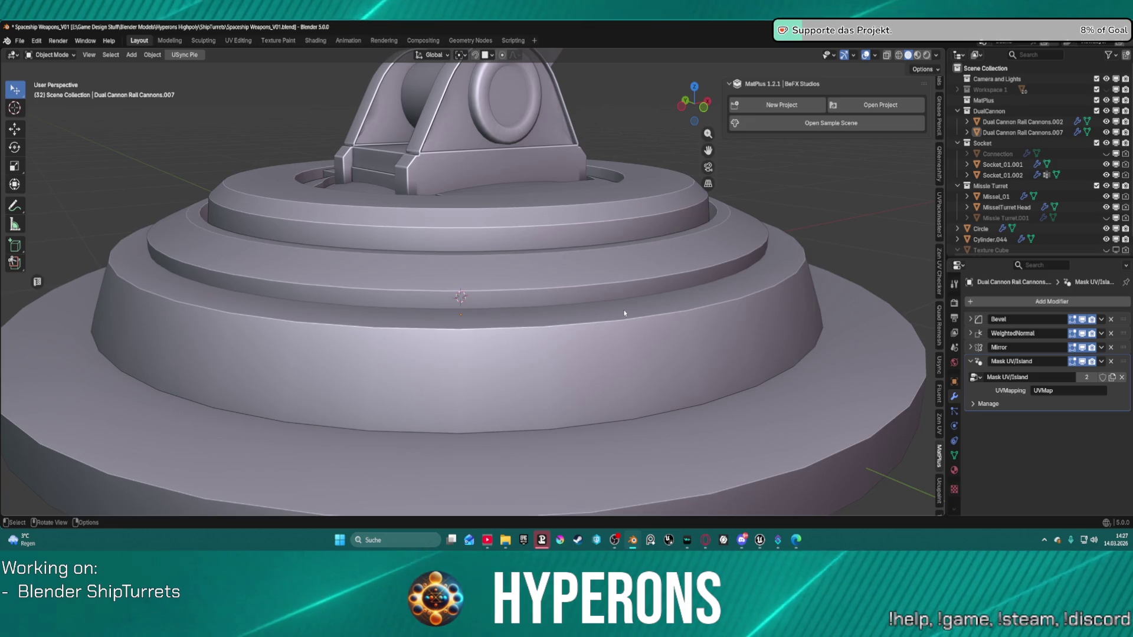
scroll(611, 337, down, 4)
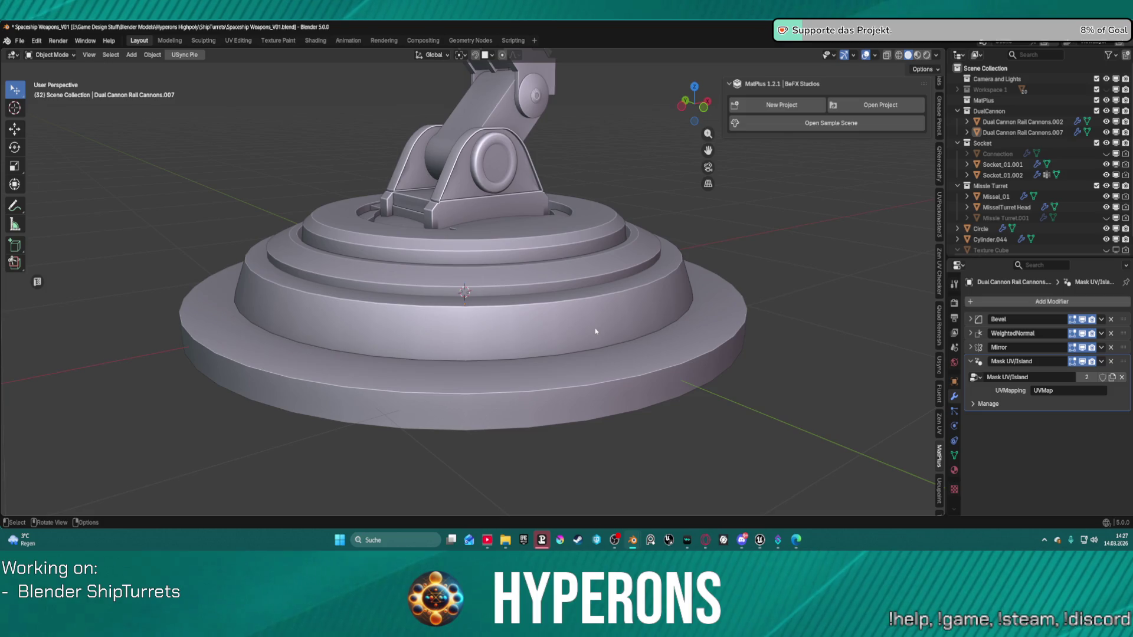
middle_drag(584, 309, 582, 294)
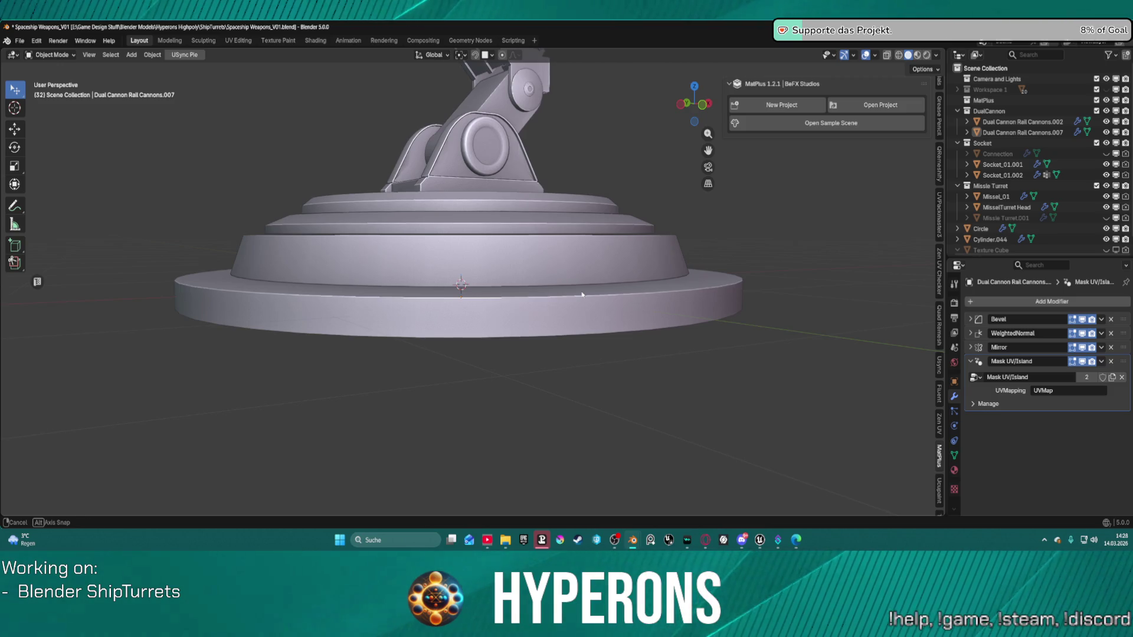
scroll(588, 336, up, 2)
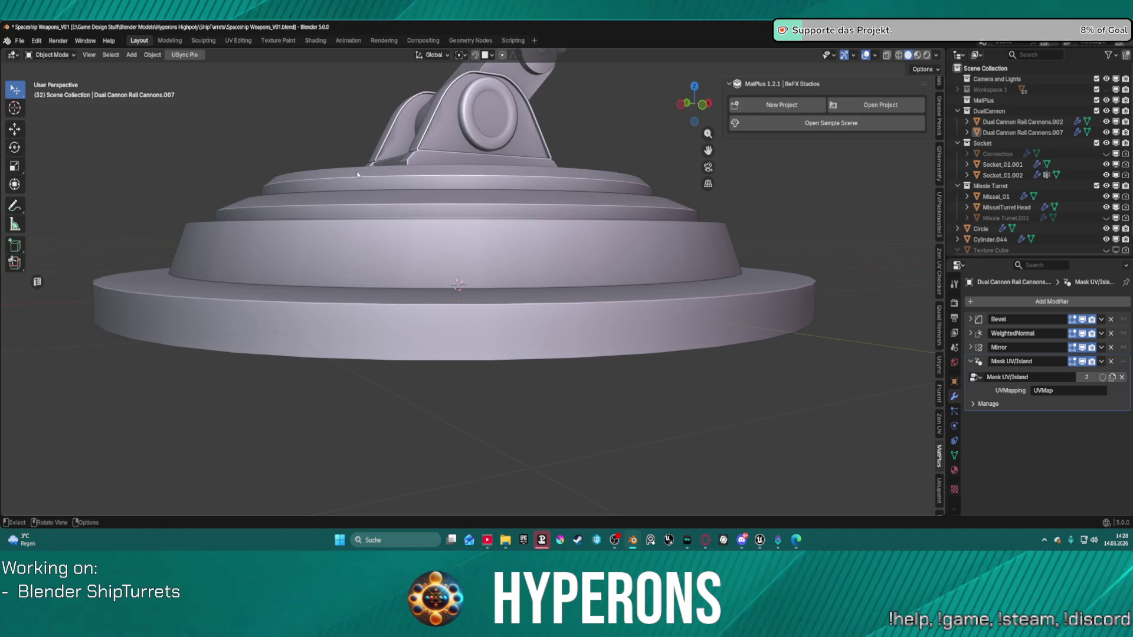
click(613, 493)
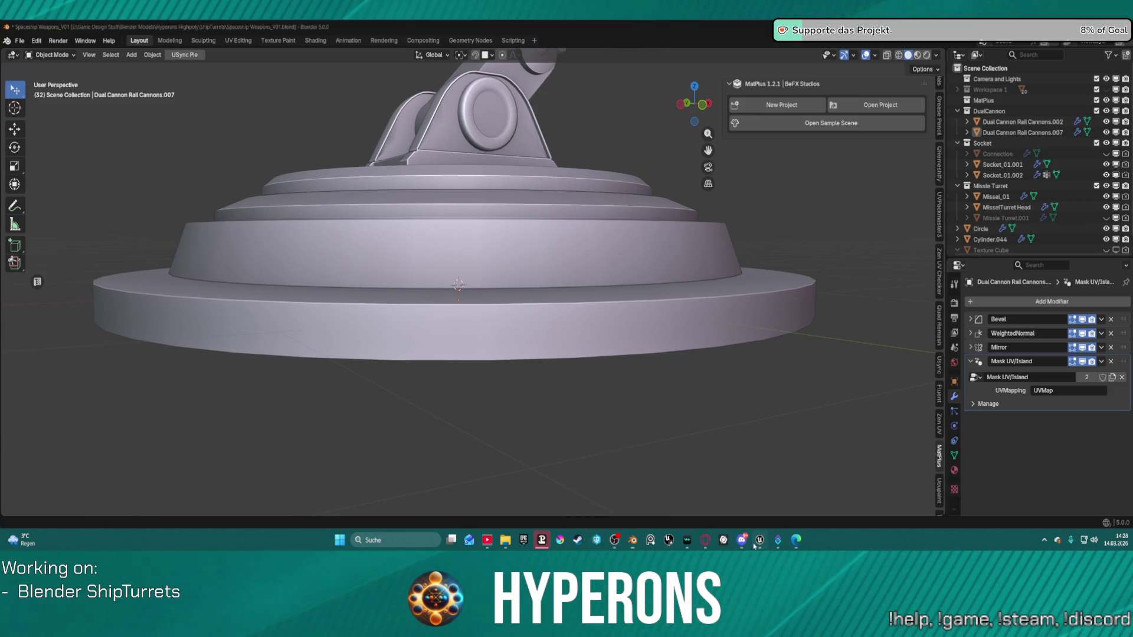
Play the LoadMap level and mount, then leave, the twin-barrelled turret
click(82, 40)
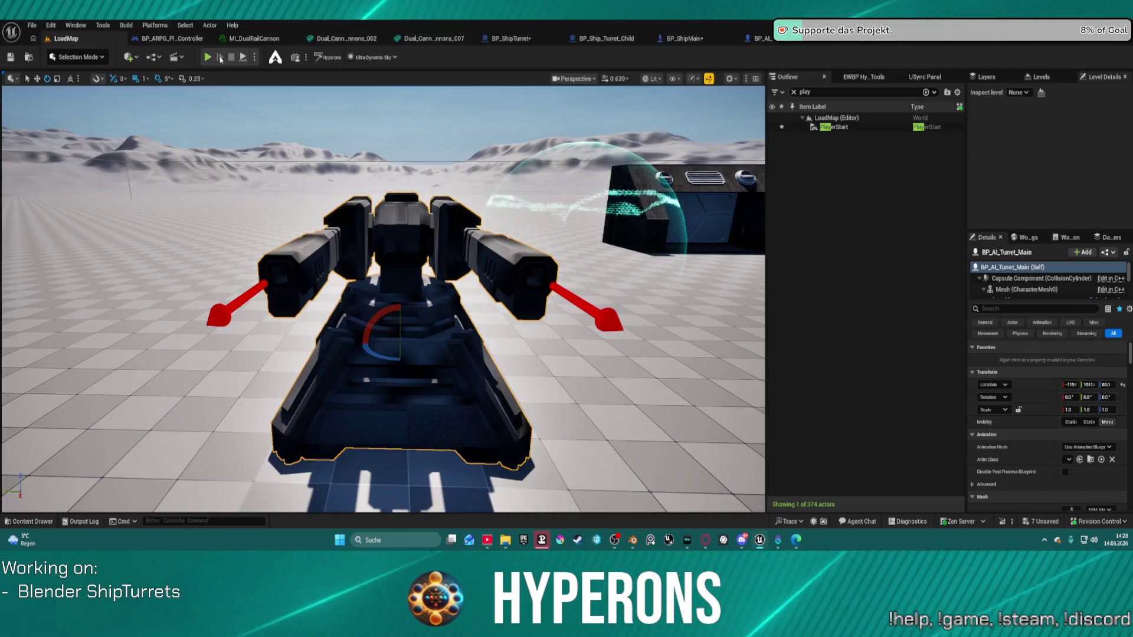
key(alt+p)
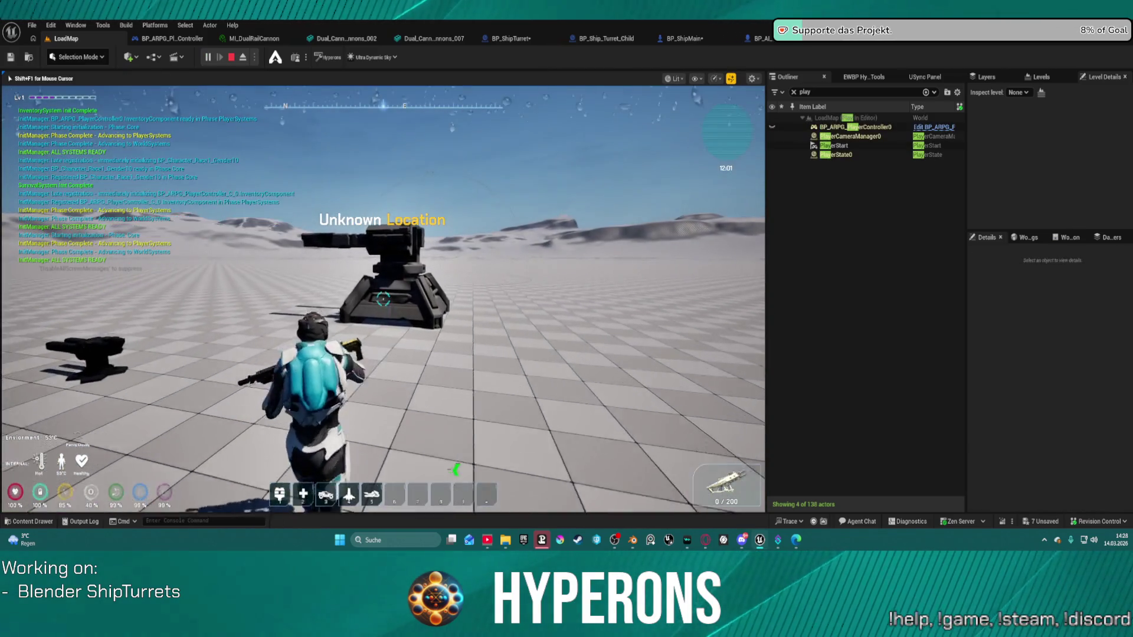
key(w)
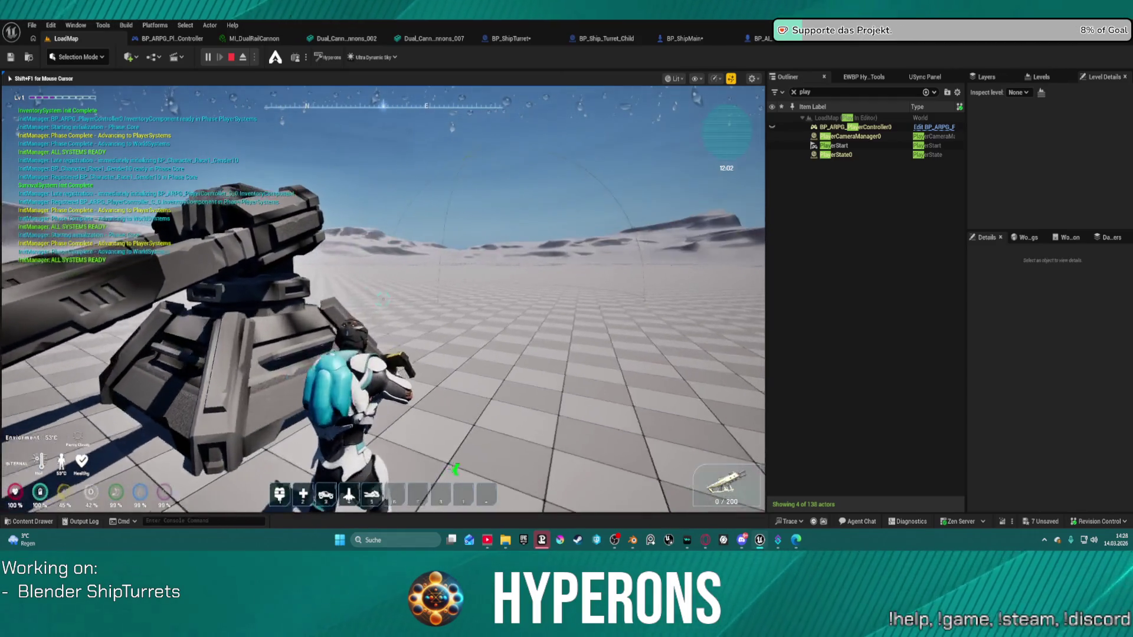
key(e)
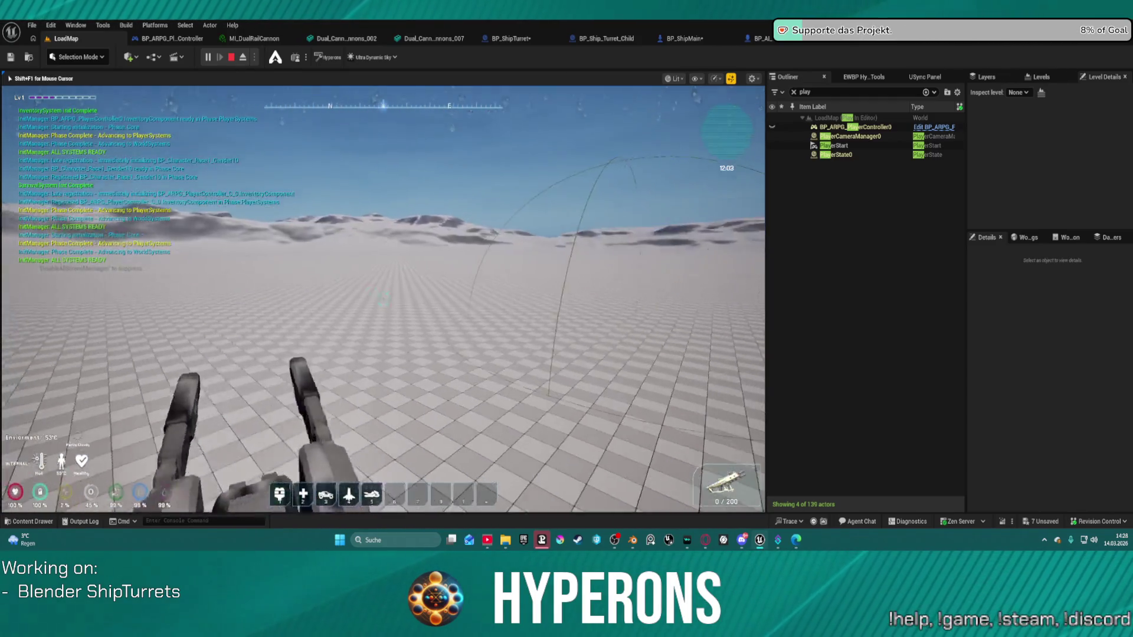
key(e)
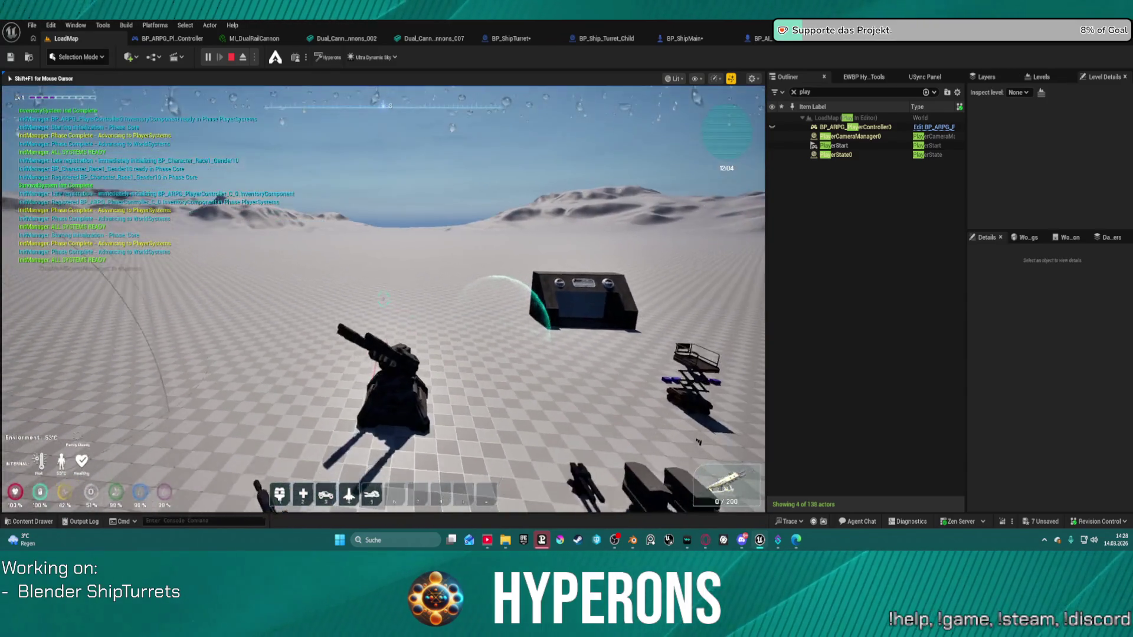
Walk the character around the other turret to inspect it from behind and the side
key(w)
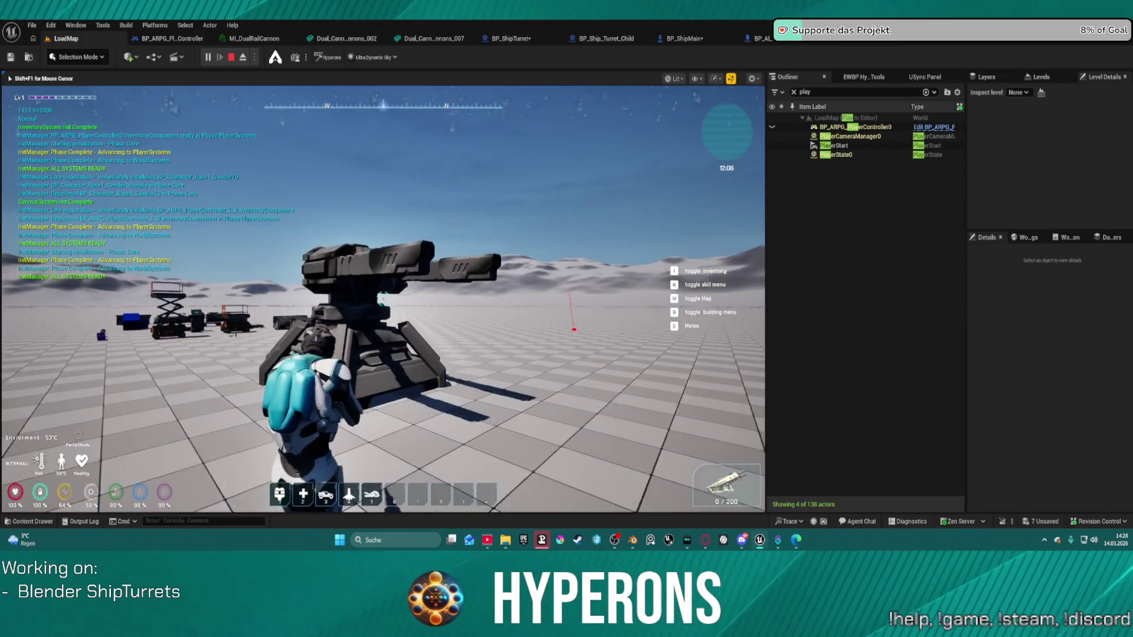
key(w)
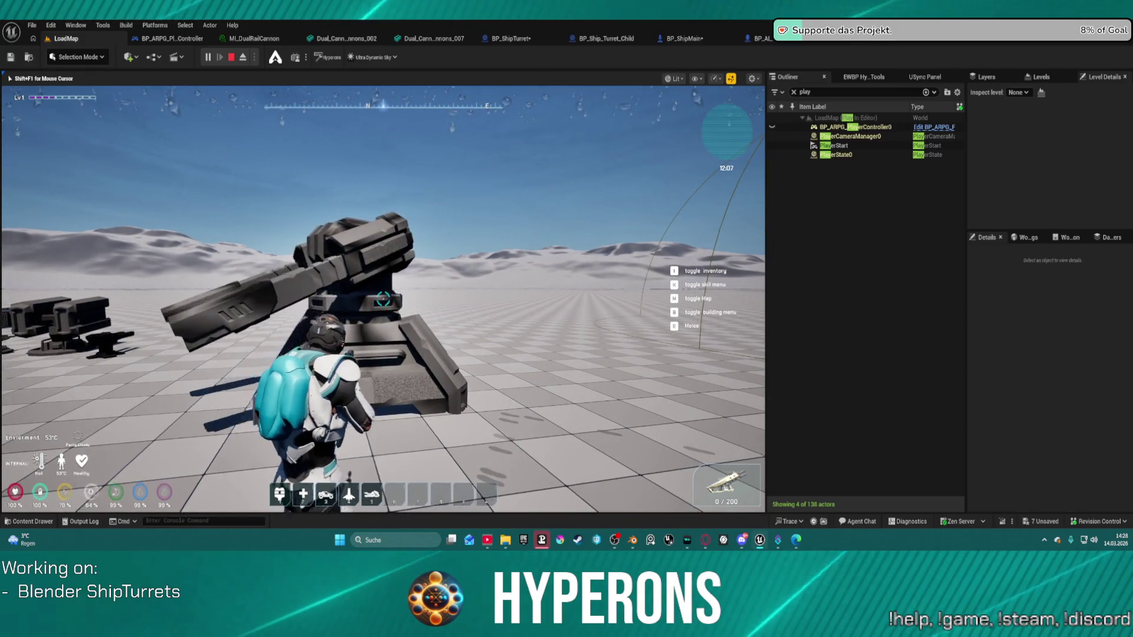
key(w)
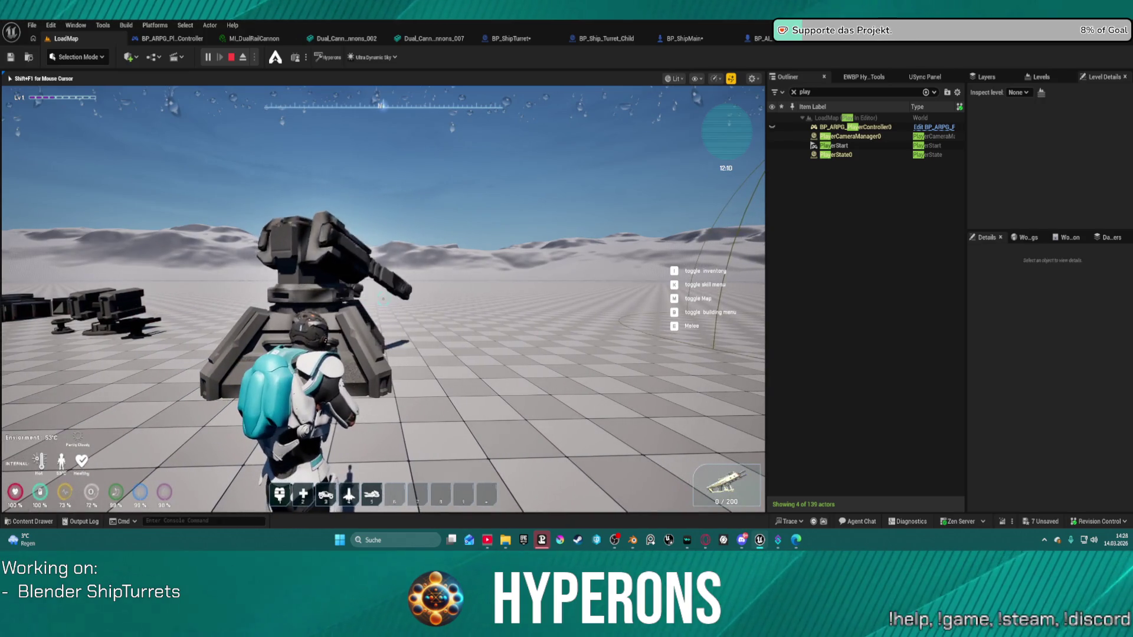
key(w)
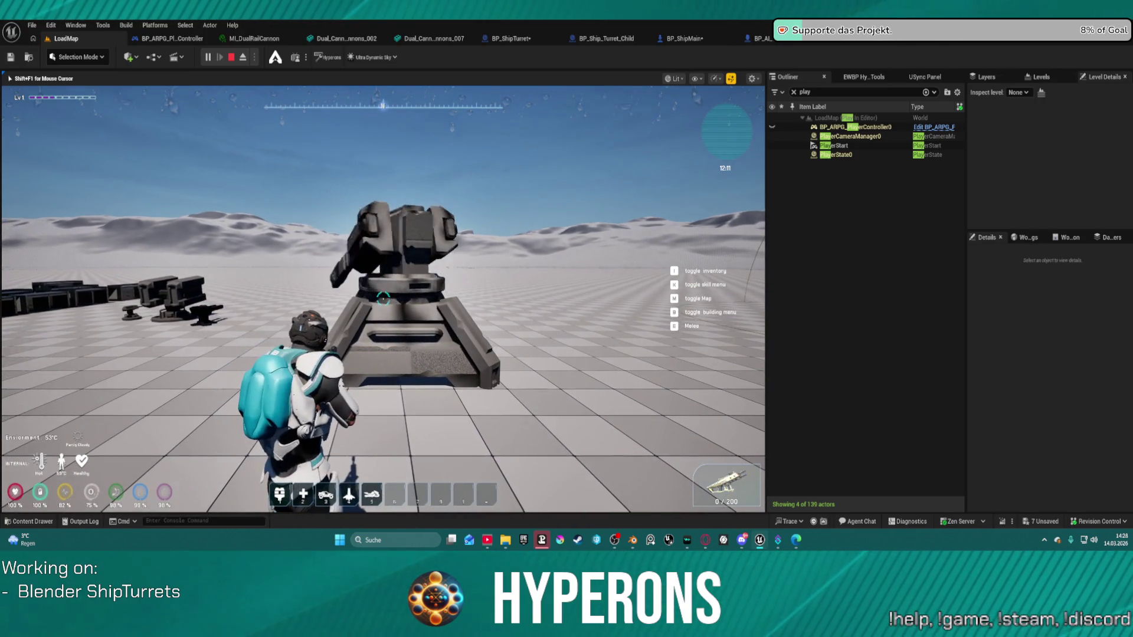
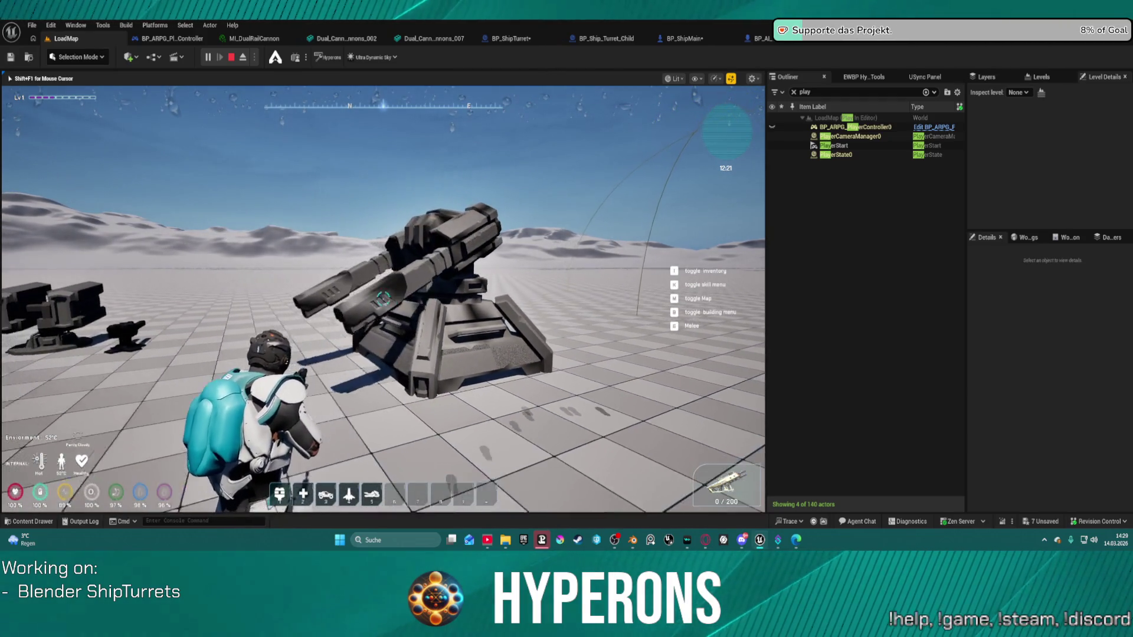
Jump and fire repeatedly at the turrets, reloading twice between bursts
key(space)
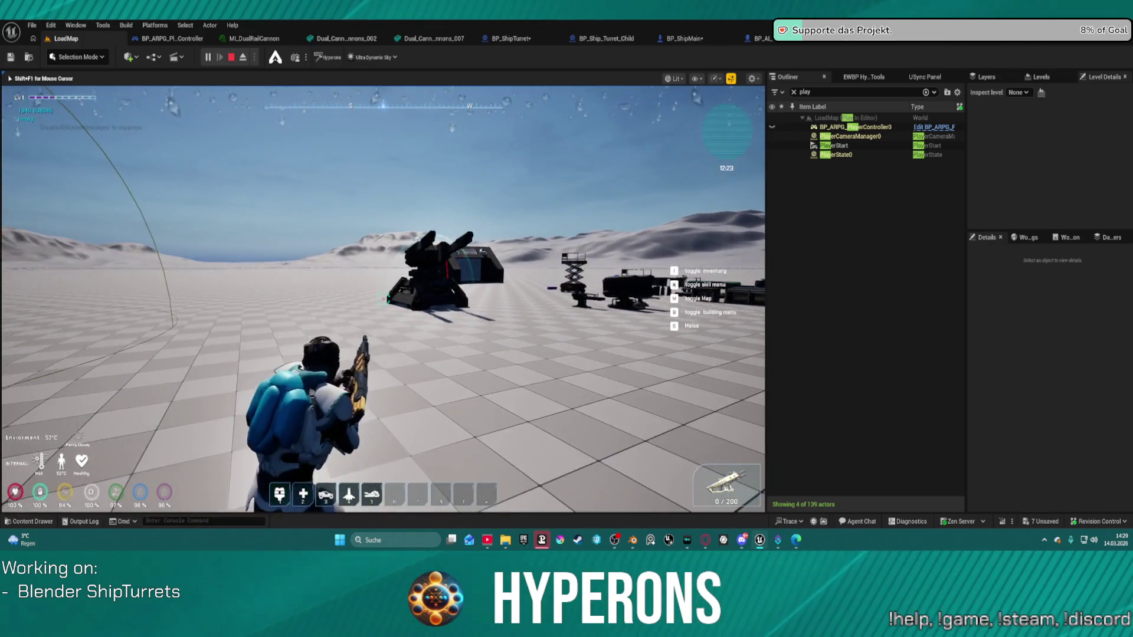
click(383, 300)
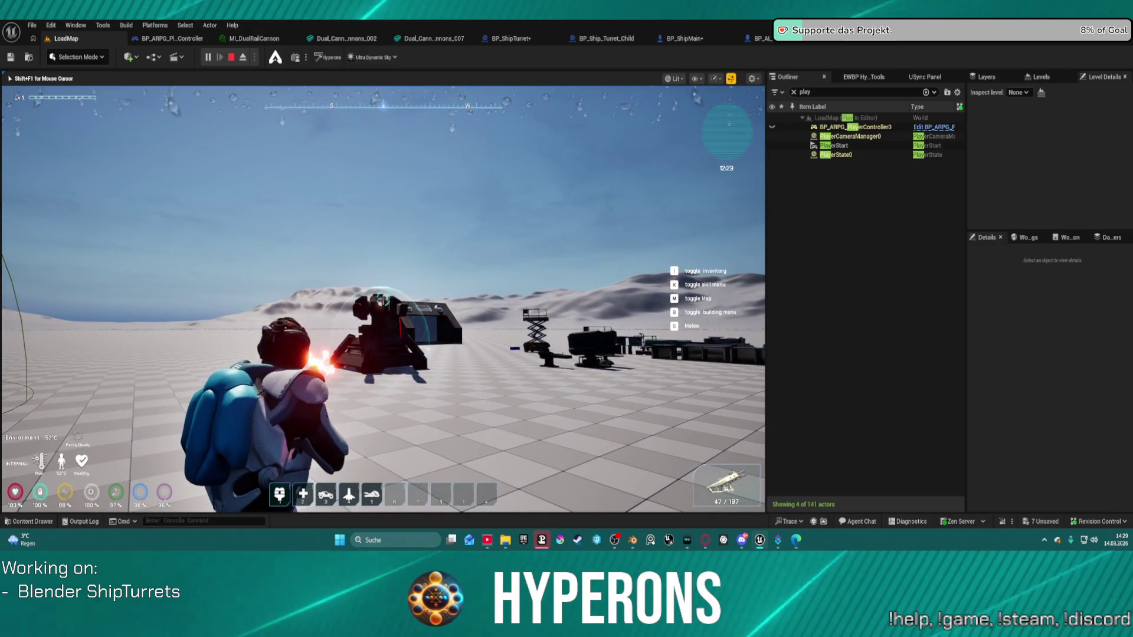
click(383, 300)
click(383, 300)
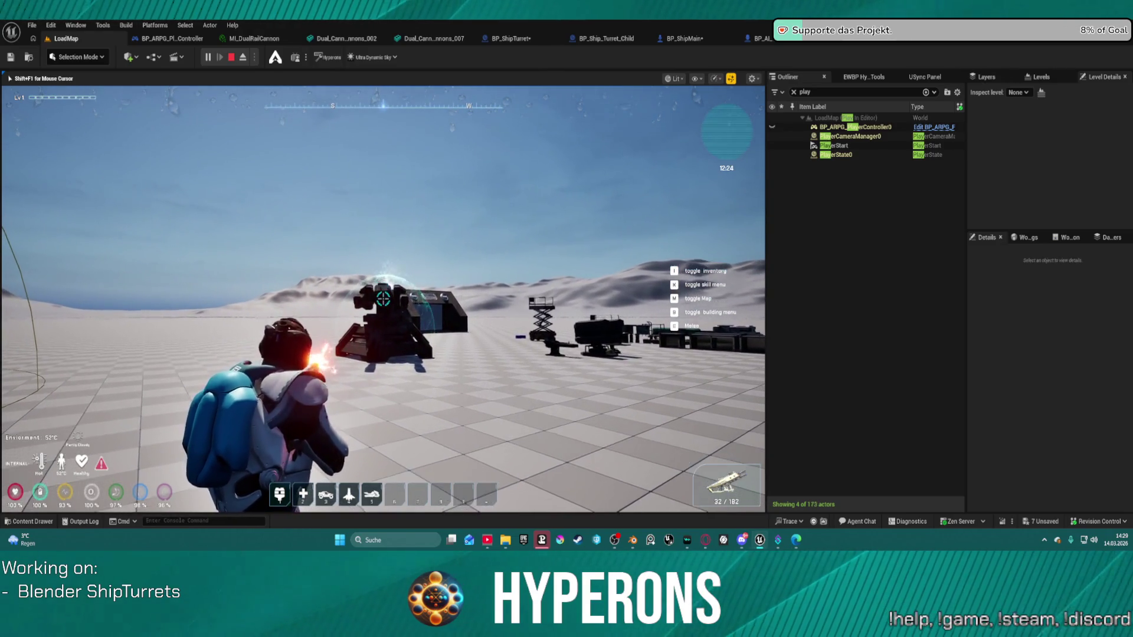
click(383, 300)
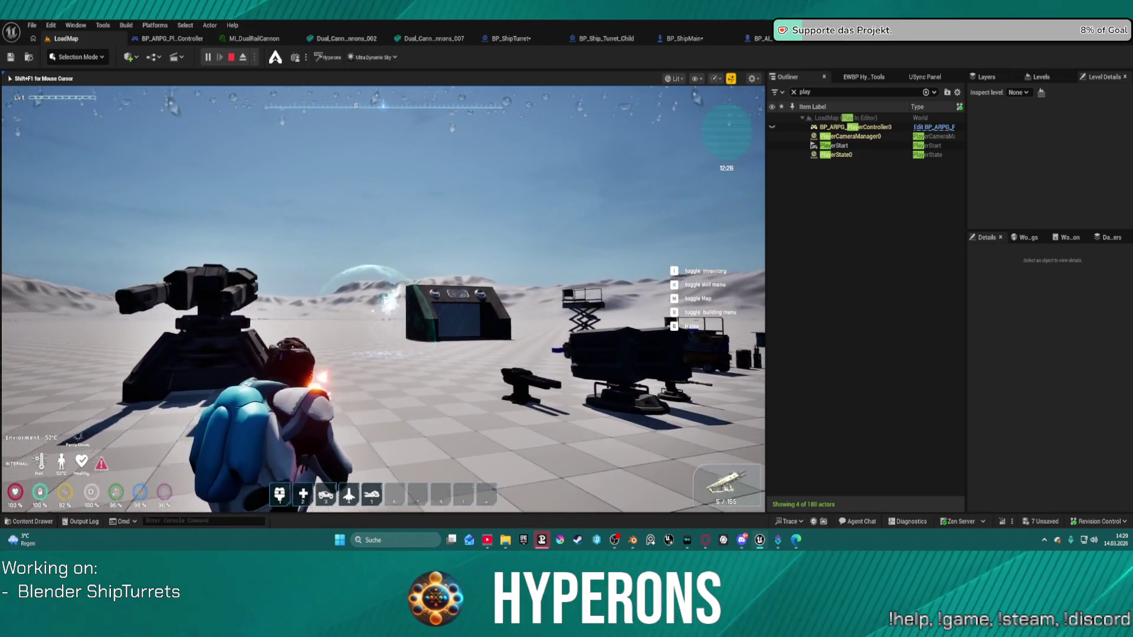
click(383, 300)
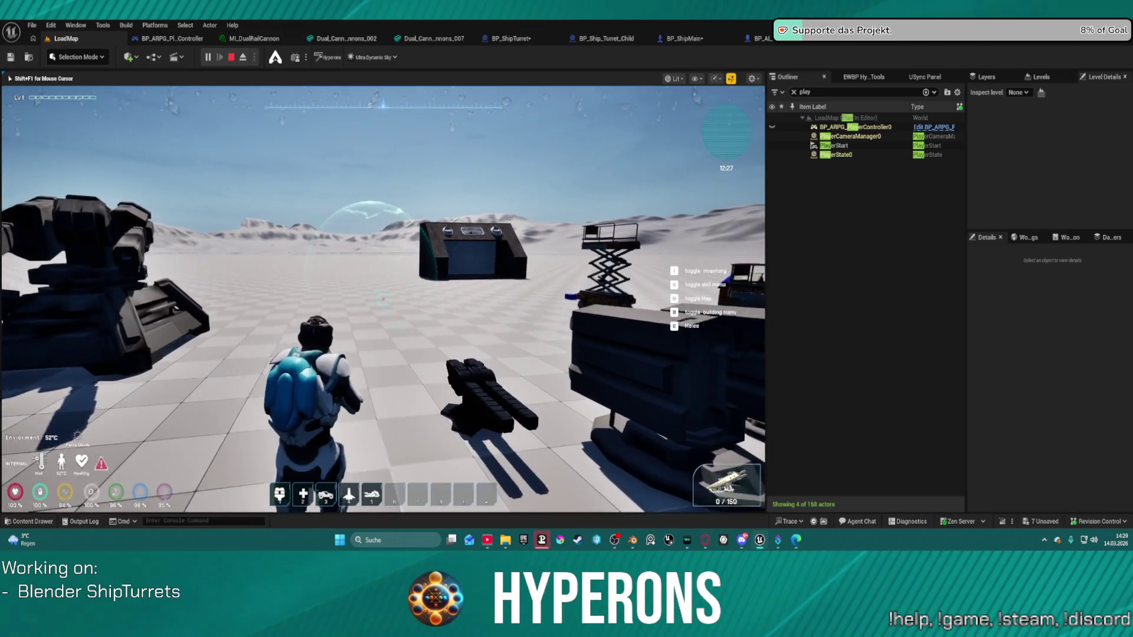
key(w)
key(r)
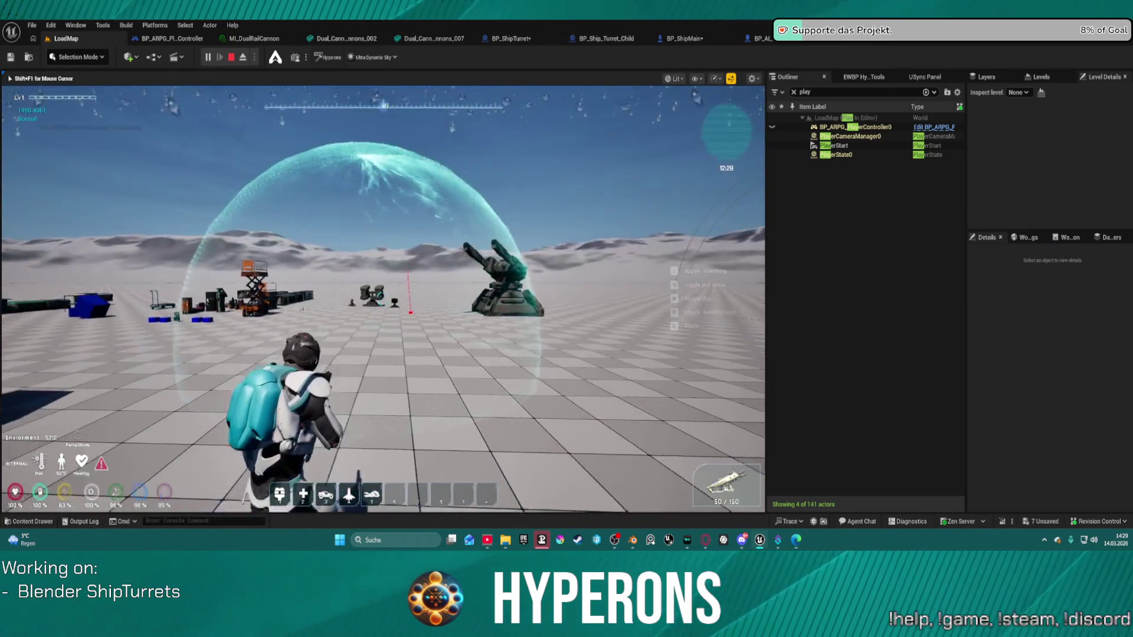
click(383, 300)
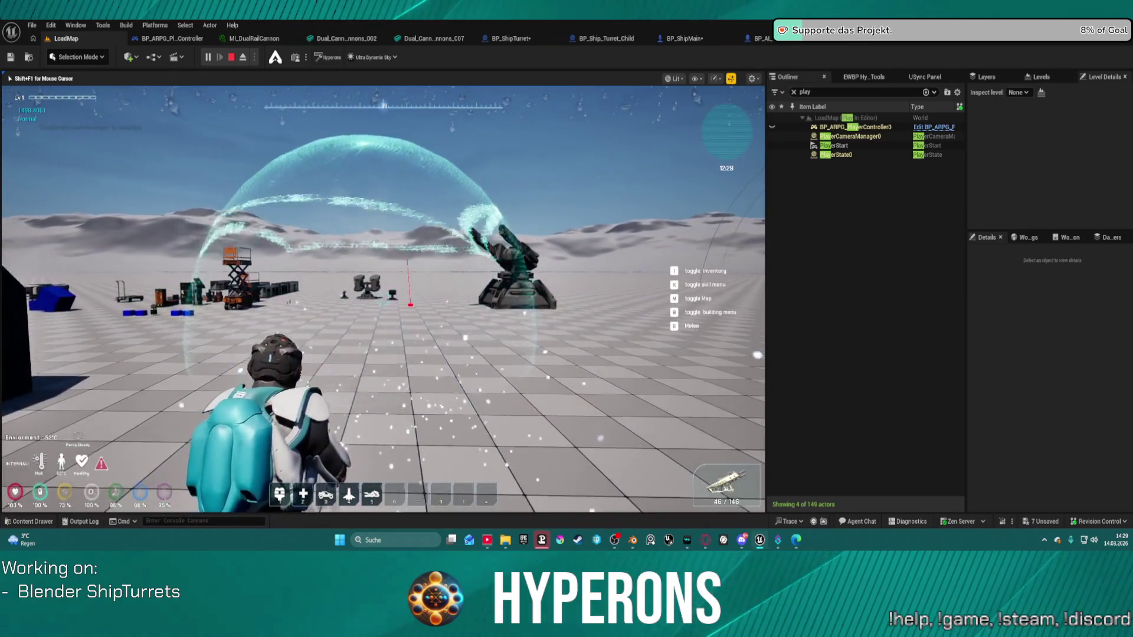
click(383, 299)
click(383, 300)
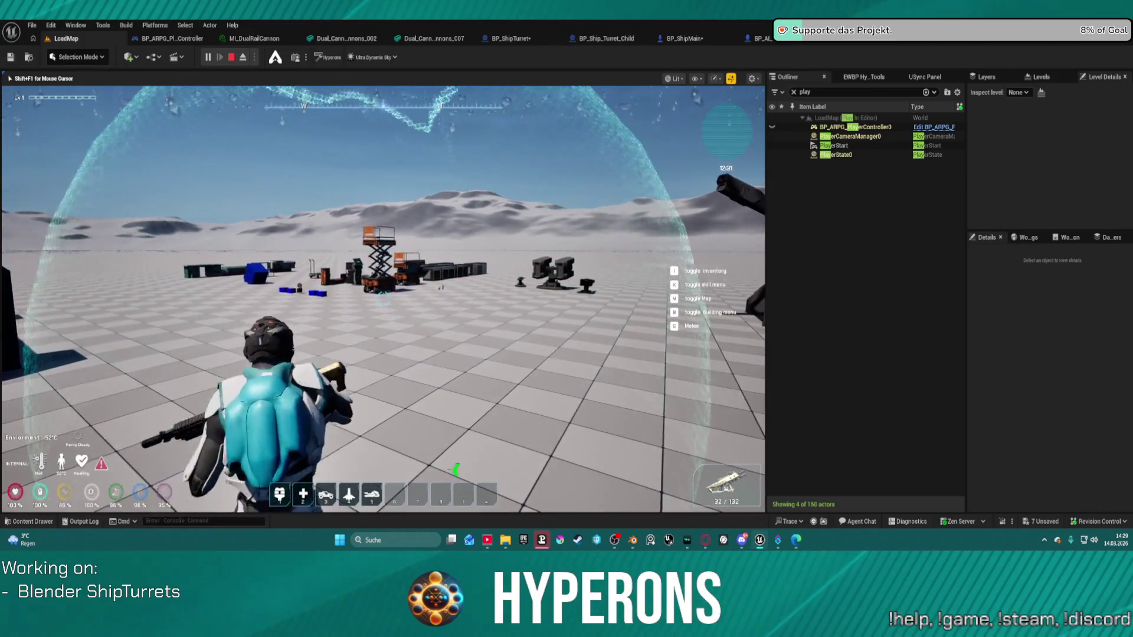
key(r)
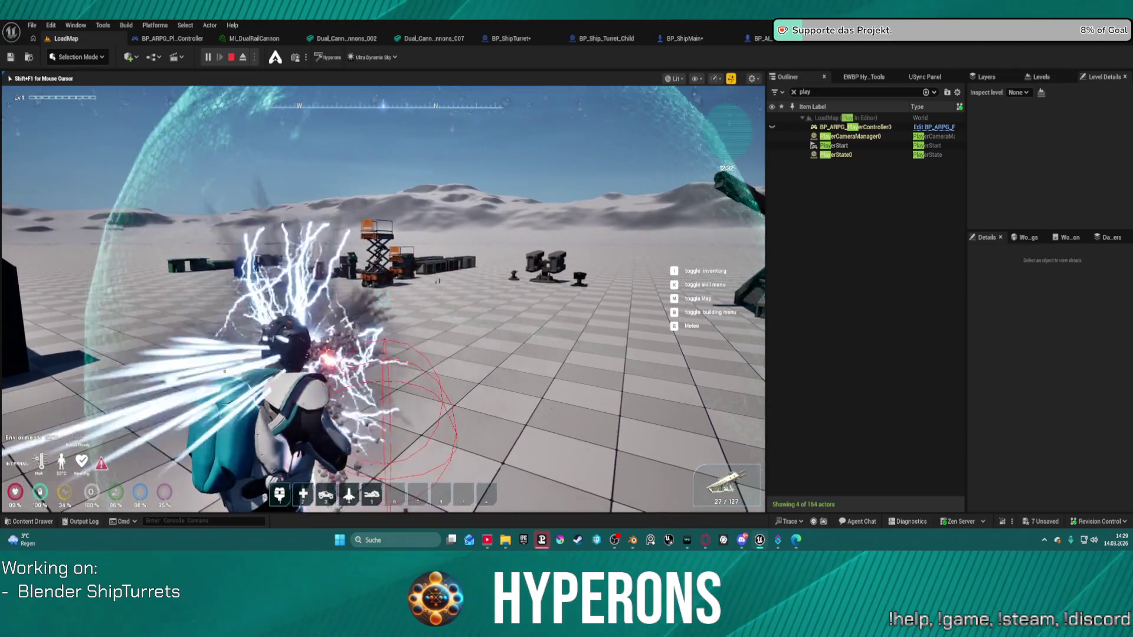
click(382, 300)
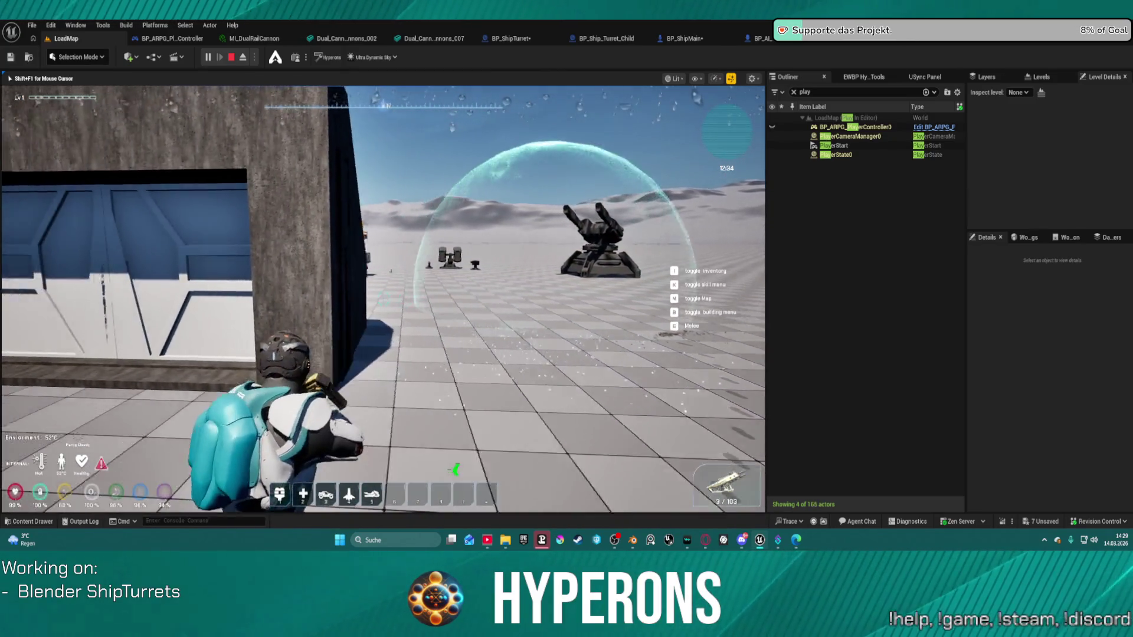
Walk the character around the building walls, then end the play-in-editor session
key(w)
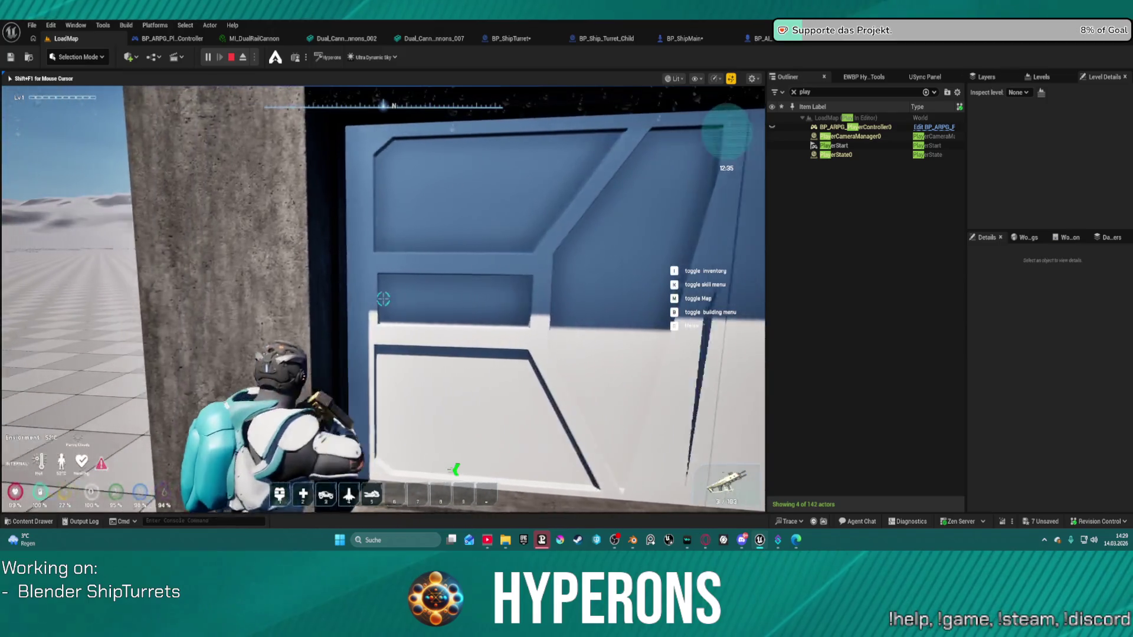
key(w)
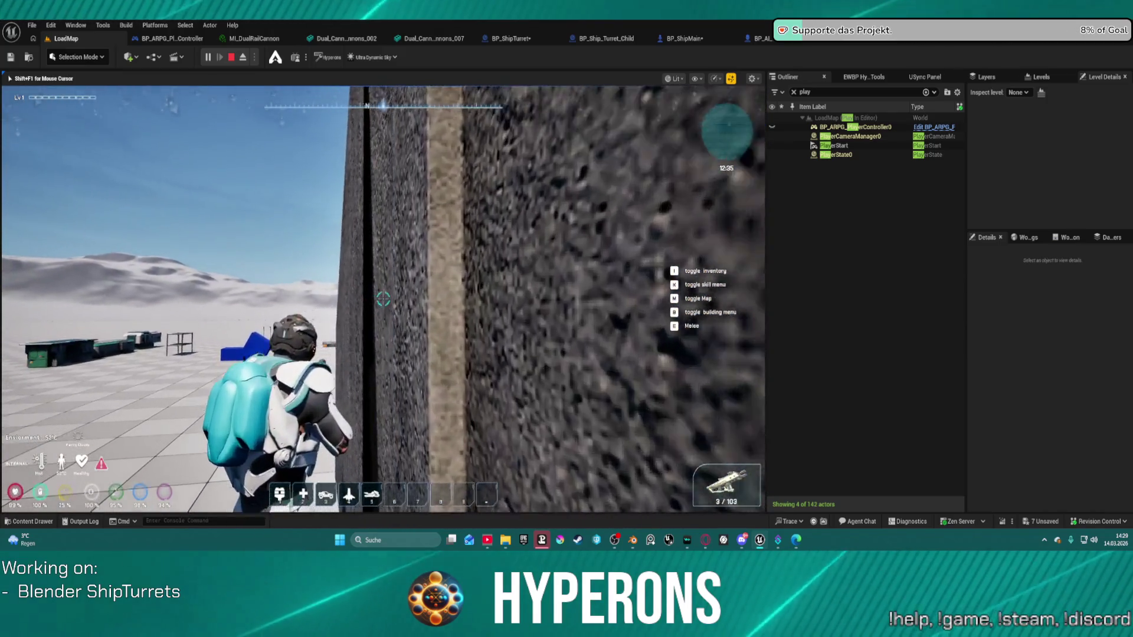
key(s)
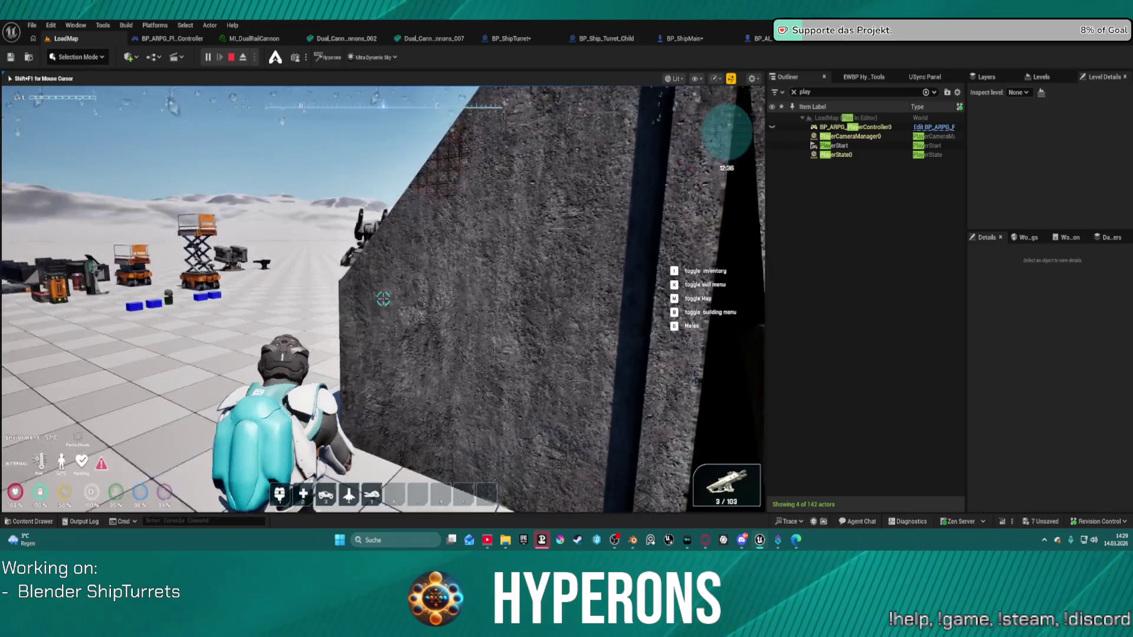
key(w)
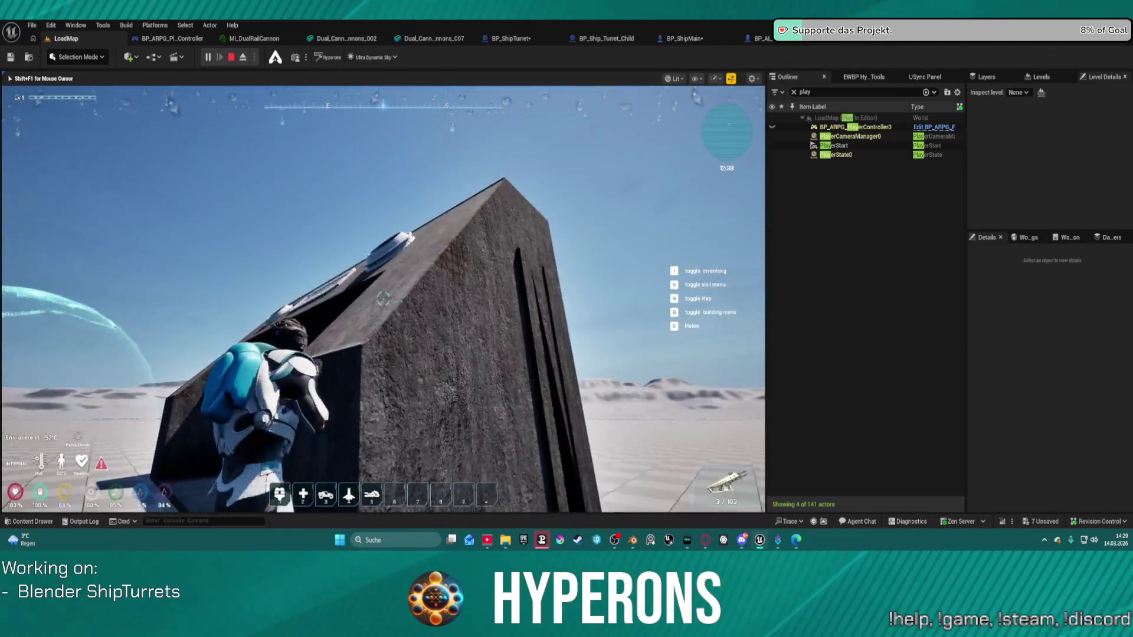
key(d)
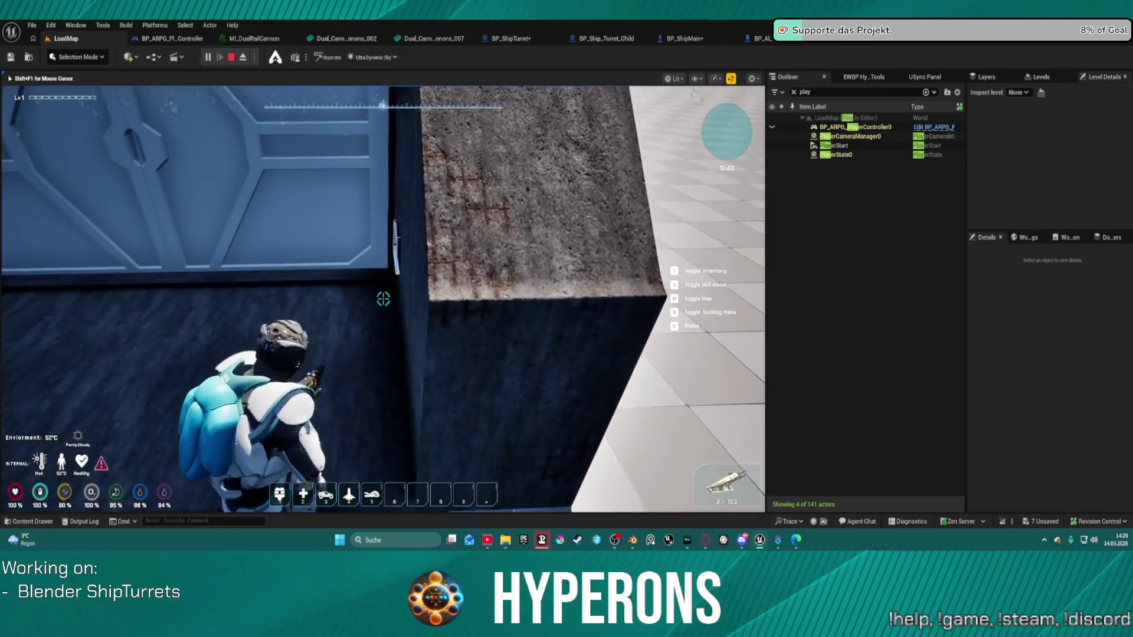
key(space)
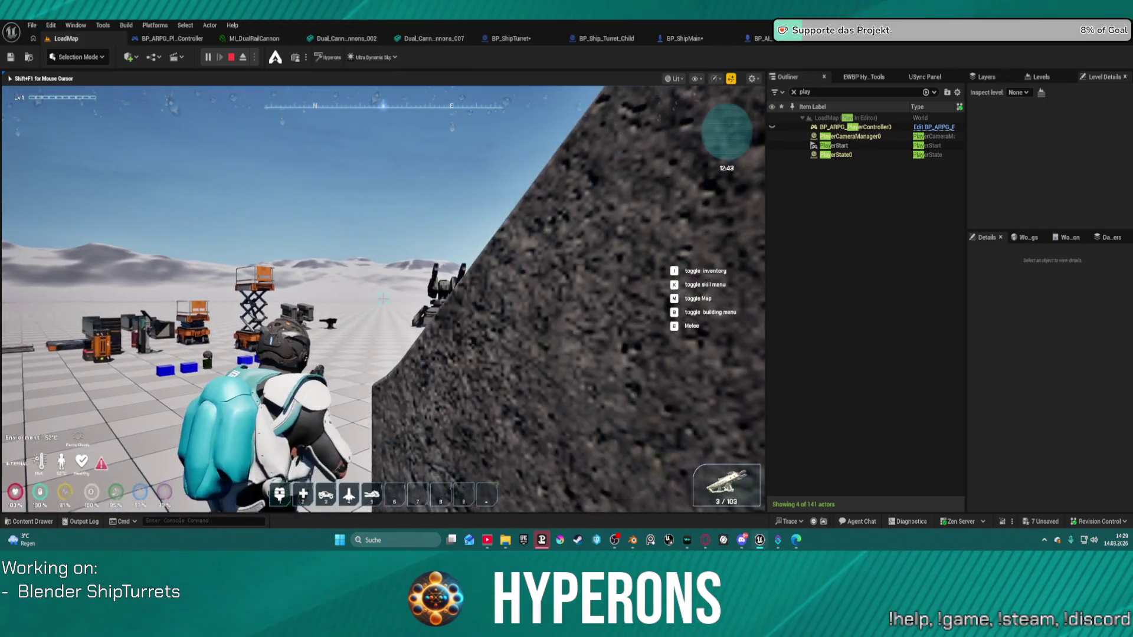
key(a)
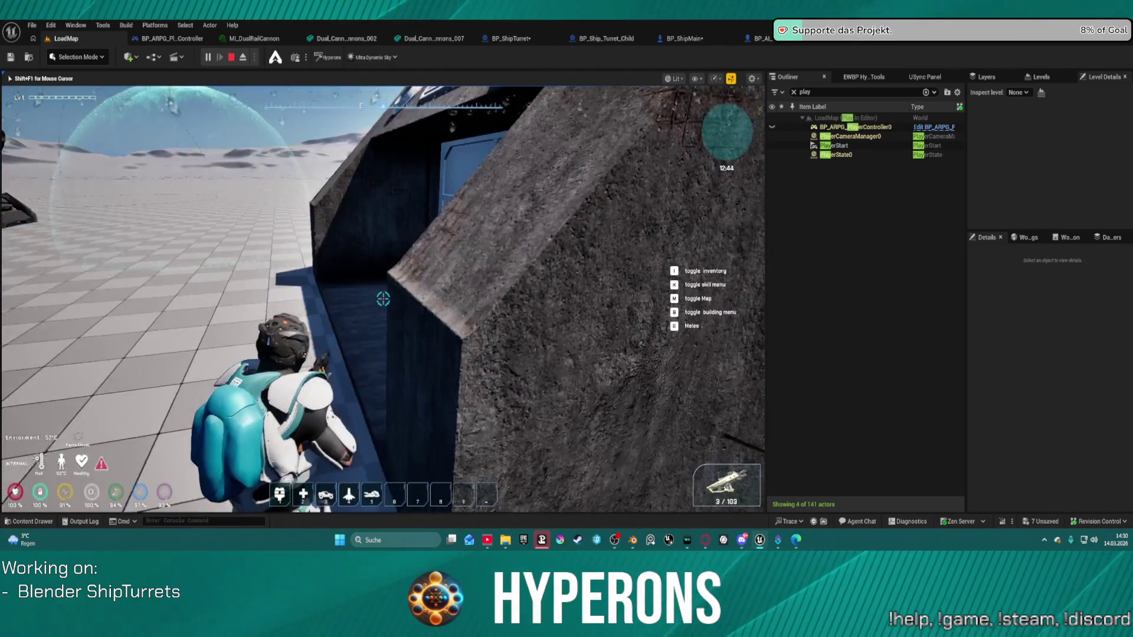
key(a)
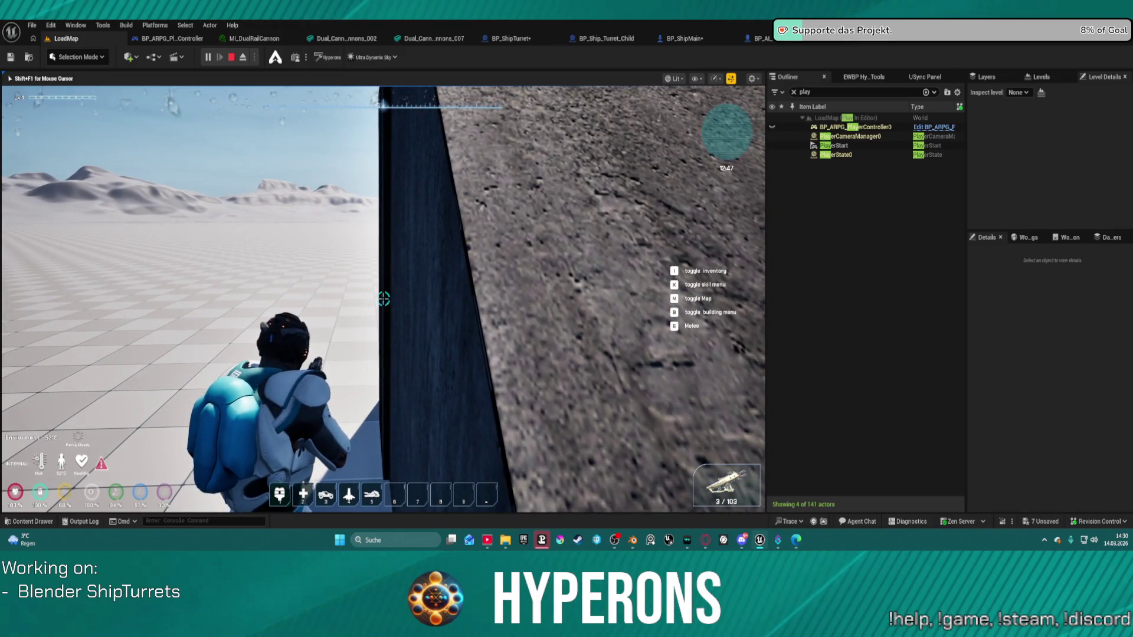
key(a)
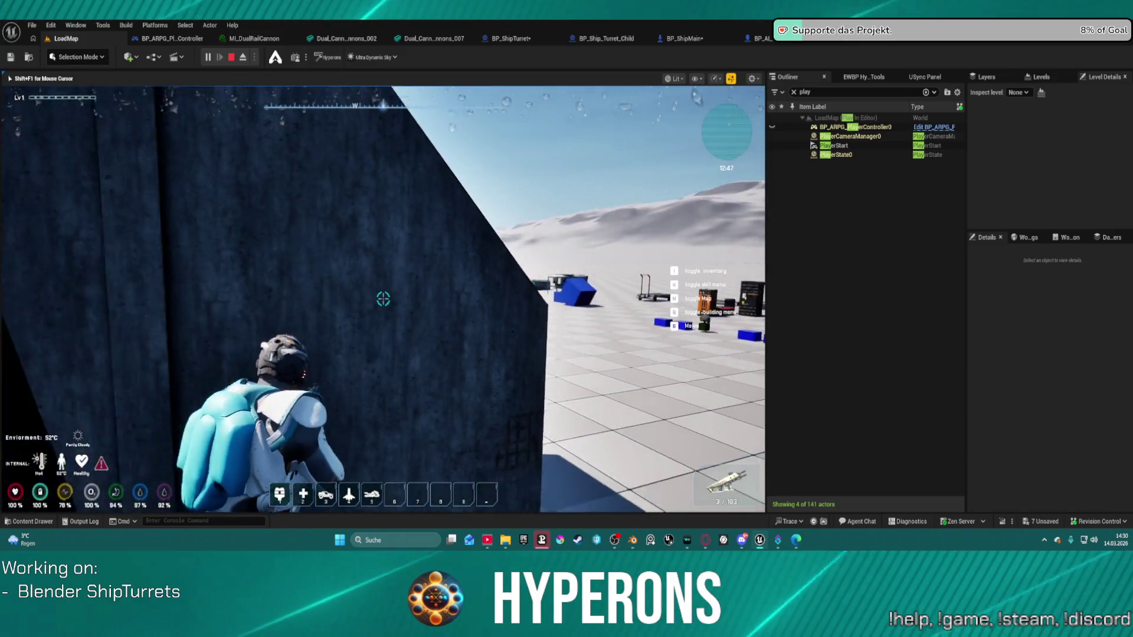
key(w)
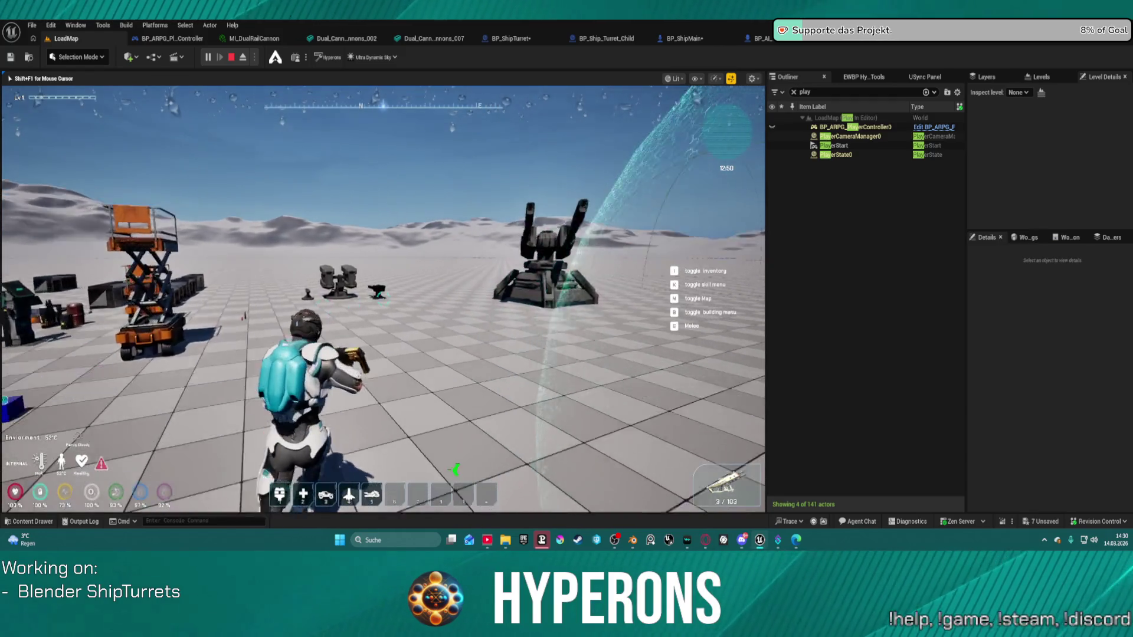
key(Escape)
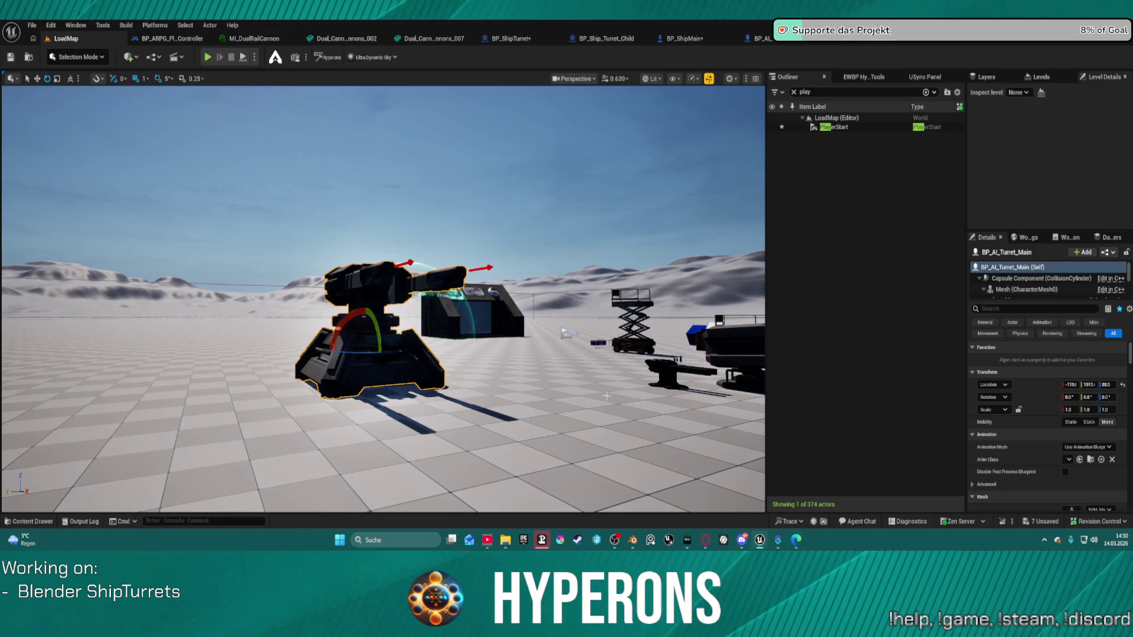
mouse_move(617, 408)
right_down()
mouse_move(618, 390)
mouse_move(534, 354)
mouse_move(533, 242)
right_up()
scroll(590, 378, down, 3)
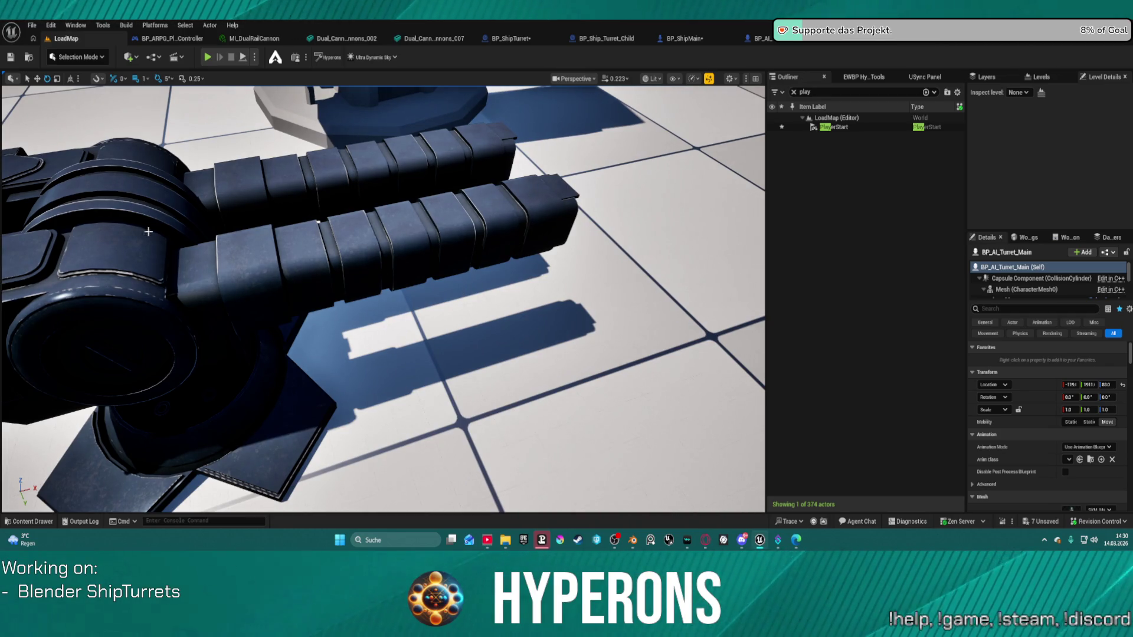
mouse_move(286, 270)
right_down()
mouse_move(492, 275)
mouse_move(507, 259)
mouse_move(590, 260)
mouse_move(536, 261)
right_up()
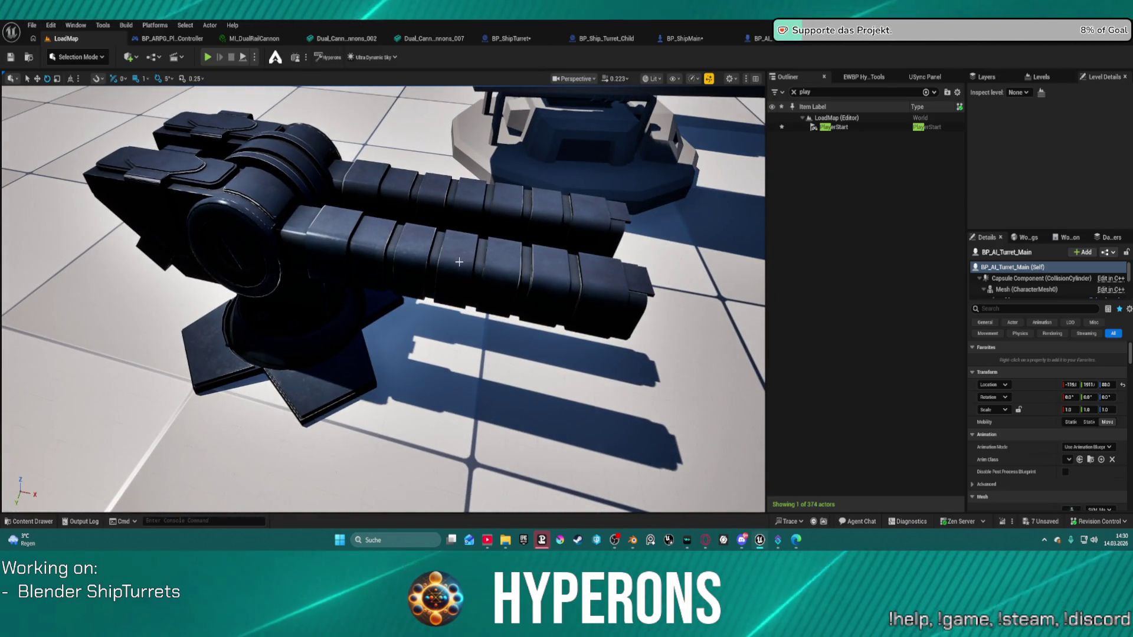
scroll(448, 250, up, 5)
right_drag(406, 268, 354, 248)
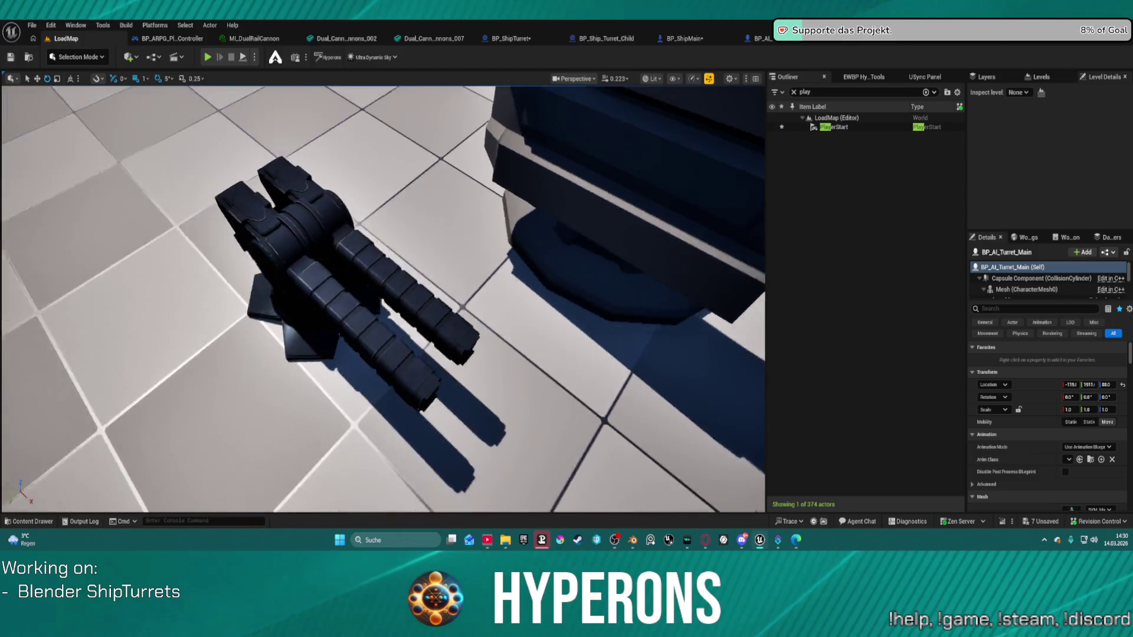
mouse_move(354, 248)
right_down()
mouse_move(349, 218)
mouse_move(331, 212)
mouse_move(360, 227)
right_up()
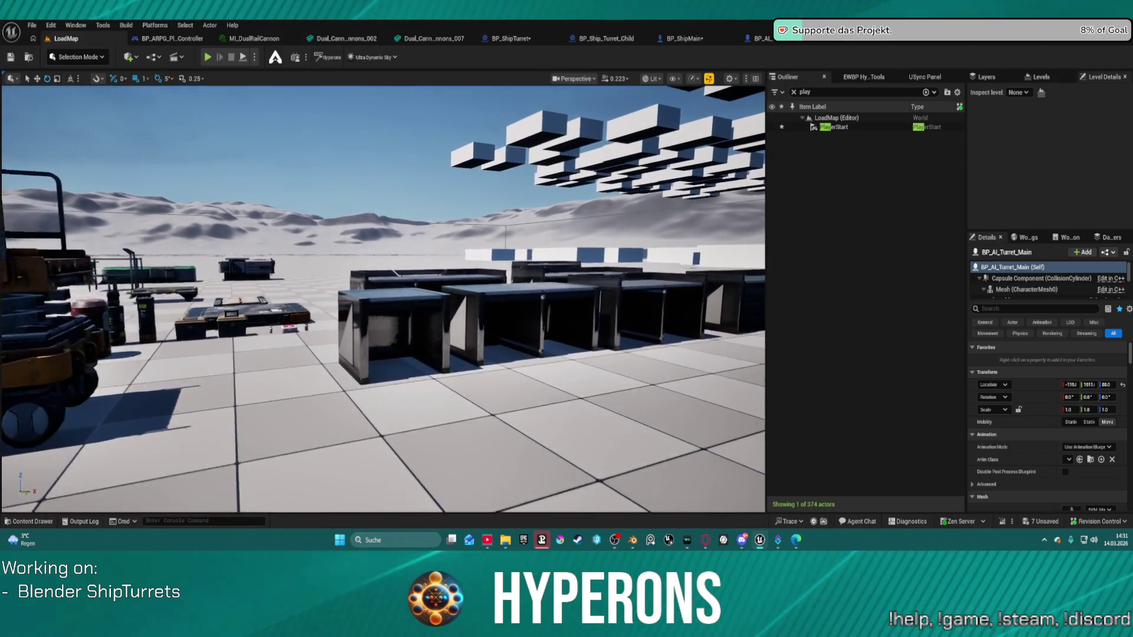
right_drag(360, 228, 365, 260)
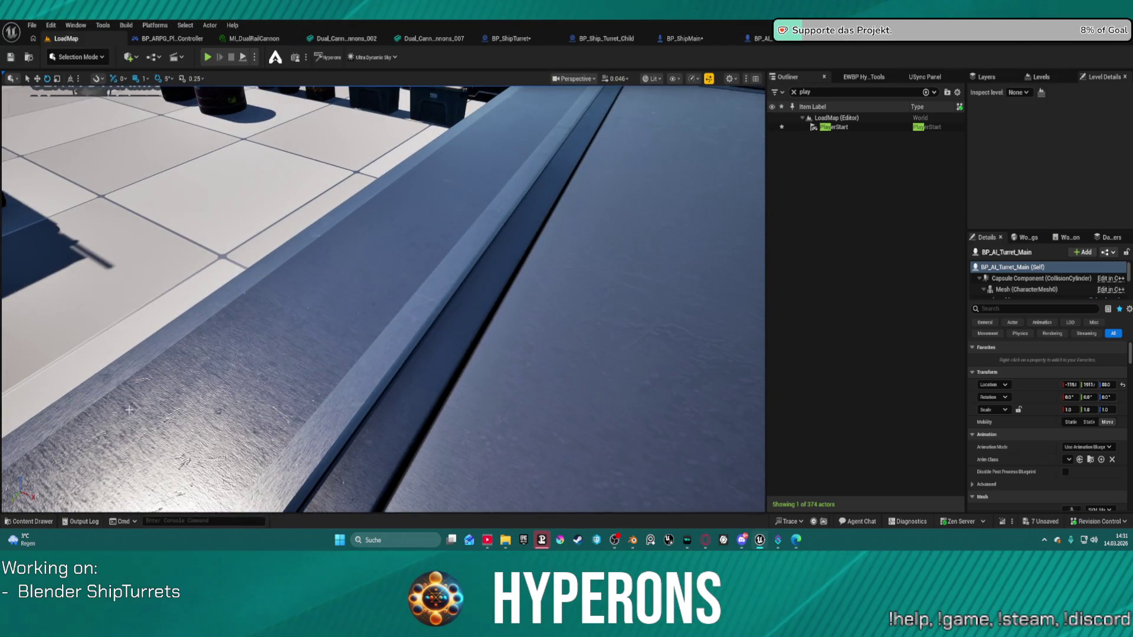
right_drag(366, 260, 382, 250)
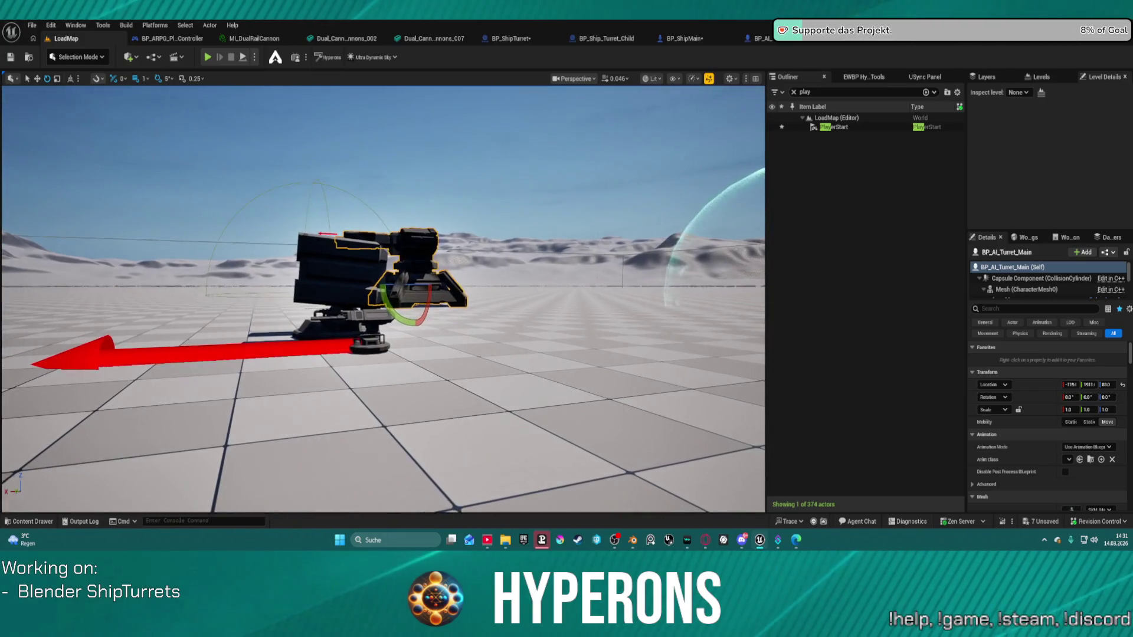
right_drag(383, 250, 369, 254)
scroll(382, 251, up, 3)
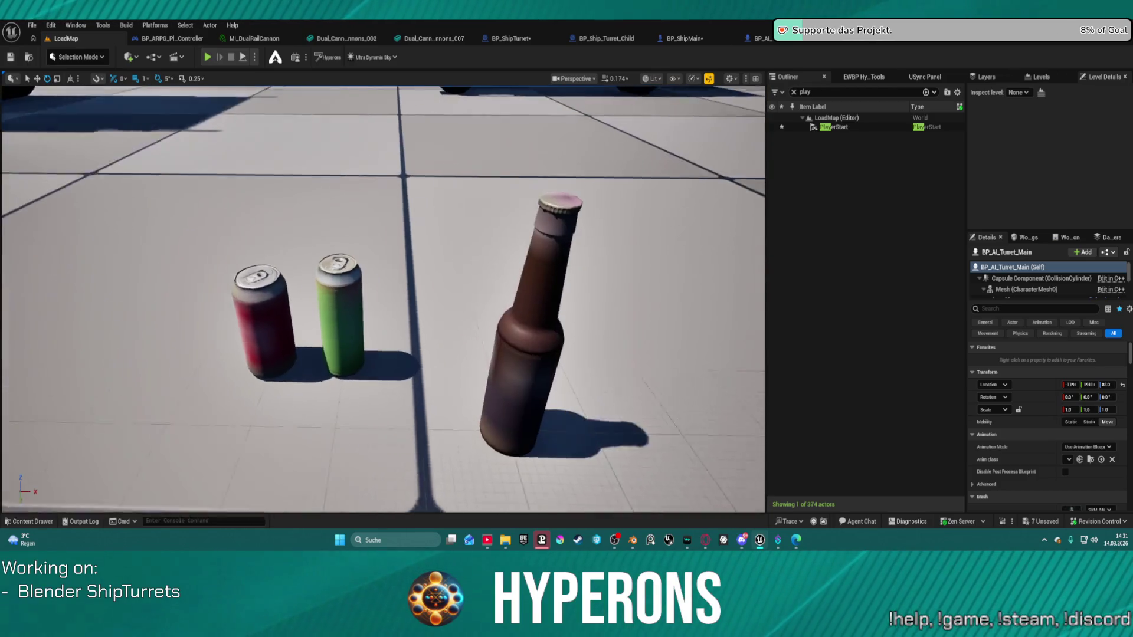
Fly the viewport from the bottles to frame BP_AI_Turret_Main, then bring Blender forward
right_drag(369, 254, 369, 253)
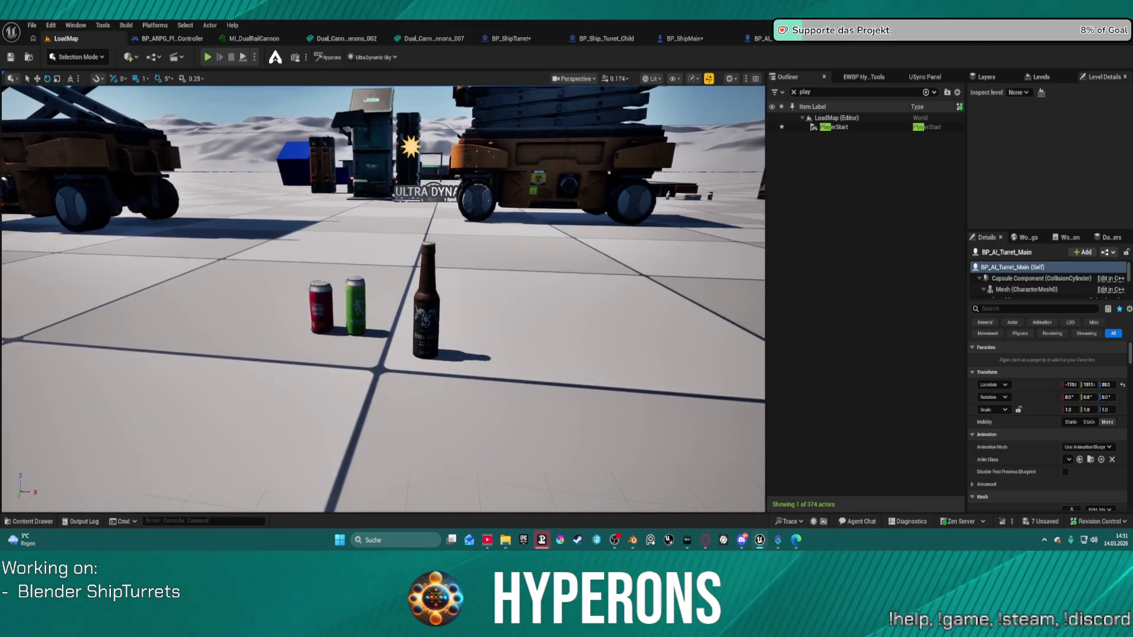
right_drag(370, 254, 369, 254)
right_drag(339, 311, 339, 311)
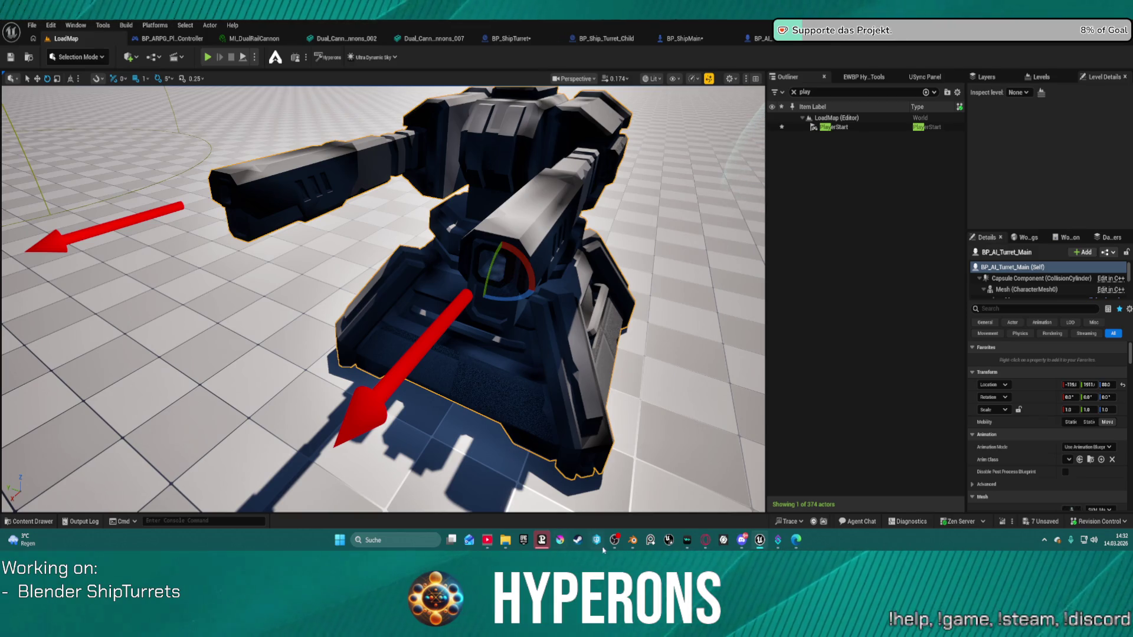
mouse_move(629, 547)
click(537, 493)
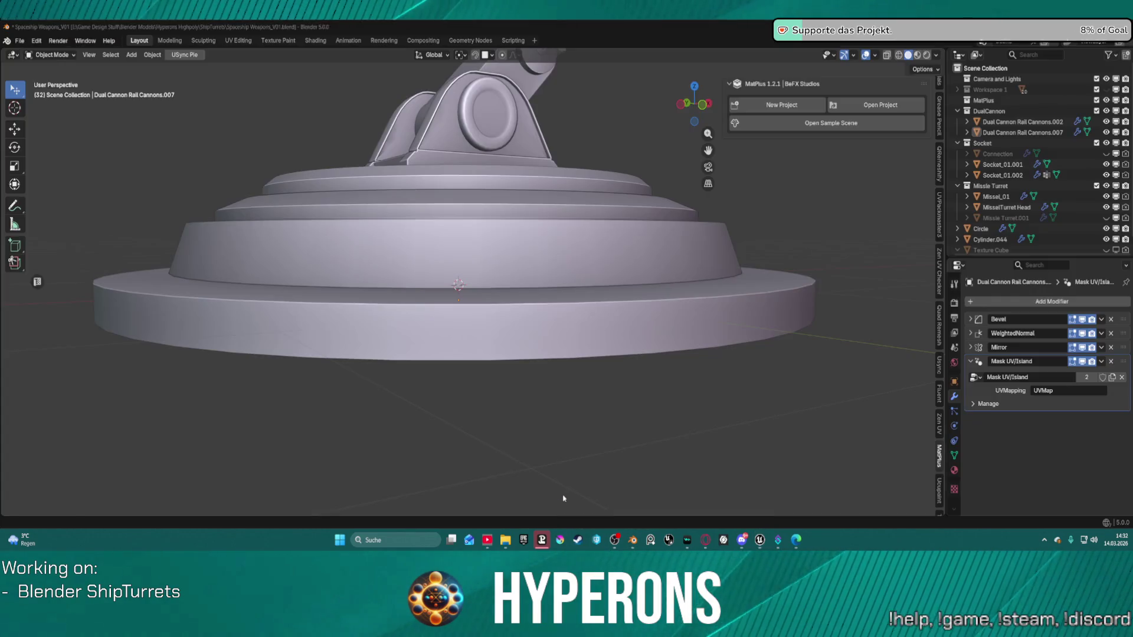
right_click(399, 311)
scroll(632, 253, down, 5)
mouse_move(633, 254)
middle_down()
mouse_move(599, 246)
mouse_move(647, 261)
mouse_move(685, 253)
mouse_move(588, 270)
mouse_move(561, 118)
middle_up()
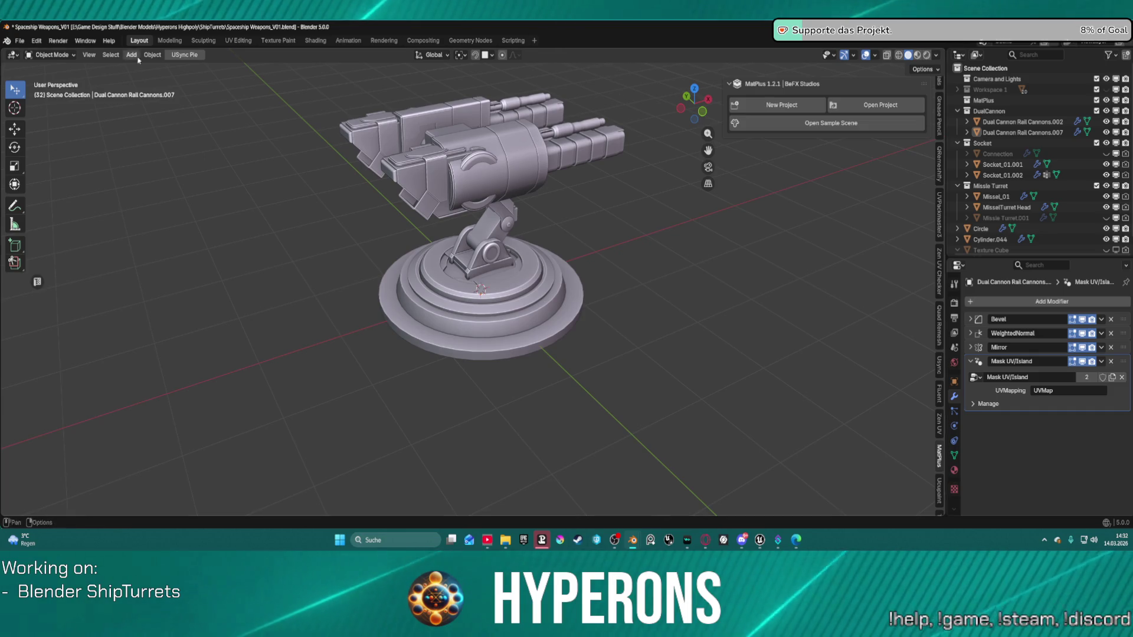
click(761, 540)
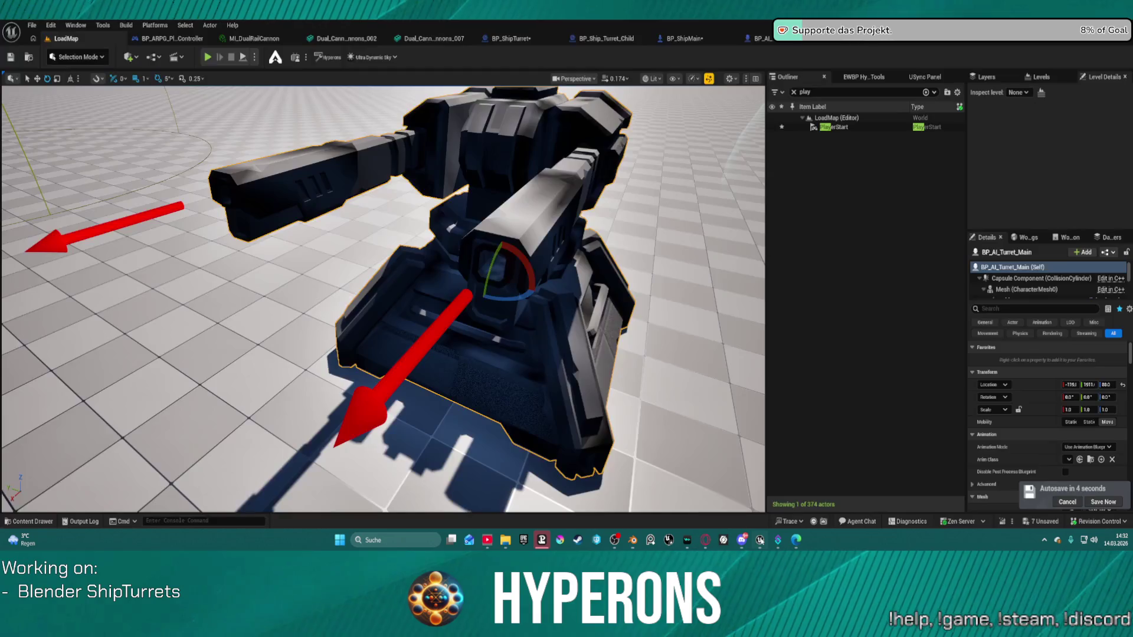
Select BP_Ship_Turret_Child and spin it around its Z axis and back
mouse_move(383, 295)
right_down()
mouse_move(366, 271)
mouse_move(383, 284)
mouse_move(378, 319)
mouse_move(336, 307)
right_up()
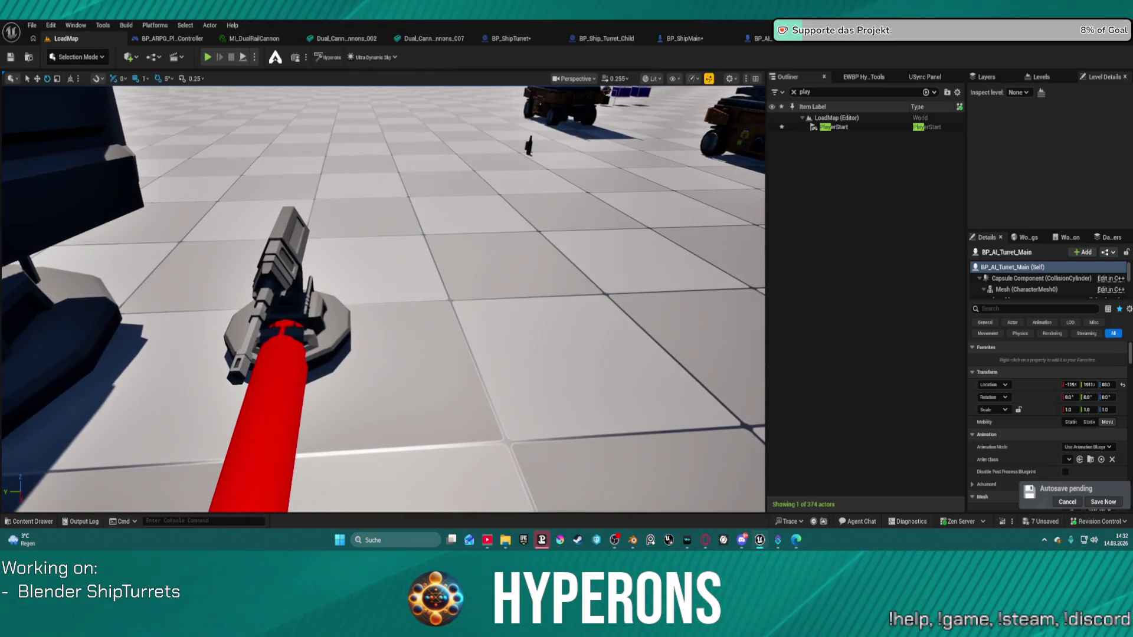
click(288, 252)
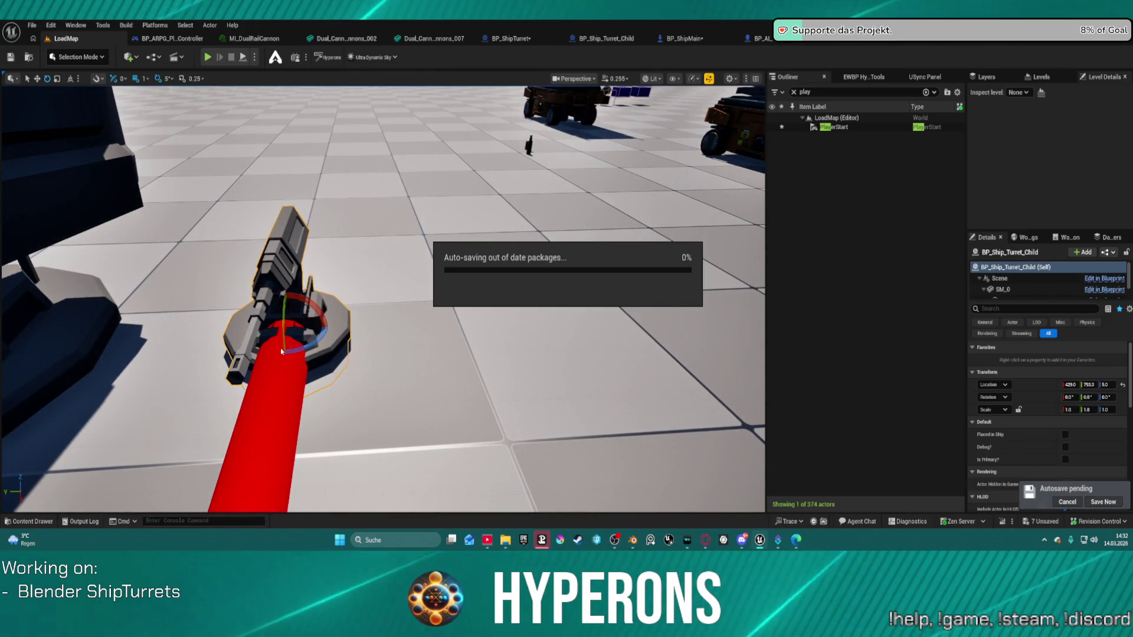
mouse_move(311, 342)
mouse_down()
mouse_move(277, 336)
mouse_move(295, 306)
mouse_move(285, 267)
mouse_up()
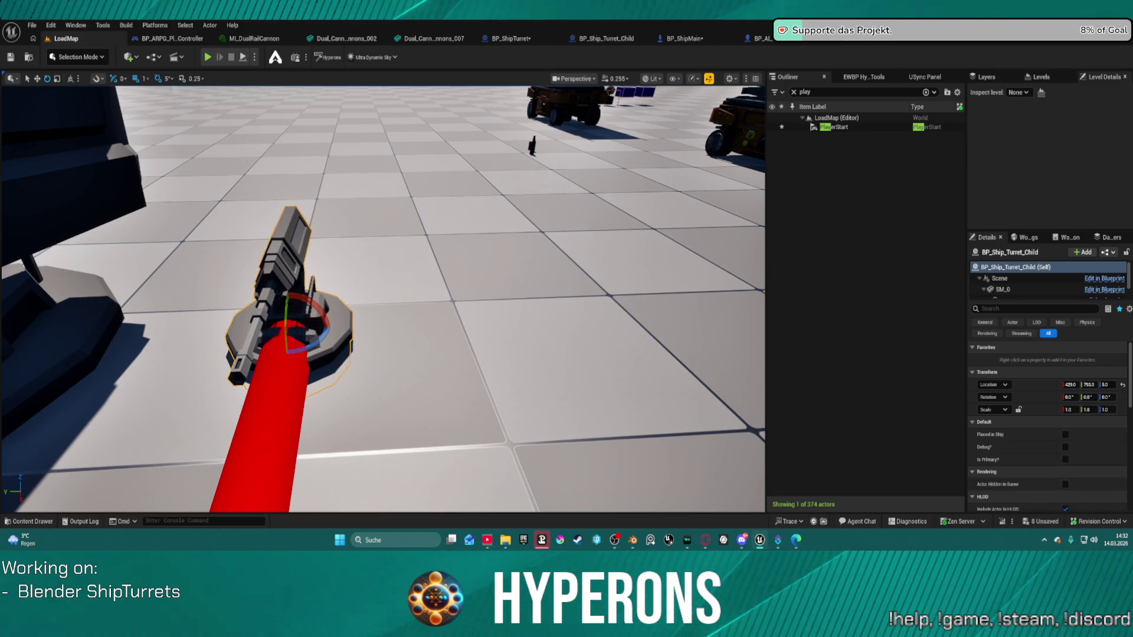
Select SM_Prop_Turret_Base_Double and swing it to a slightly different yaw
right_drag(291, 246, 274, 256)
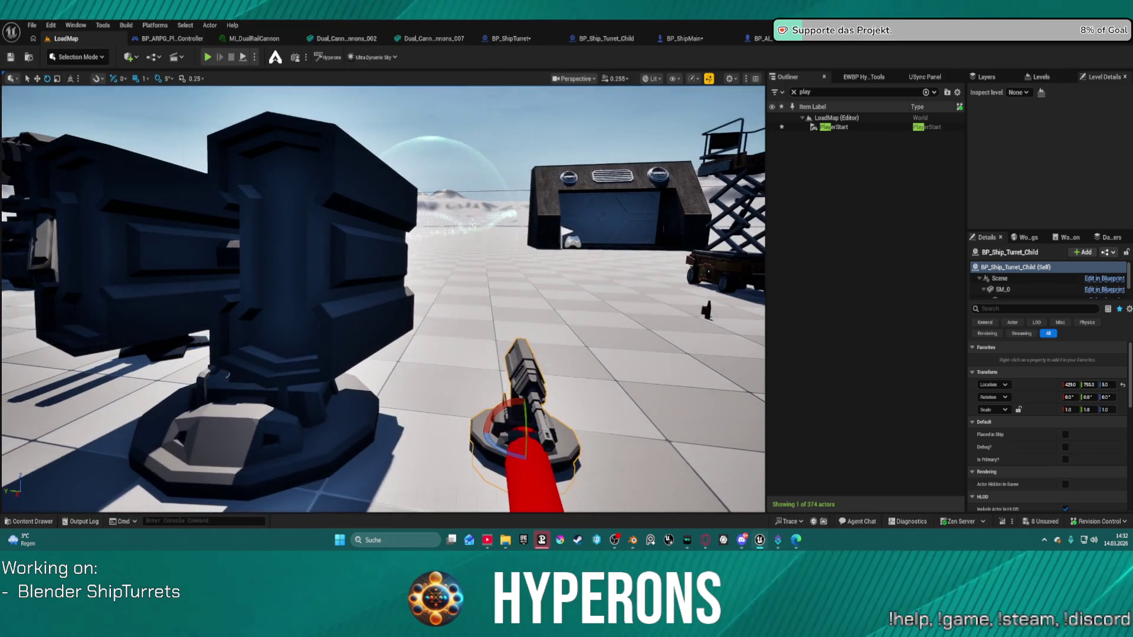
click(274, 256)
mouse_move(271, 253)
mouse_down()
mouse_move(260, 254)
mouse_move(286, 253)
mouse_move(216, 253)
mouse_move(266, 254)
mouse_move(252, 269)
mouse_move(263, 266)
mouse_move(248, 259)
mouse_move(269, 260)
mouse_move(242, 259)
mouse_move(289, 260)
mouse_up()
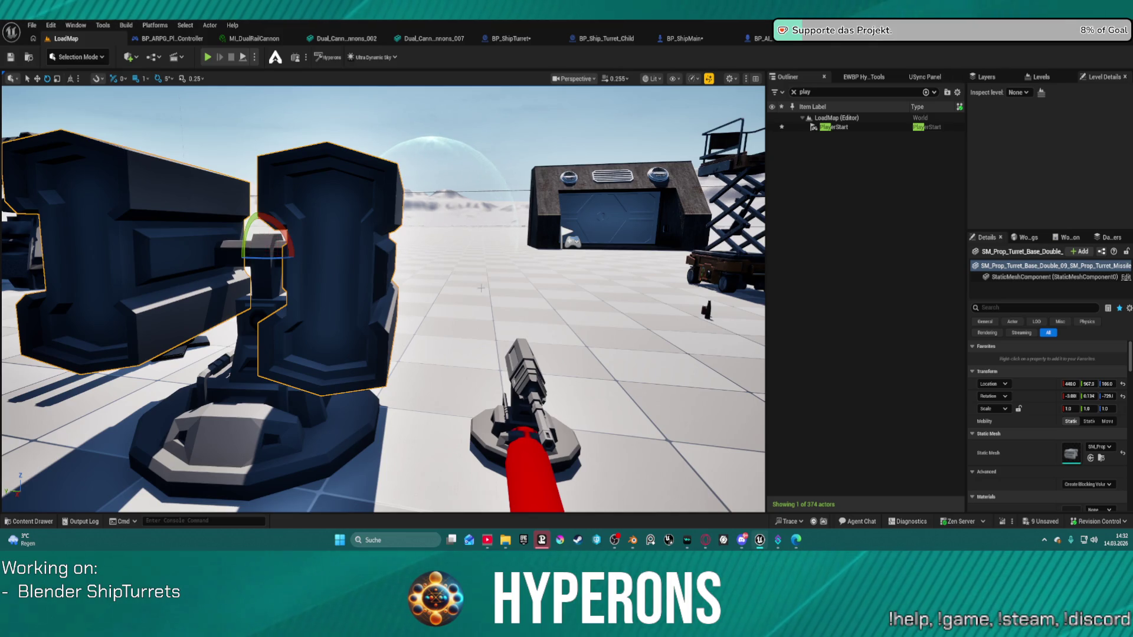
Tilt SM_Prop_Turret_Base_Double back -10 degrees on pitch, then select the small turret
mouse_move(389, 272)
alt+mouse_down()
mouse_move(327, 420)
mouse_move(390, 410)
mouse_move(262, 413)
mouse_move(388, 409)
alt+mouse_up()
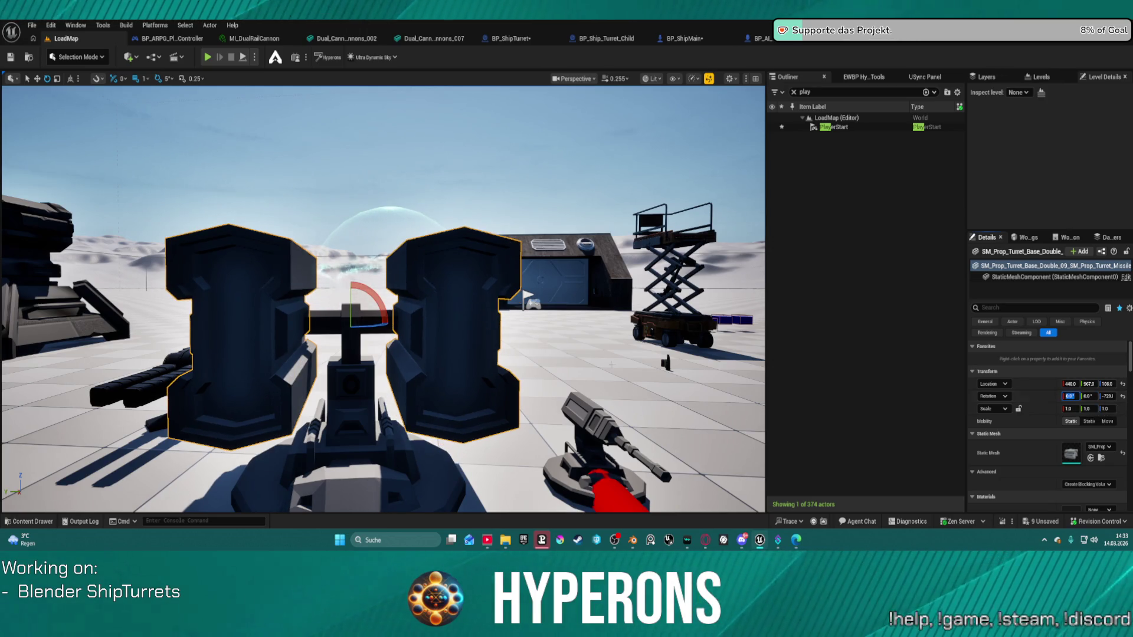
mouse_move(312, 226)
alt+mouse_down()
mouse_move(396, 288)
mouse_move(372, 302)
mouse_move(507, 303)
mouse_move(412, 311)
alt+mouse_up()
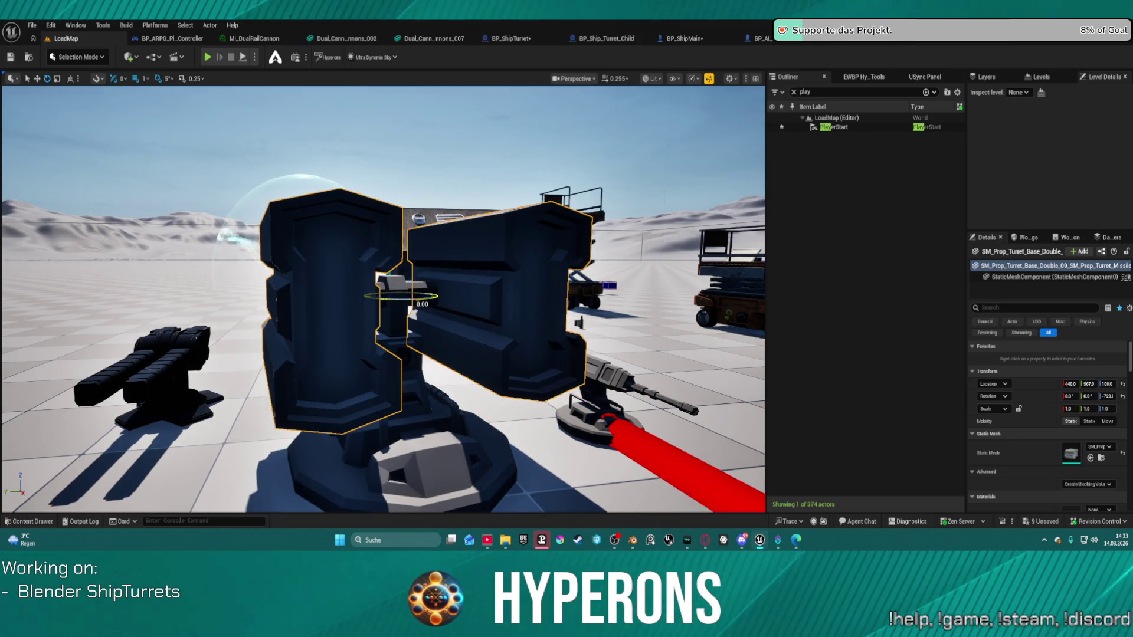
right_drag(452, 278, 373, 255)
mouse_move(392, 264)
mouse_down()
mouse_move(390, 310)
mouse_move(391, 299)
mouse_up()
mouse_move(379, 298)
right_down()
mouse_move(360, 307)
mouse_move(381, 301)
mouse_move(433, 399)
right_up()
click(433, 400)
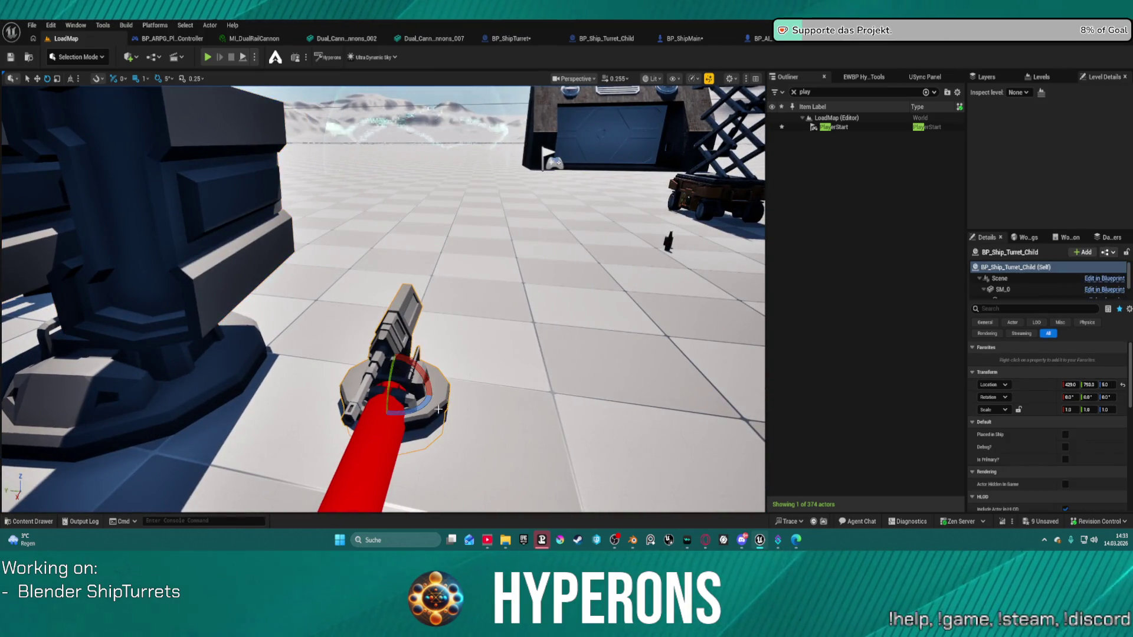
Yaw BP_Ship_Turret_Child about 70 degrees to a new heading
drag(430, 407, 378, 389)
mouse_move(388, 428)
mouse_down()
mouse_move(466, 399)
mouse_move(366, 421)
mouse_move(378, 426)
mouse_up()
mouse_move(378, 426)
right_down()
mouse_move(343, 389)
mouse_move(384, 372)
mouse_move(413, 382)
mouse_move(403, 387)
mouse_move(425, 380)
mouse_move(415, 379)
right_up()
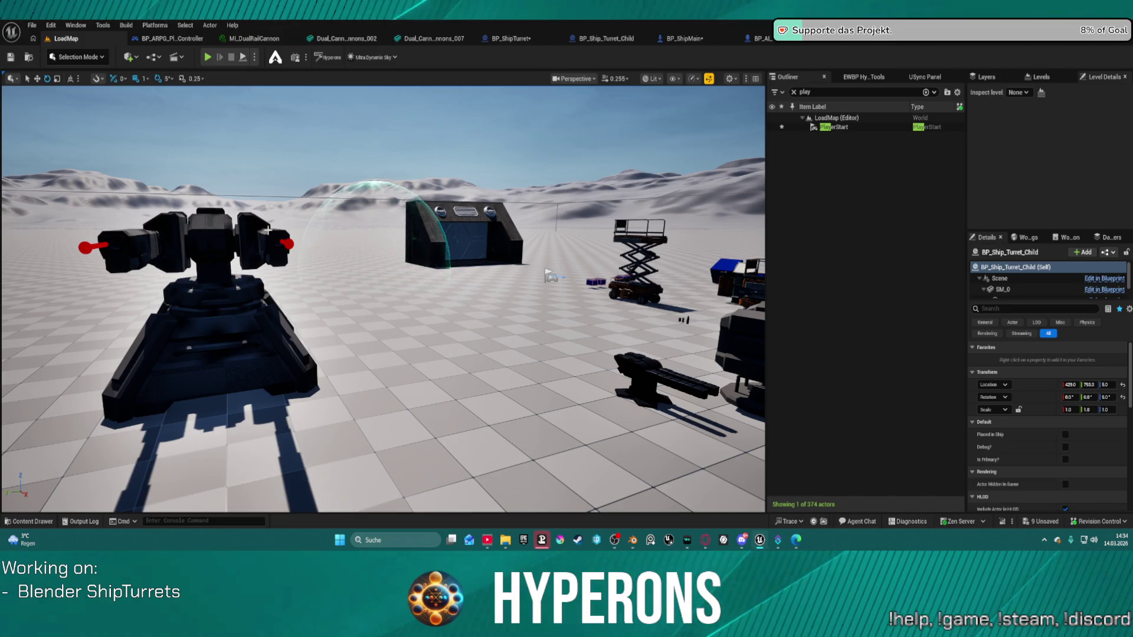
Open the BP_AI_Turret_Main Blueprint tab
mouse_move(384, 295)
right_down()
mouse_move(355, 295)
mouse_move(402, 295)
right_up()
right_drag(276, 302, 290, 301)
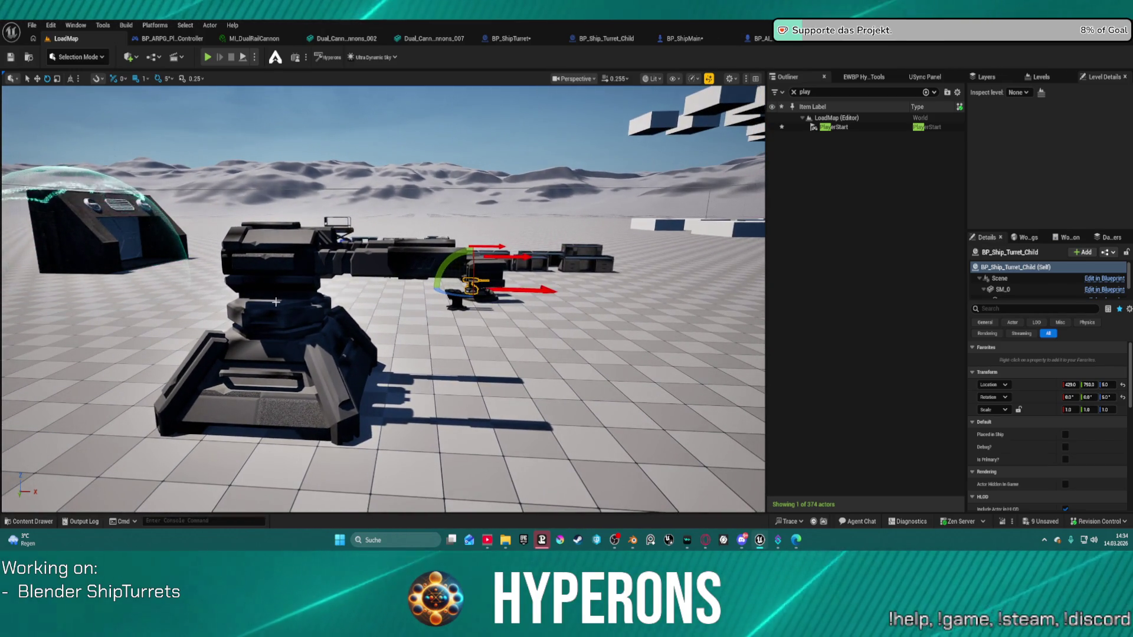
click(774, 46)
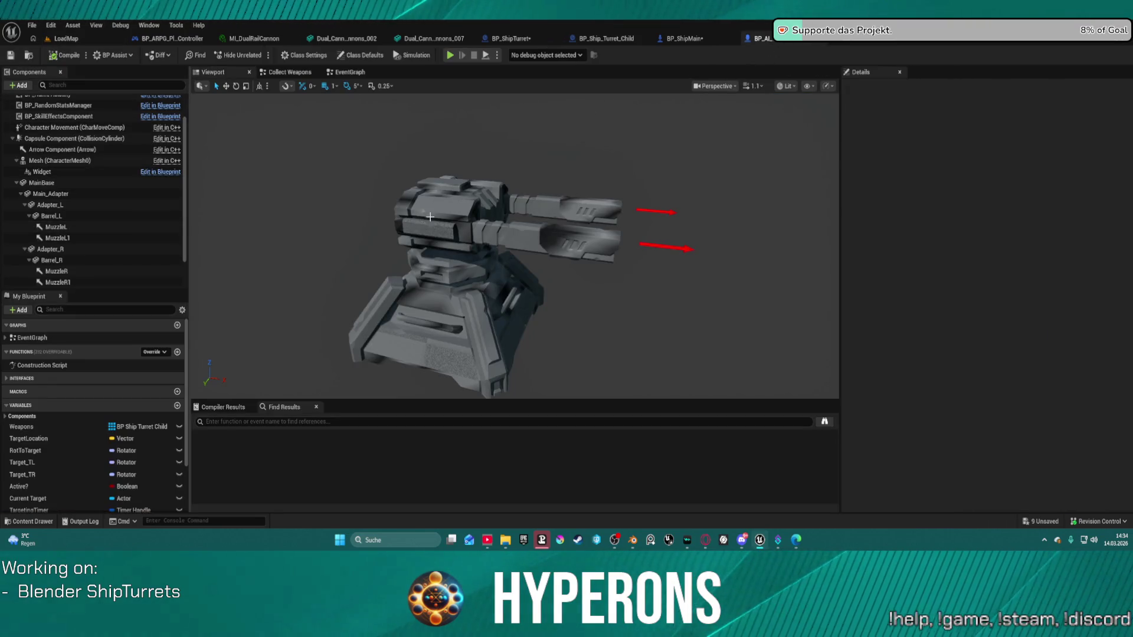
Try rotating Adapter_R by 15 degrees, then undo it
double_click(51, 260)
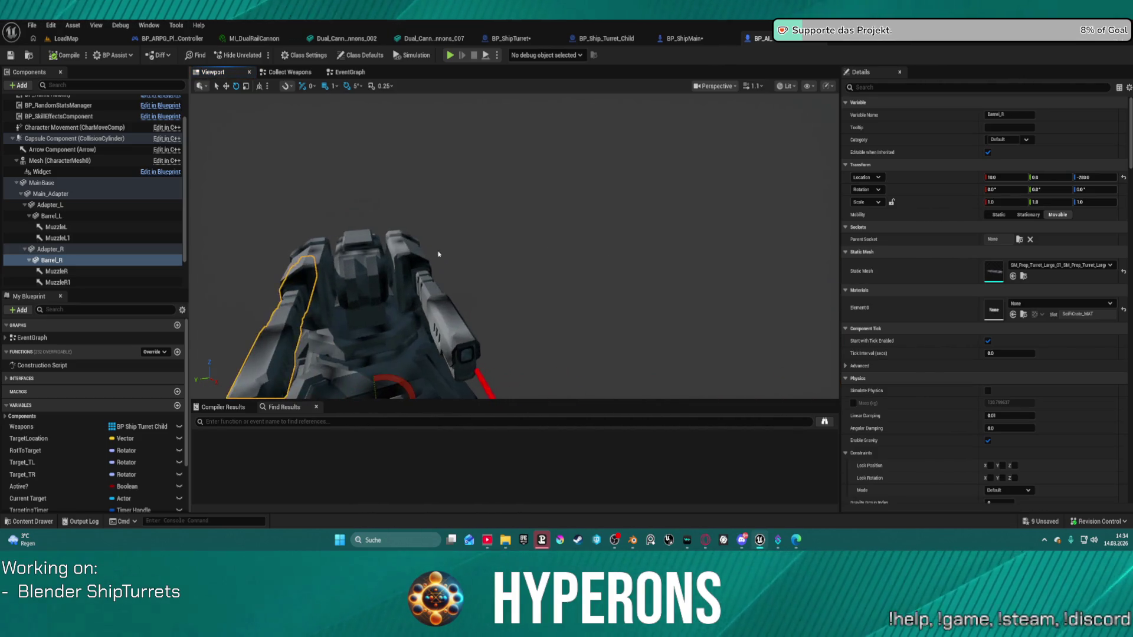
click(50, 205)
click(324, 258)
drag(385, 276, 391, 276)
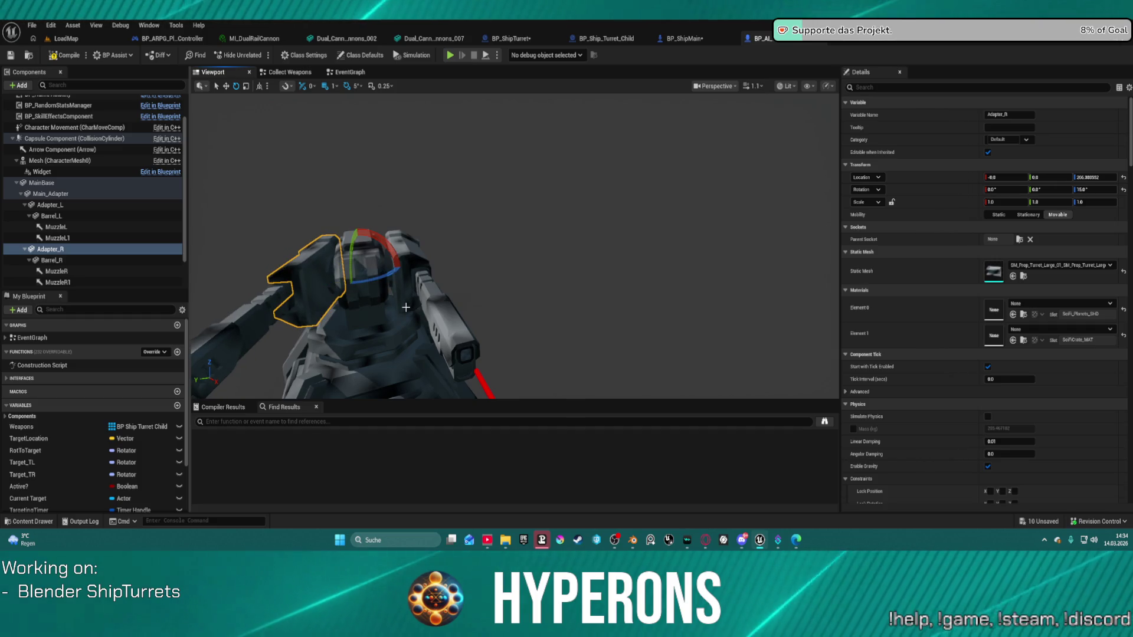
key(ctrl+z)
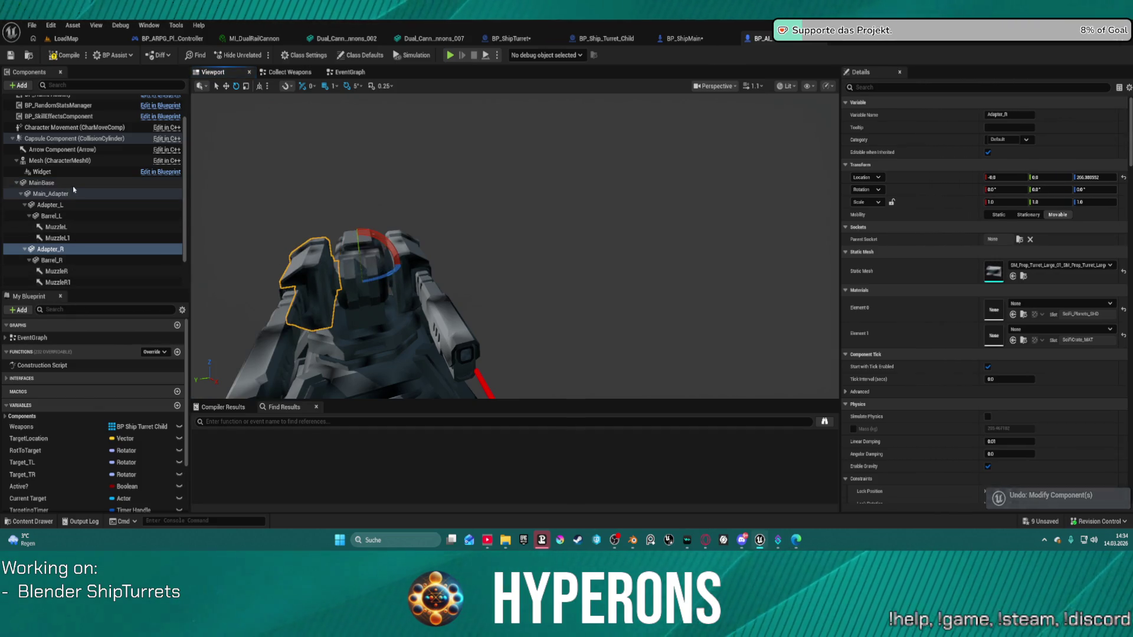
Try yawing Main_Adapter to -10 and pitching Adapter_L down 10 degrees, undoing both
click(84, 195)
drag(398, 366, 436, 344)
drag(459, 291, 443, 301)
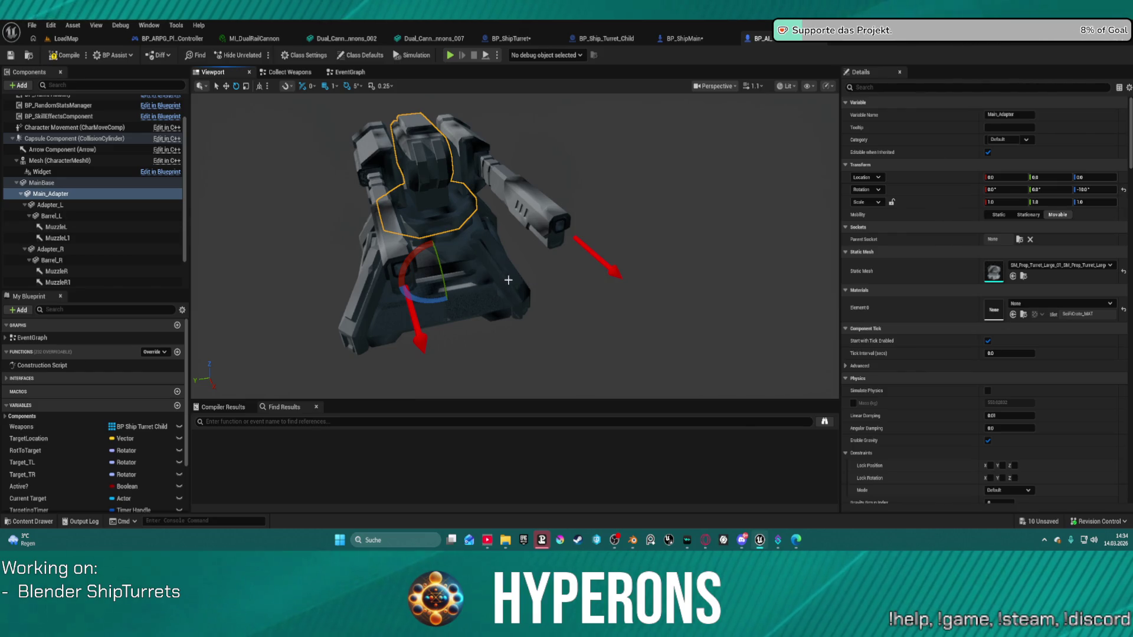
key(ctrl+z)
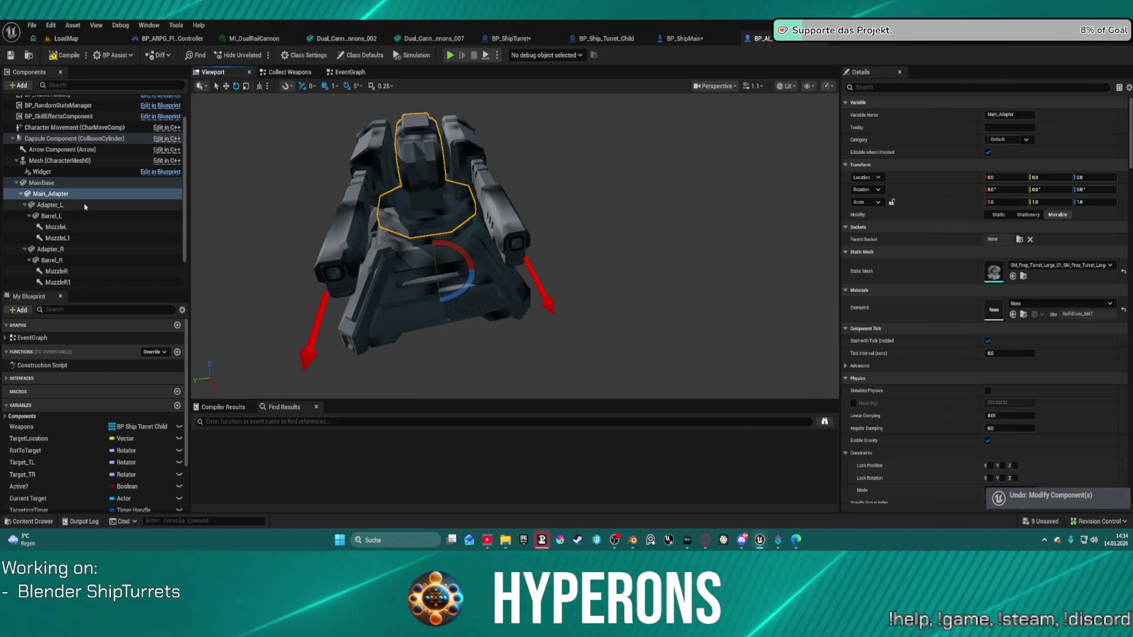
click(50, 205)
drag(448, 161, 450, 161)
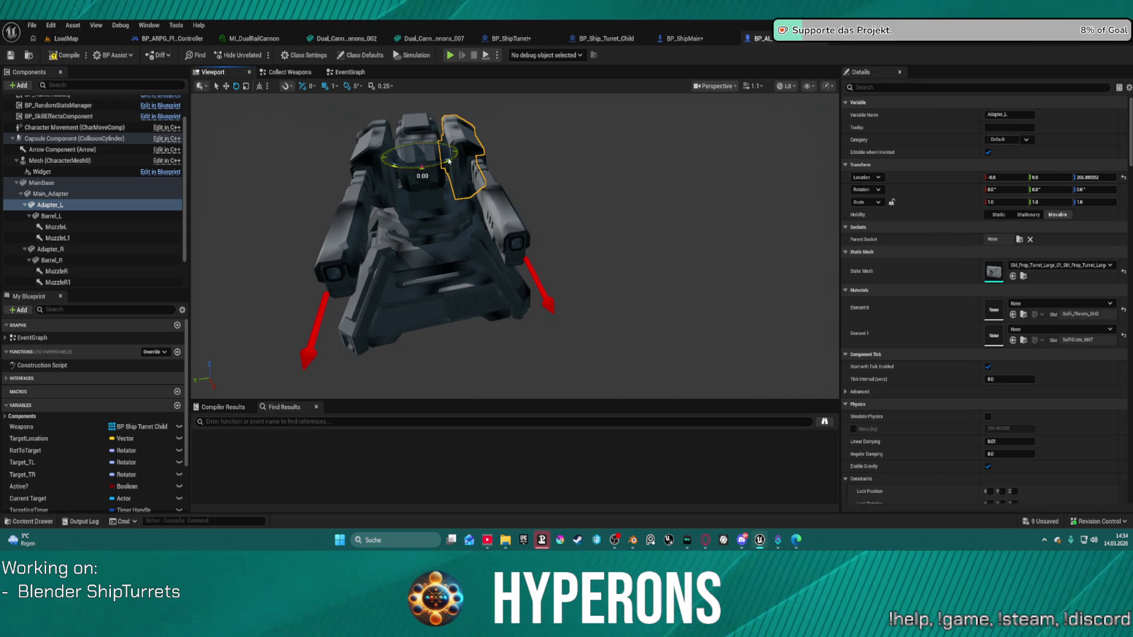
drag(414, 121, 415, 144)
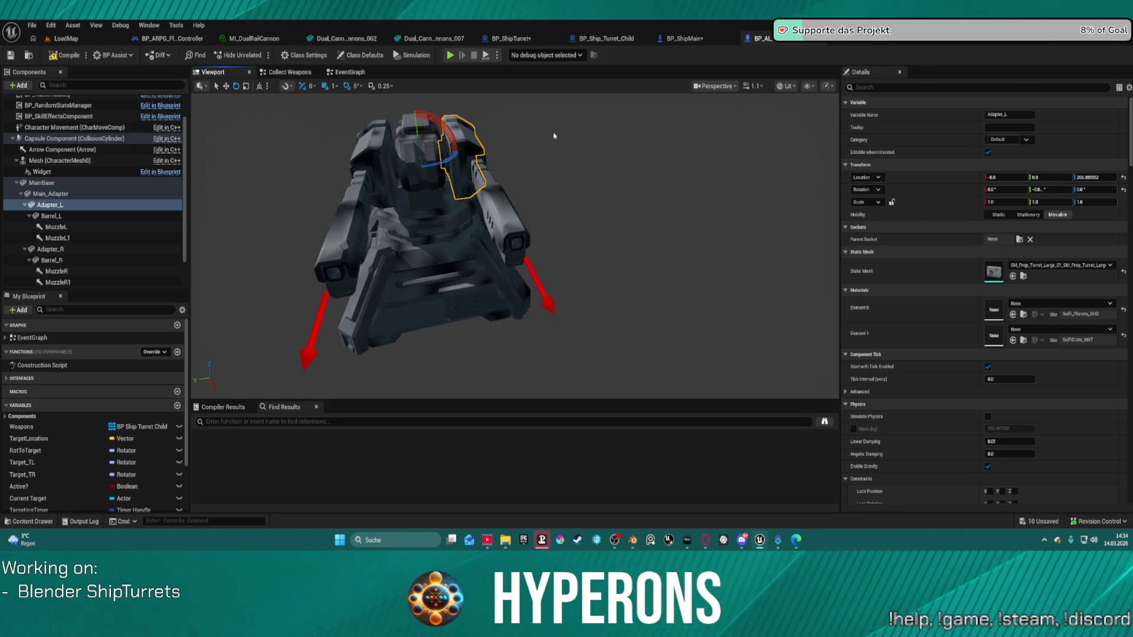
key(ctrl+z)
Bring the Spaceship Weapons Blender window to the front
mouse_move(596, 543)
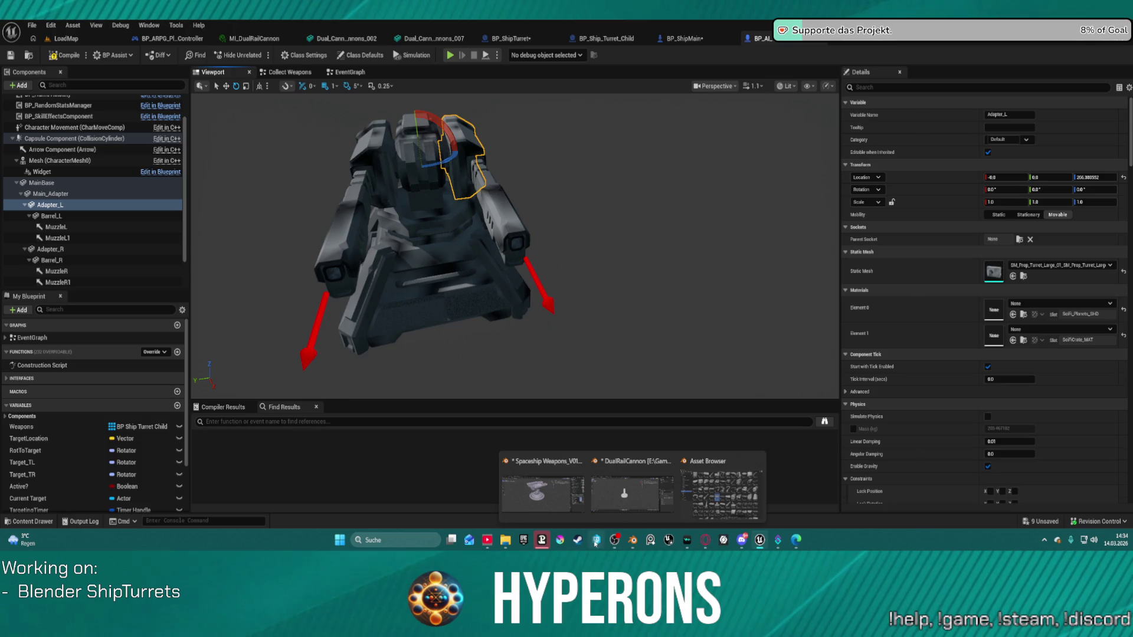
mouse_move(634, 540)
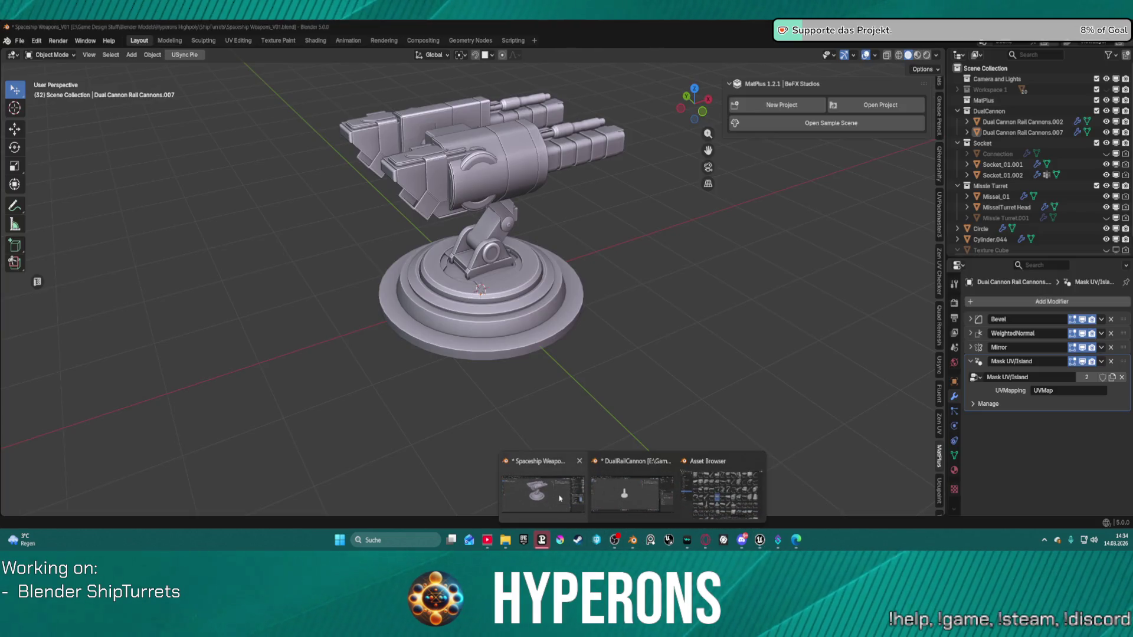
click(559, 498)
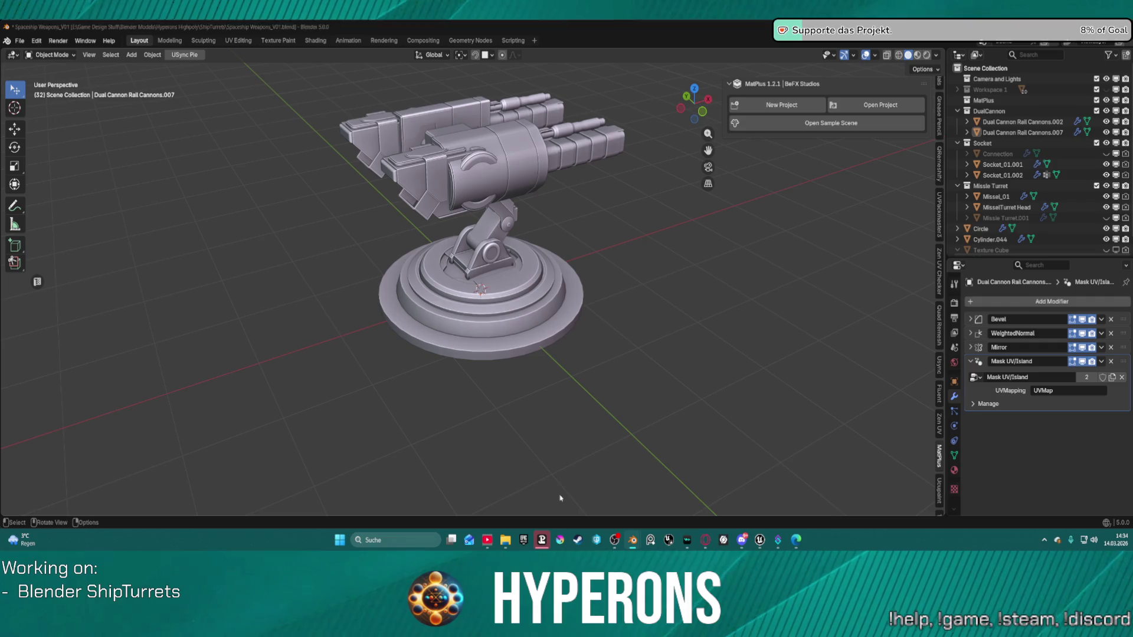
Select Socket_01.002 and add Socket_01.001, orbiting around the turret base
mouse_move(648, 294)
middle_down()
mouse_move(617, 251)
mouse_move(512, 248)
mouse_move(855, 254)
mouse_move(716, 256)
mouse_move(718, 270)
middle_up()
scroll(718, 271, up, 1)
click(493, 201)
right_click(593, 177)
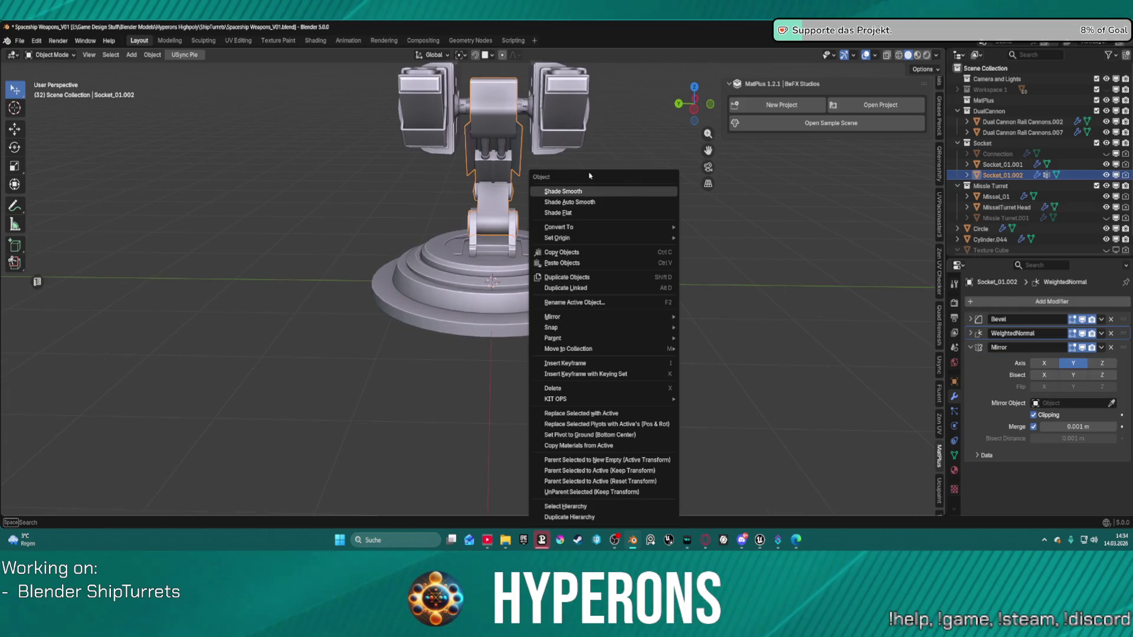
click(560, 191)
middle_drag(670, 195, 590, 201)
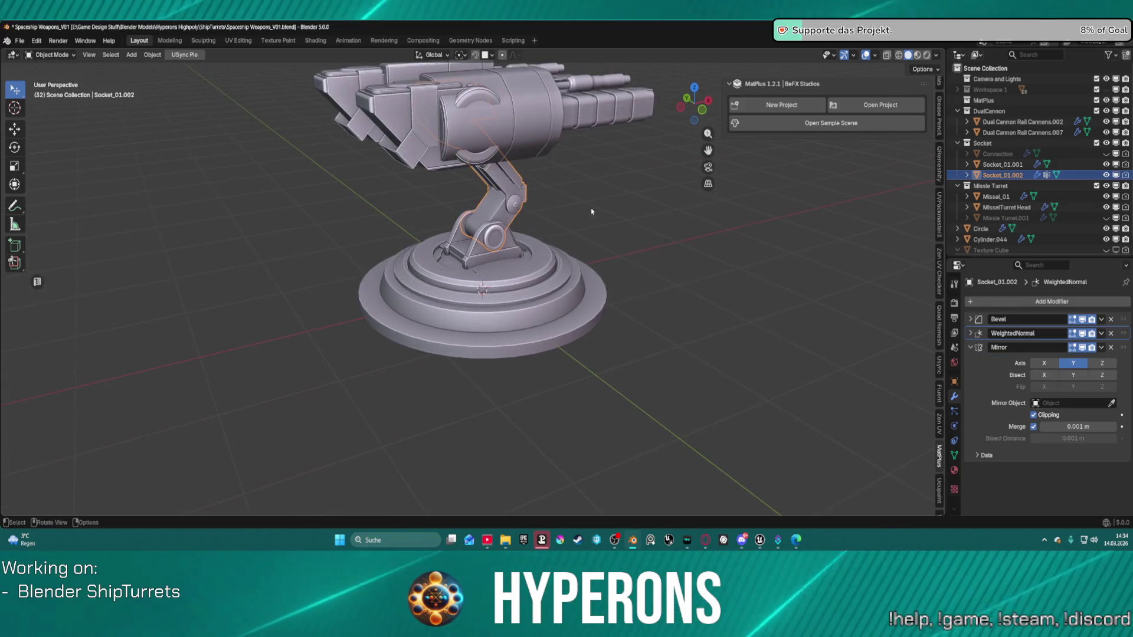
shift+click(496, 225)
mouse_move(496, 224)
middle_down()
mouse_move(685, 188)
mouse_move(683, 203)
mouse_move(674, 191)
mouse_move(795, 204)
mouse_move(741, 222)
mouse_move(679, 189)
mouse_move(581, 173)
mouse_move(572, 35)
middle_up()
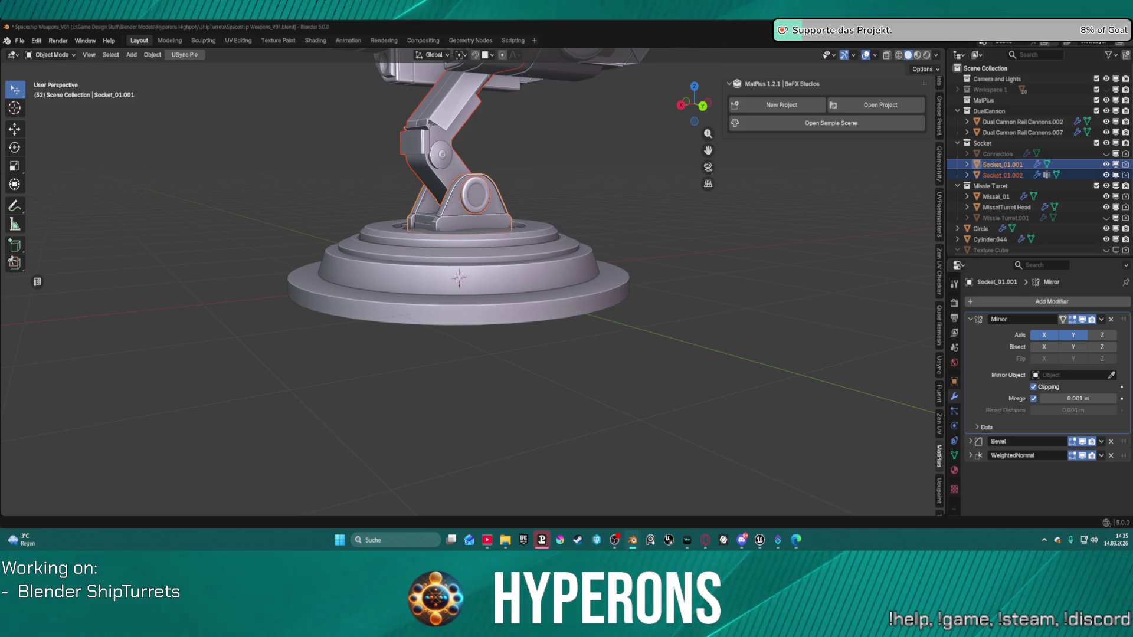
Reselect starting from the Circle ring, adding Socket_01.001 and Socket_01.002
mouse_move(575, 305)
middle_down()
mouse_move(687, 293)
mouse_move(711, 306)
middle_up()
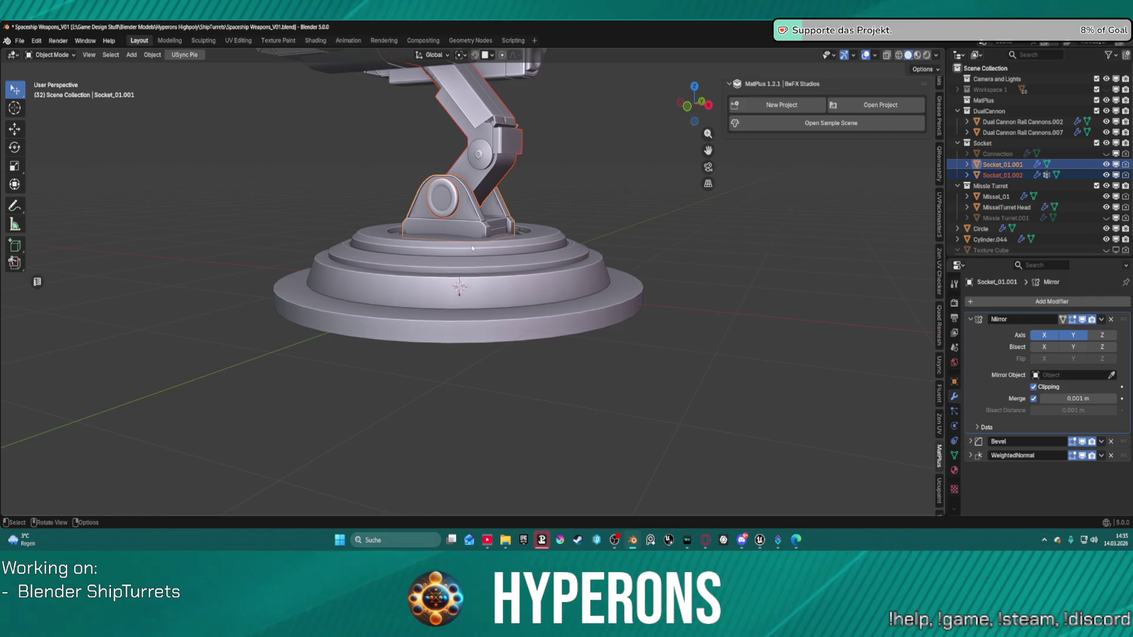
click(467, 265)
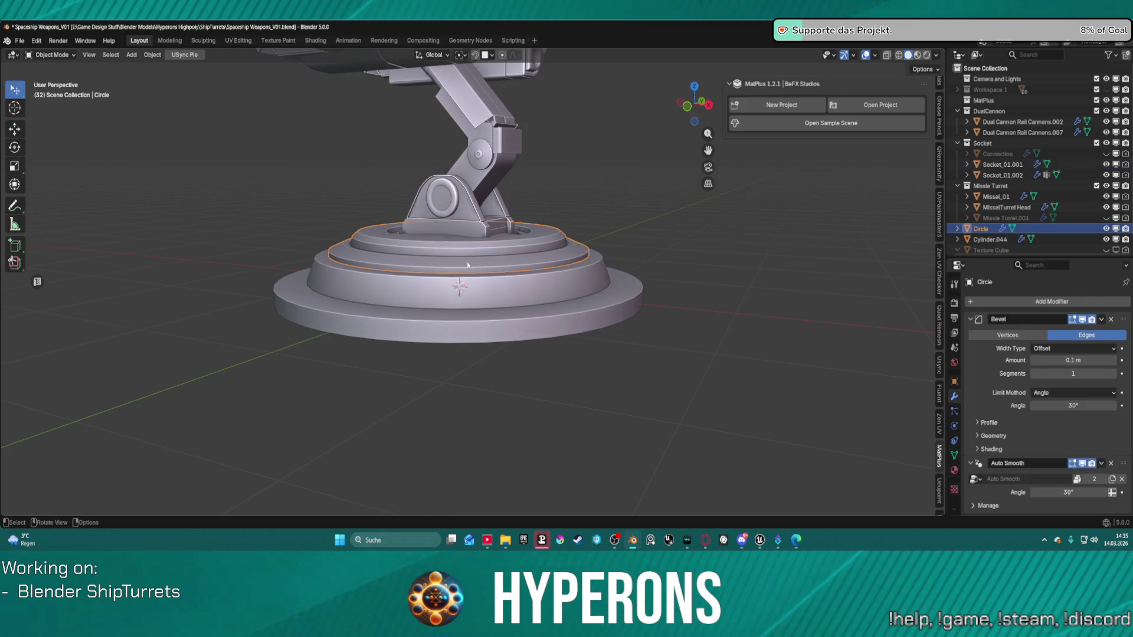
shift+click(468, 224)
mouse_move(483, 205)
middle_down()
mouse_move(579, 192)
mouse_move(585, 177)
mouse_move(558, 165)
mouse_move(478, 164)
mouse_move(442, 184)
mouse_move(296, 170)
mouse_move(828, 182)
mouse_move(792, 185)
middle_up()
shift+click(494, 154)
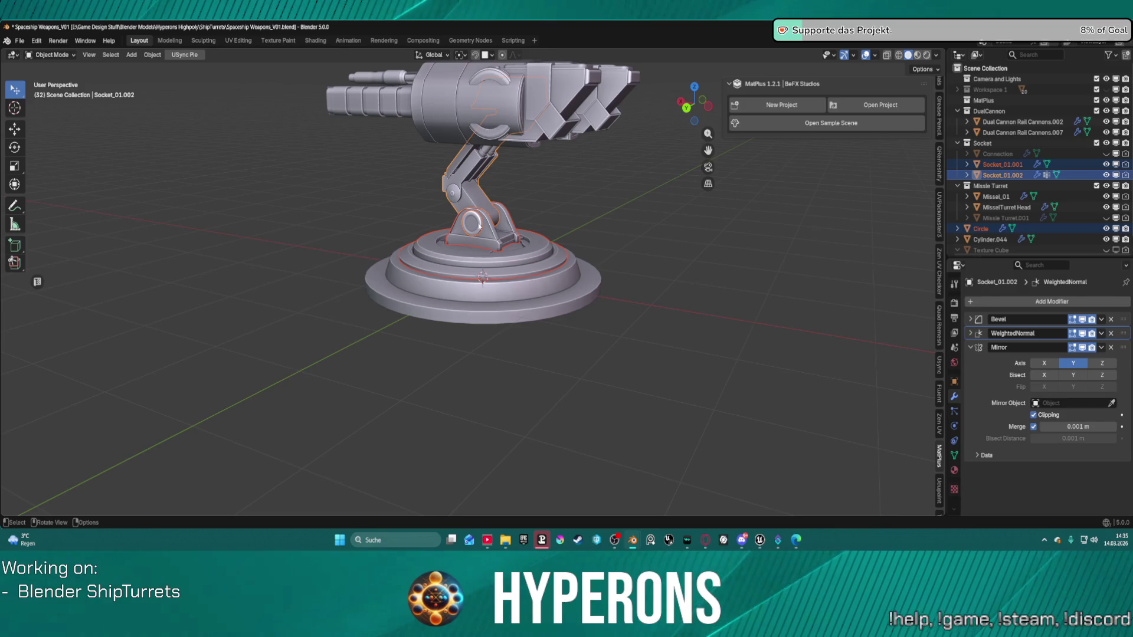
Scale the Circle ring down slightly
right_click(479, 226)
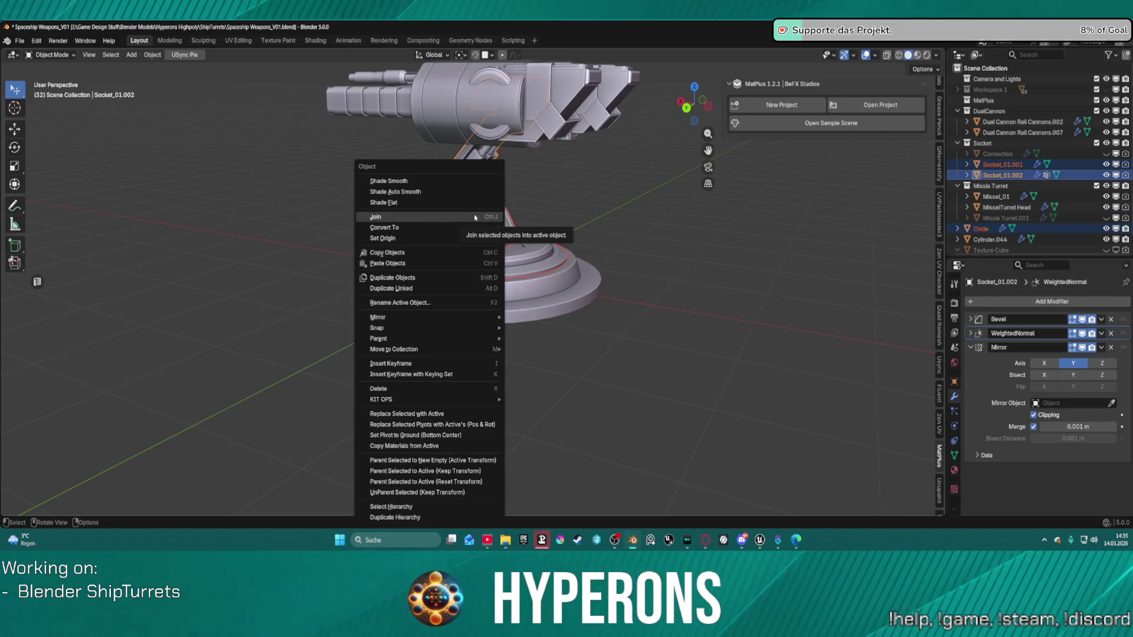
scroll(666, 213, up, 5)
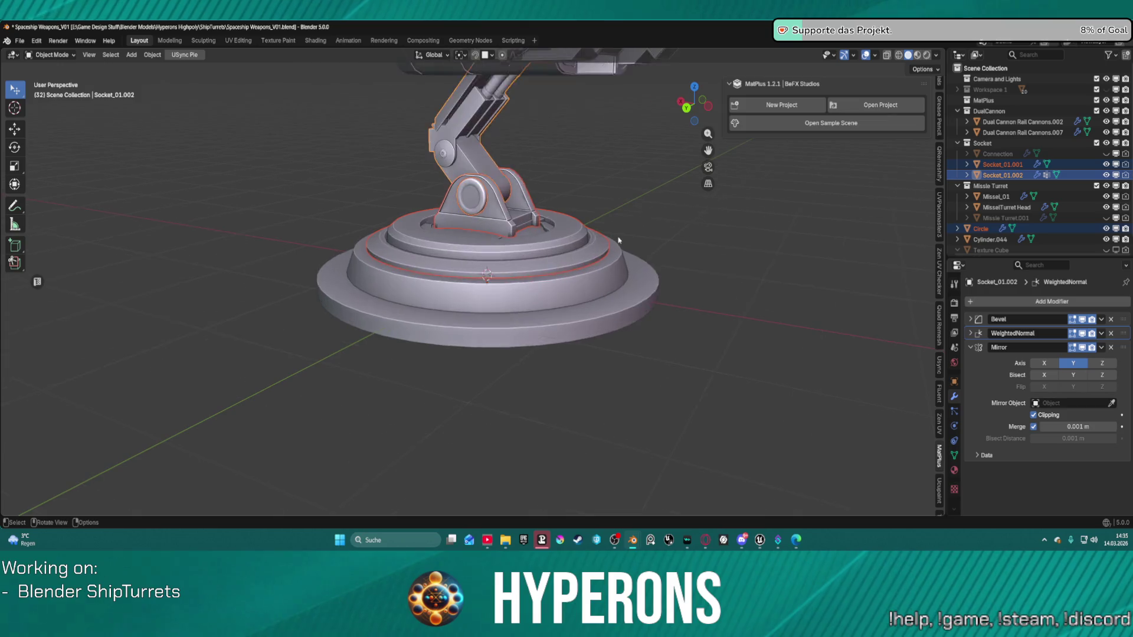
mouse_move(666, 213)
middle_down()
mouse_move(660, 220)
mouse_move(755, 283)
mouse_move(552, 214)
middle_up()
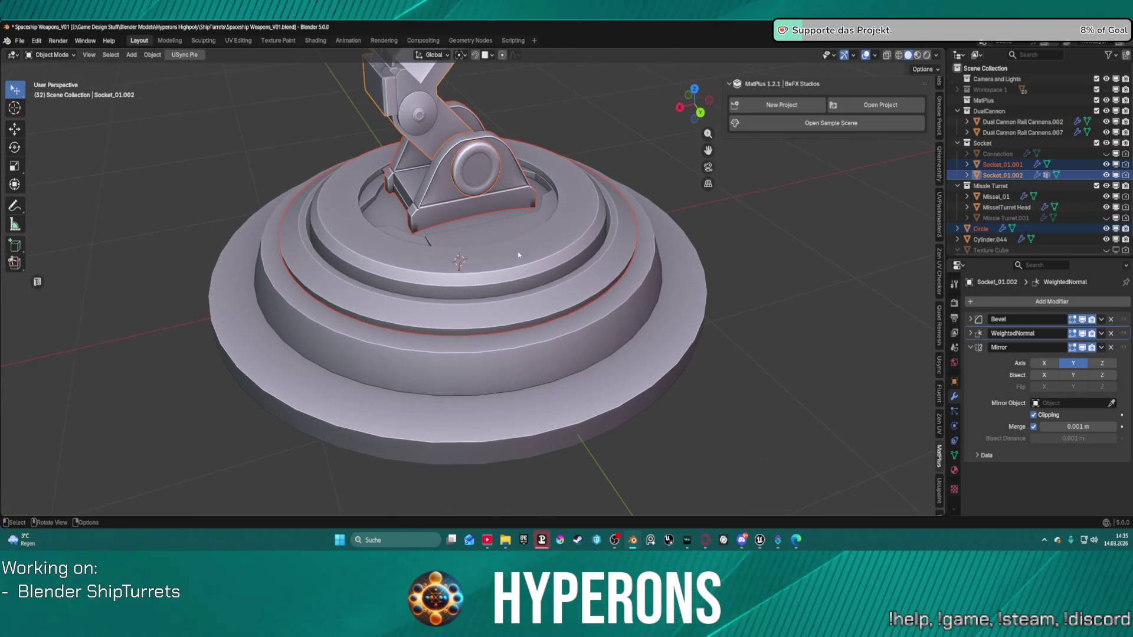
click(536, 293)
key(s)
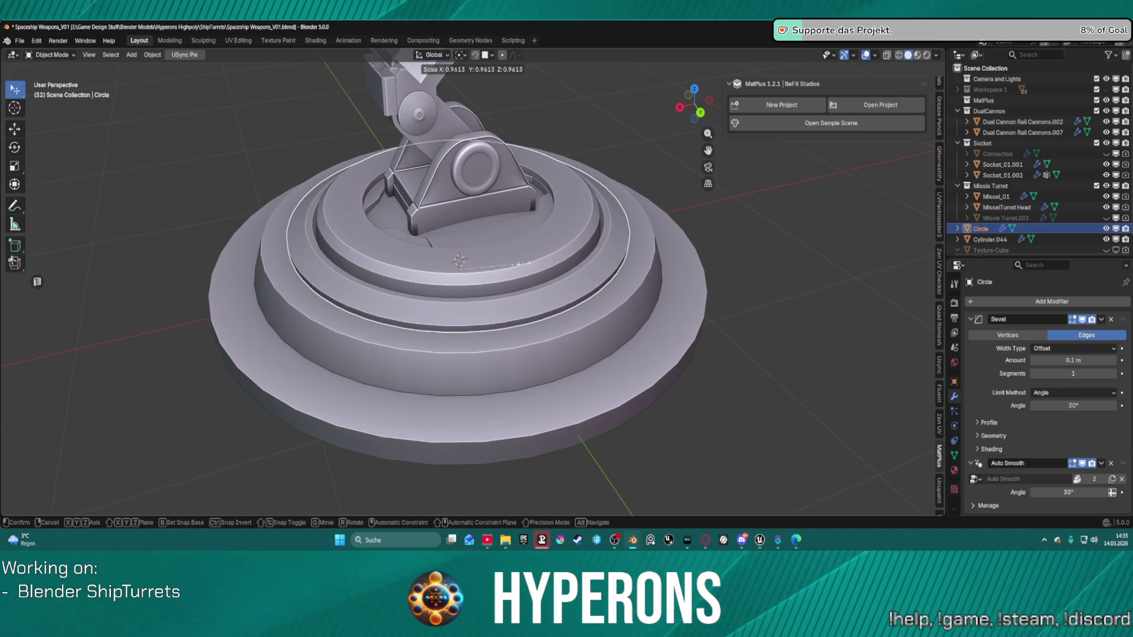
click(523, 264)
Scale the outer base disc Cylinder.044 down to 0.897
scroll(590, 272, up, 5)
mouse_move(590, 272)
middle_down()
mouse_move(643, 279)
mouse_move(585, 210)
mouse_move(863, 211)
mouse_move(549, 219)
mouse_move(614, 344)
mouse_move(641, 293)
middle_up()
scroll(643, 279, down, 5)
click(614, 344)
key(s)
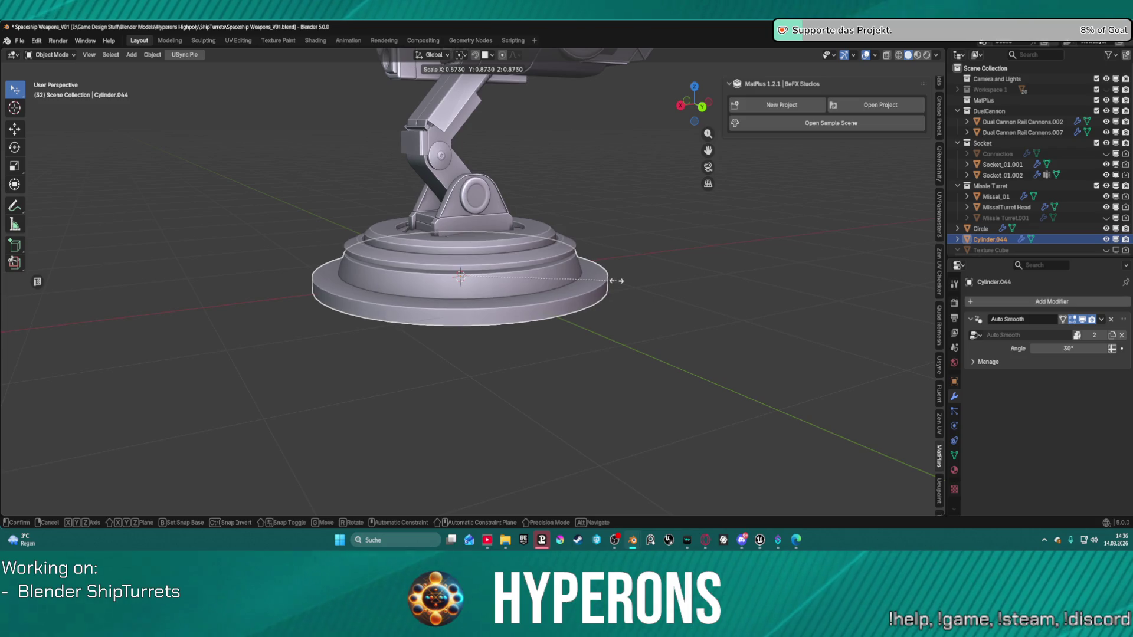
click(615, 273)
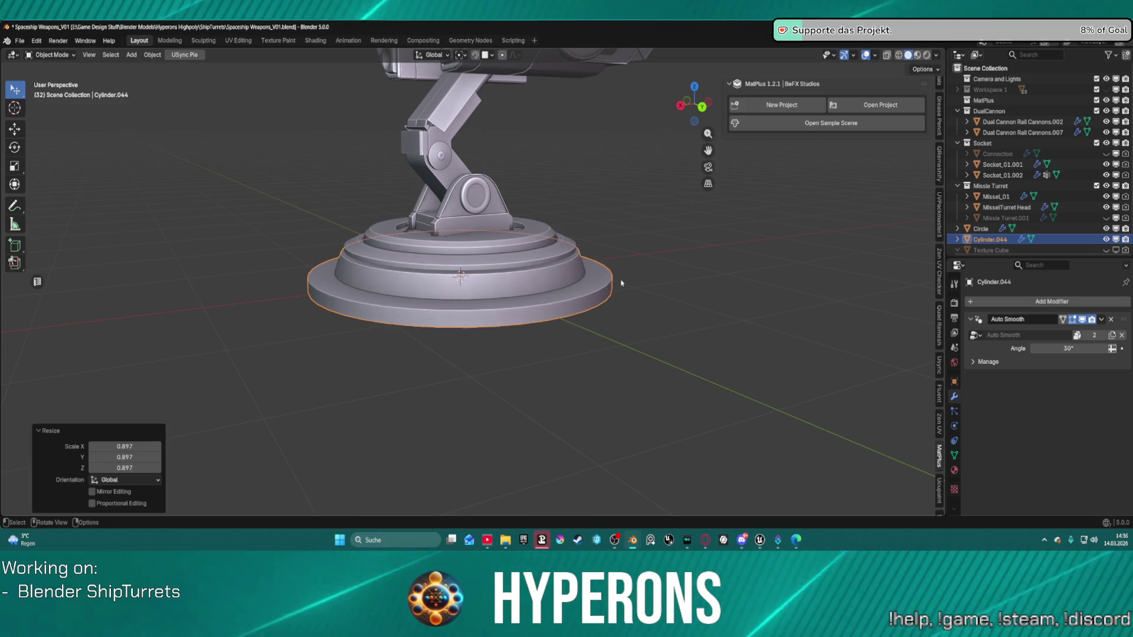
Reselect the Circle ring together with Socket_01.001 and Socket_01.002
mouse_move(609, 264)
middle_down()
mouse_move(602, 295)
mouse_move(587, 235)
mouse_move(614, 224)
mouse_move(632, 232)
mouse_move(576, 234)
middle_up()
scroll(590, 217, down, 4)
click(484, 266)
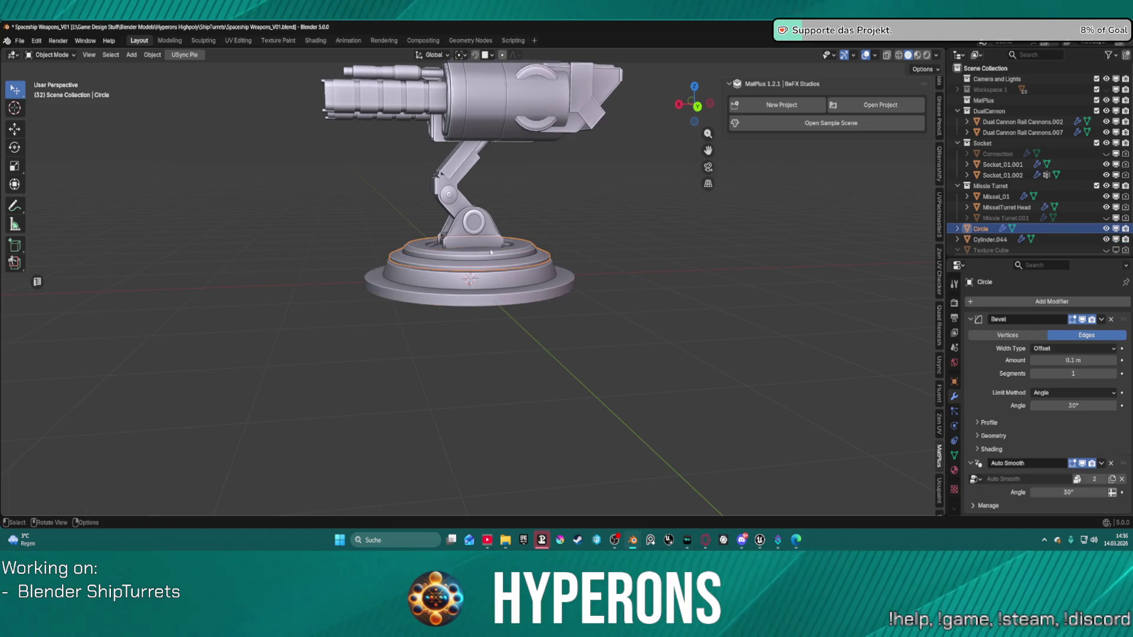
shift+click(490, 236)
shift+click(488, 200)
middle_drag(488, 200, 585, 200)
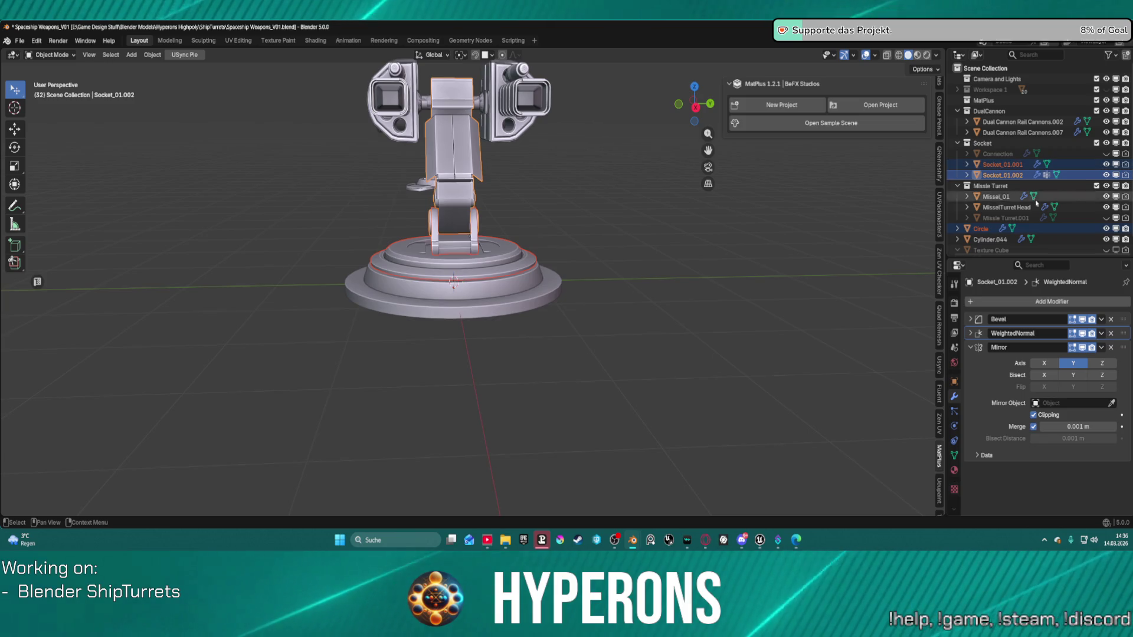
In the Outliner, select Circle, Socket_01.002 and active Socket_01.001, undoing an accidental move
click(981, 229)
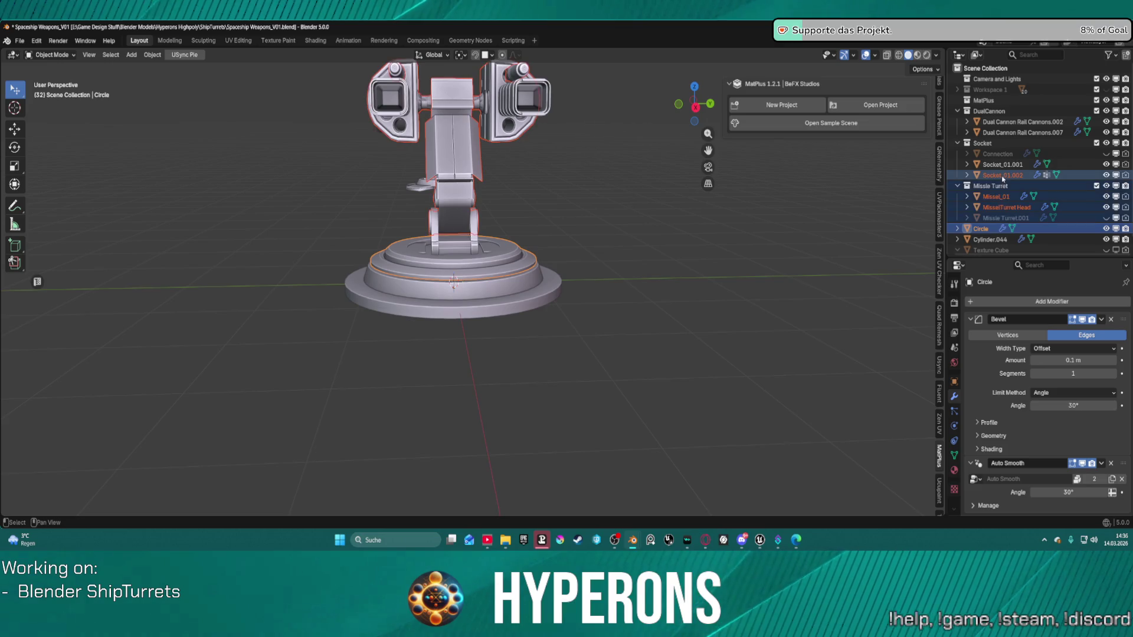
shift+click(1002, 166)
drag(1001, 167, 996, 244)
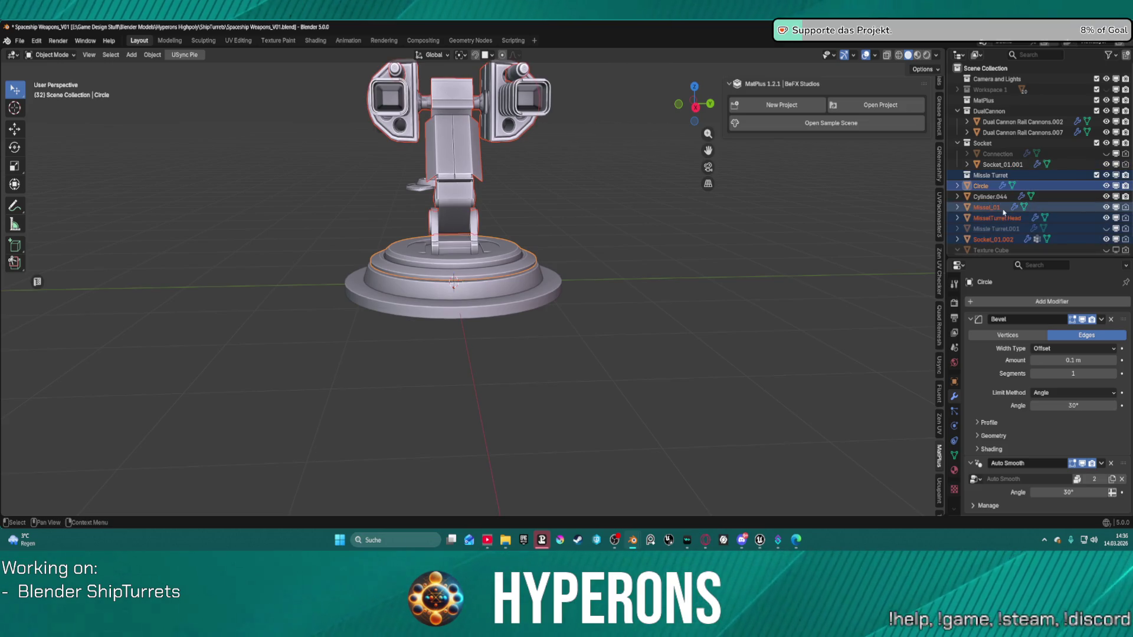
key(ctrl+z)
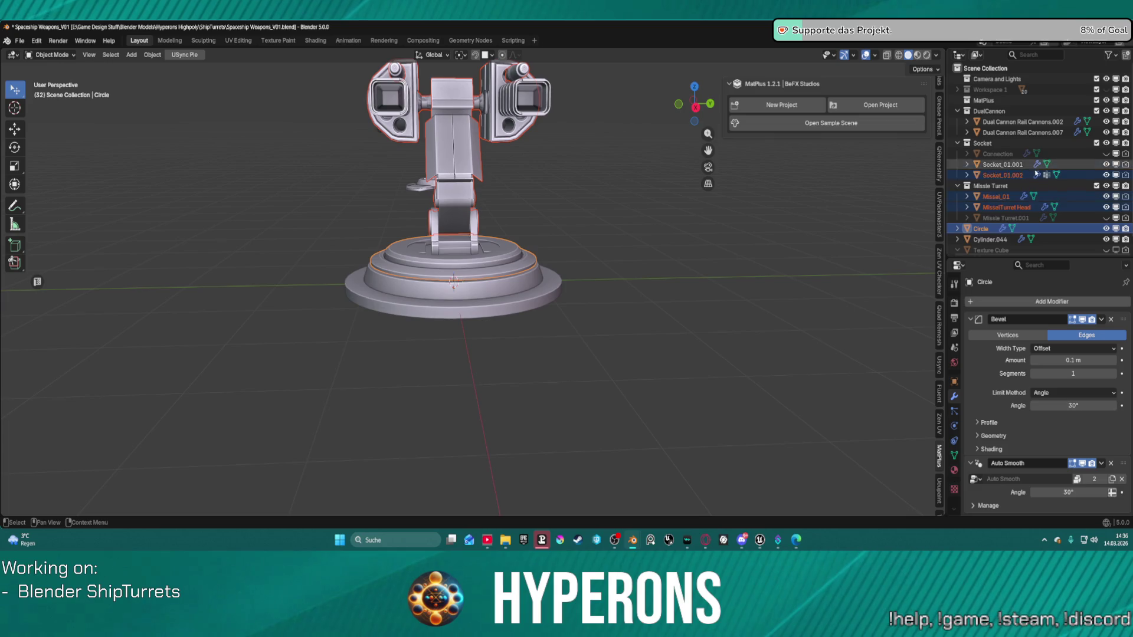
click(981, 229)
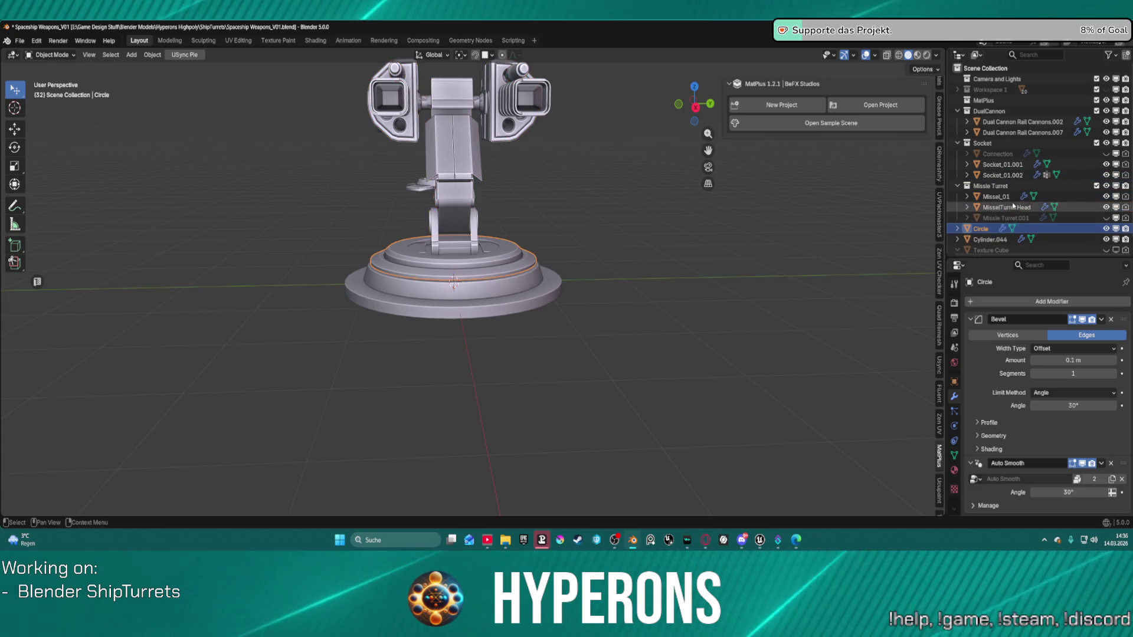
ctrl+click(1002, 175)
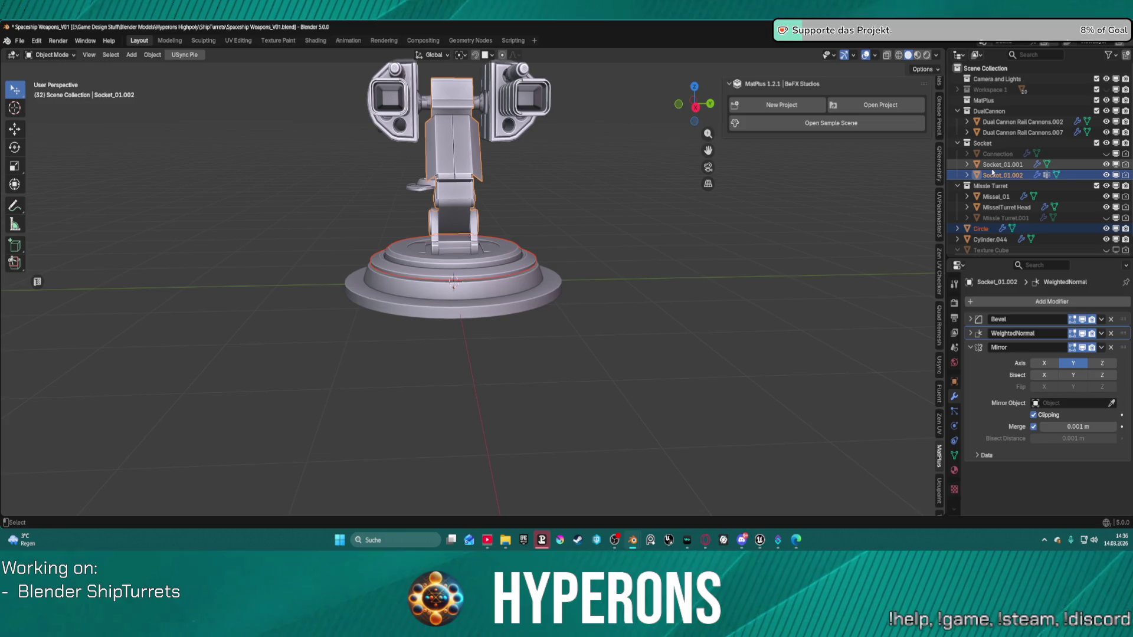
ctrl+click(997, 166)
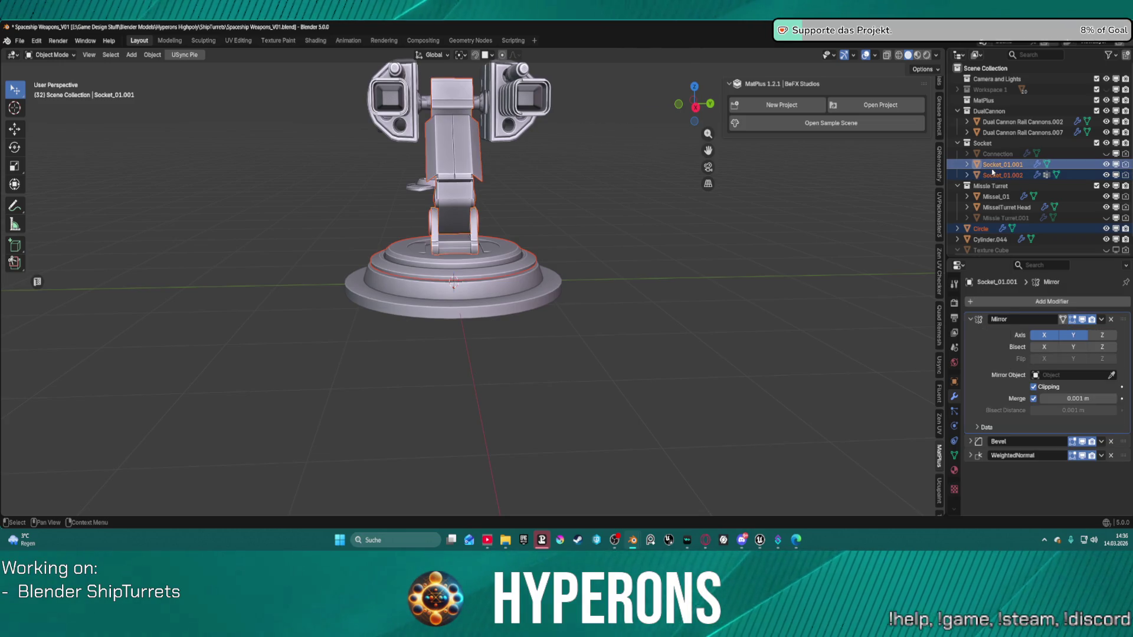
Join Circle and Socket_01.002 into Socket_01.001 and start renaming it
right_click(994, 172)
right_click(777, 194)
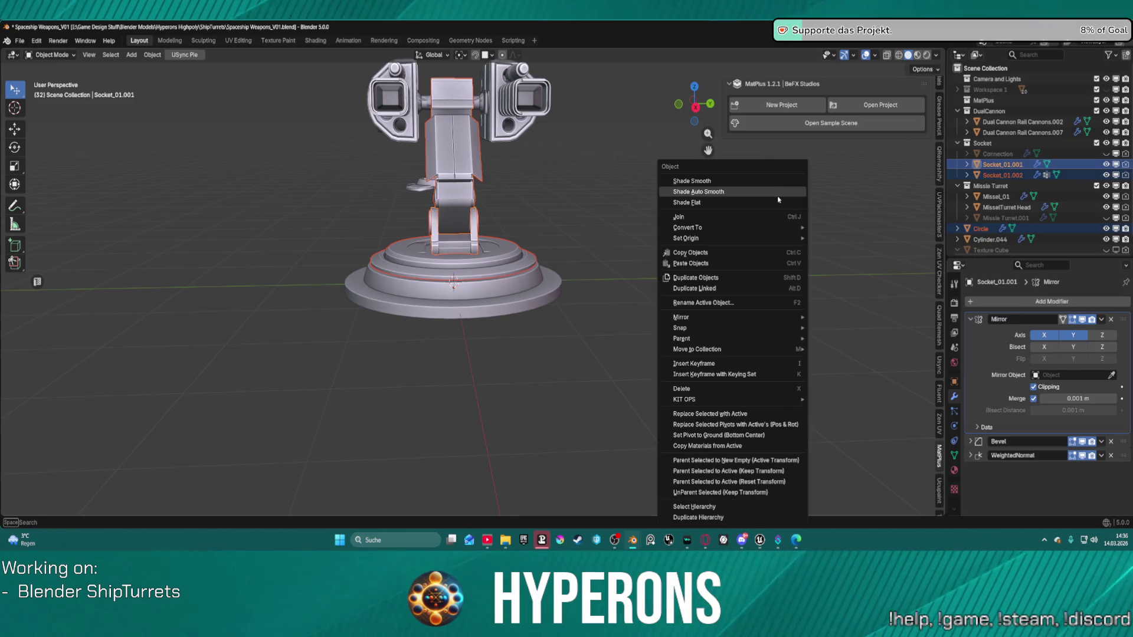
click(767, 217)
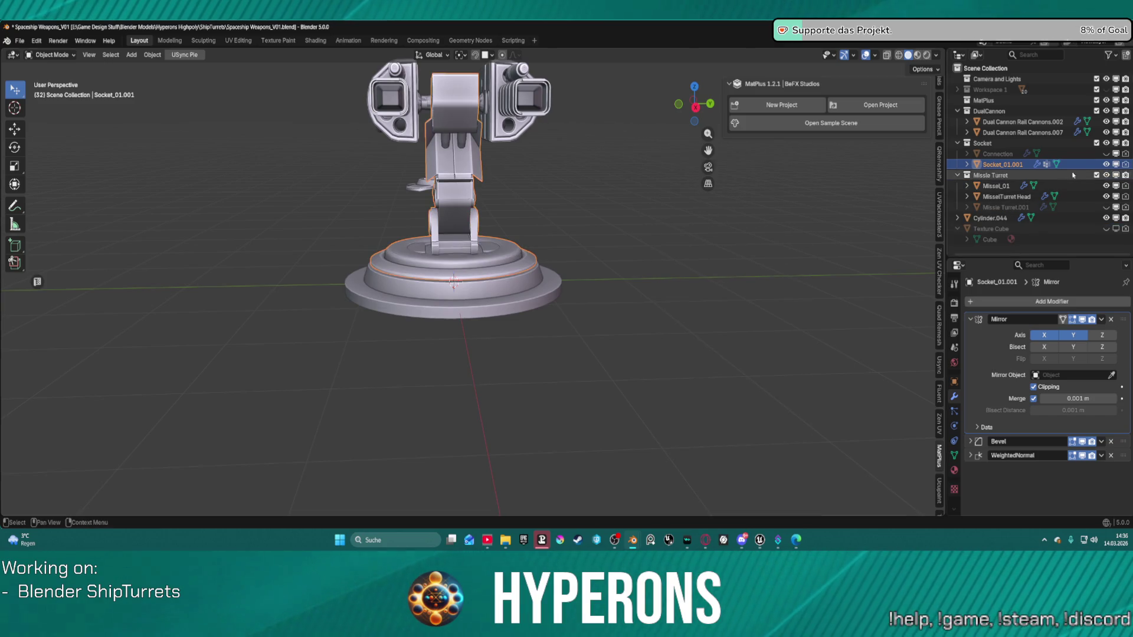
double_click(1005, 166)
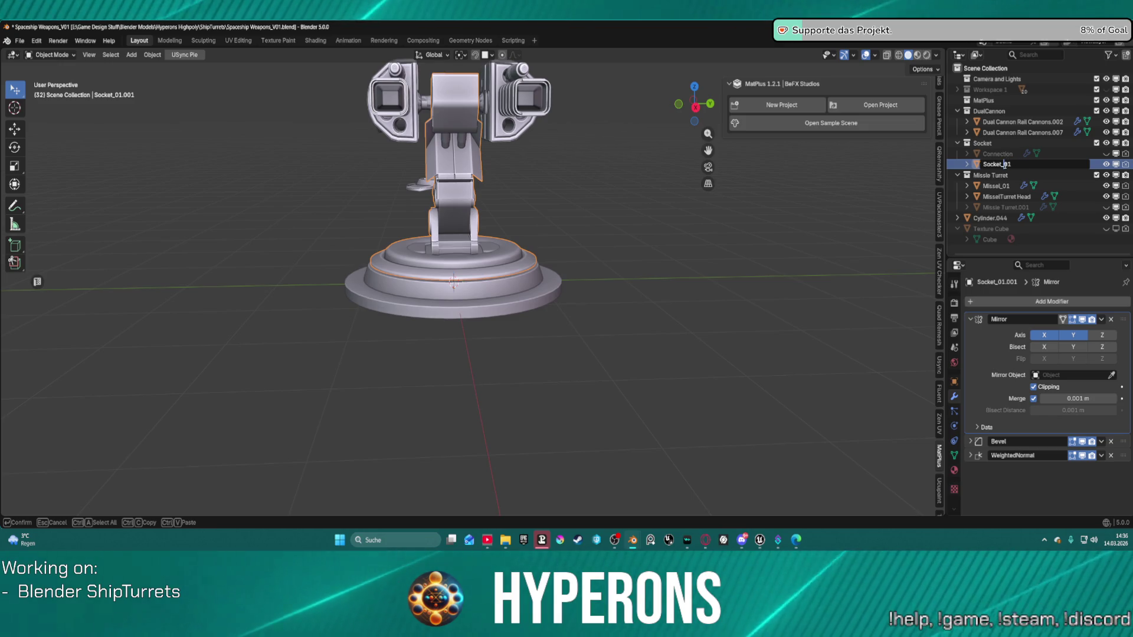
Confirm the name Socket_01 and rename Cylinder.044 to Socket_Base
key(Return)
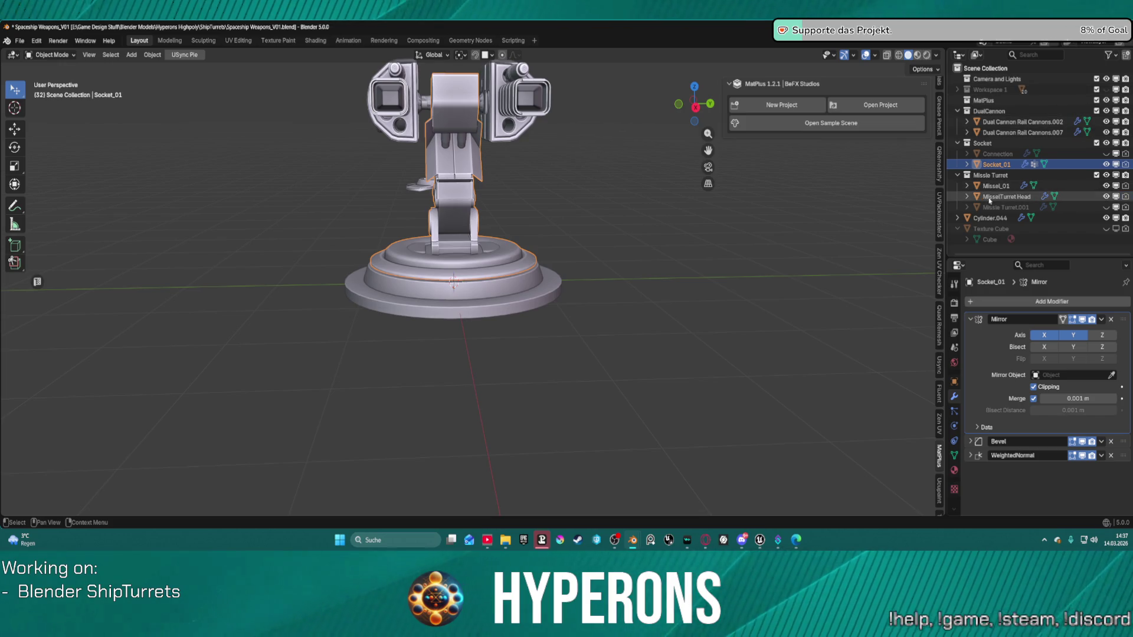
double_click(989, 220)
text(Socket_Ba)
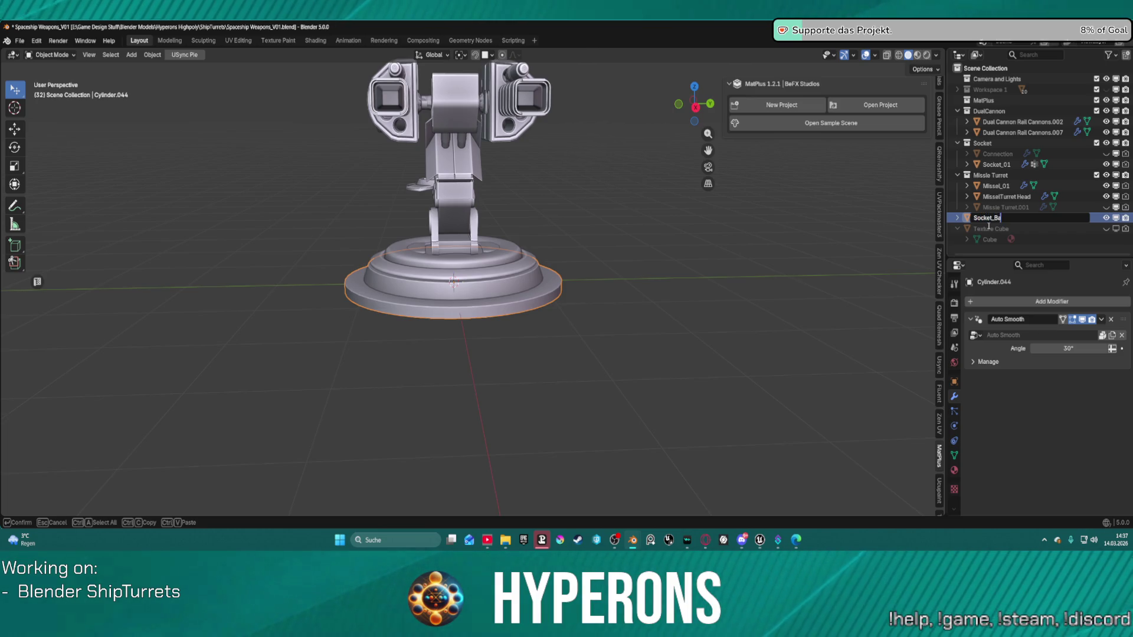
text(se)
key(Return)
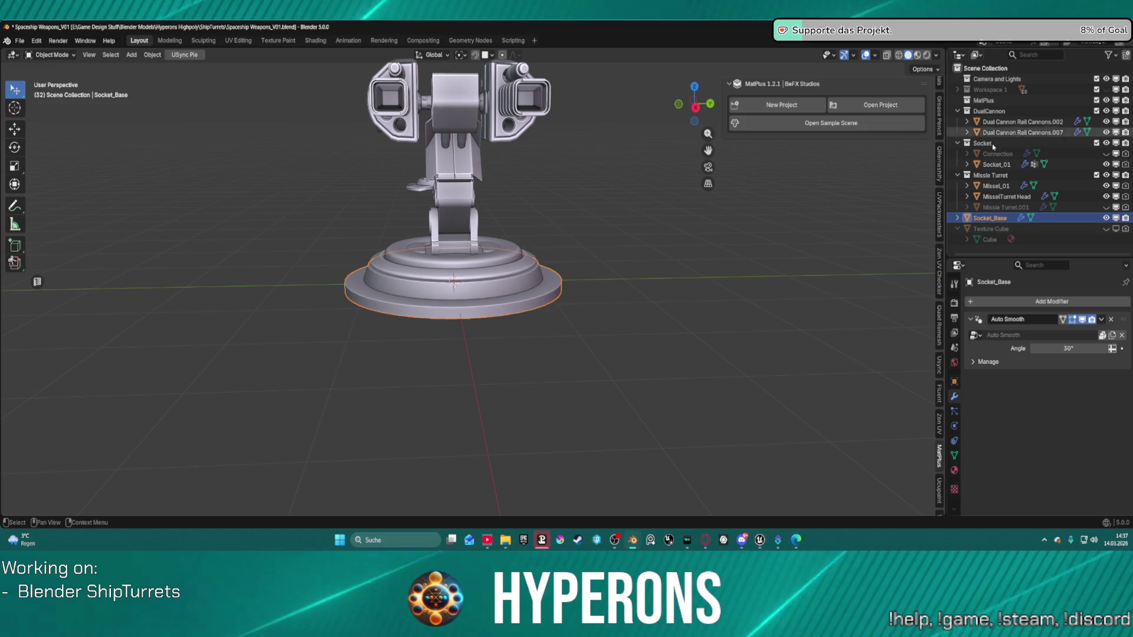
Move Socket_Base into the Socket collection and hide Connection in the viewport
drag(989, 218, 1001, 161)
click(998, 154)
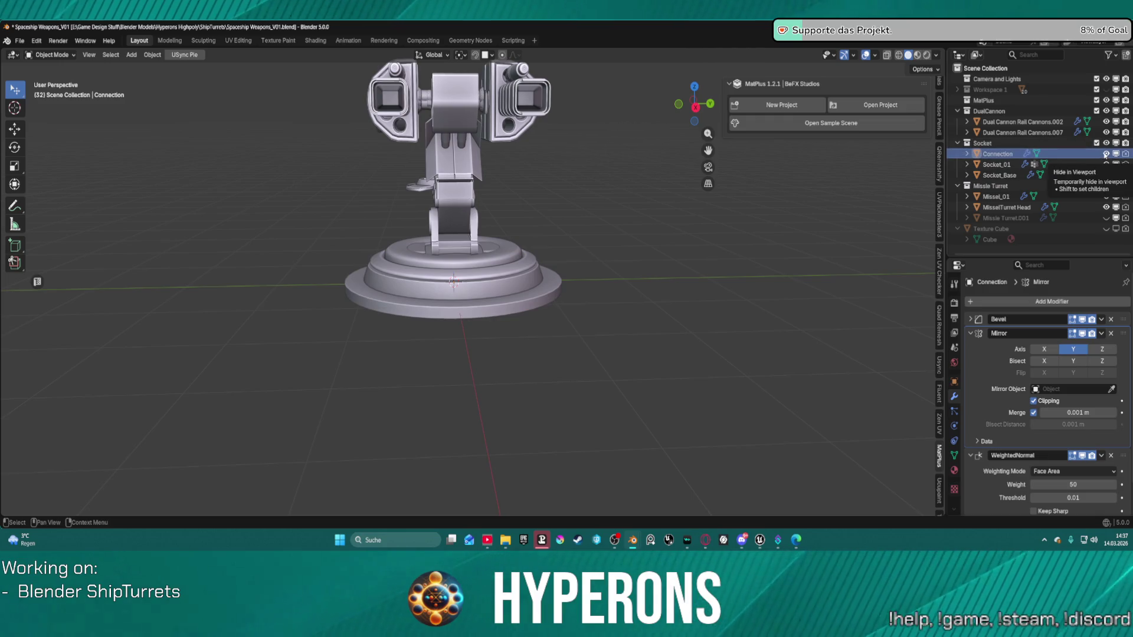
click(1105, 154)
Select Dual Cannon Rail Cannons.002, orbiting to a new angle on the turret
mouse_move(472, 100)
middle_down()
mouse_move(513, 92)
mouse_move(561, 112)
mouse_move(569, 183)
mouse_move(549, 147)
mouse_move(501, 109)
mouse_move(573, 106)
middle_up()
click(502, 126)
mouse_move(519, 153)
middle_down()
mouse_move(539, 211)
mouse_move(646, 217)
middle_up()
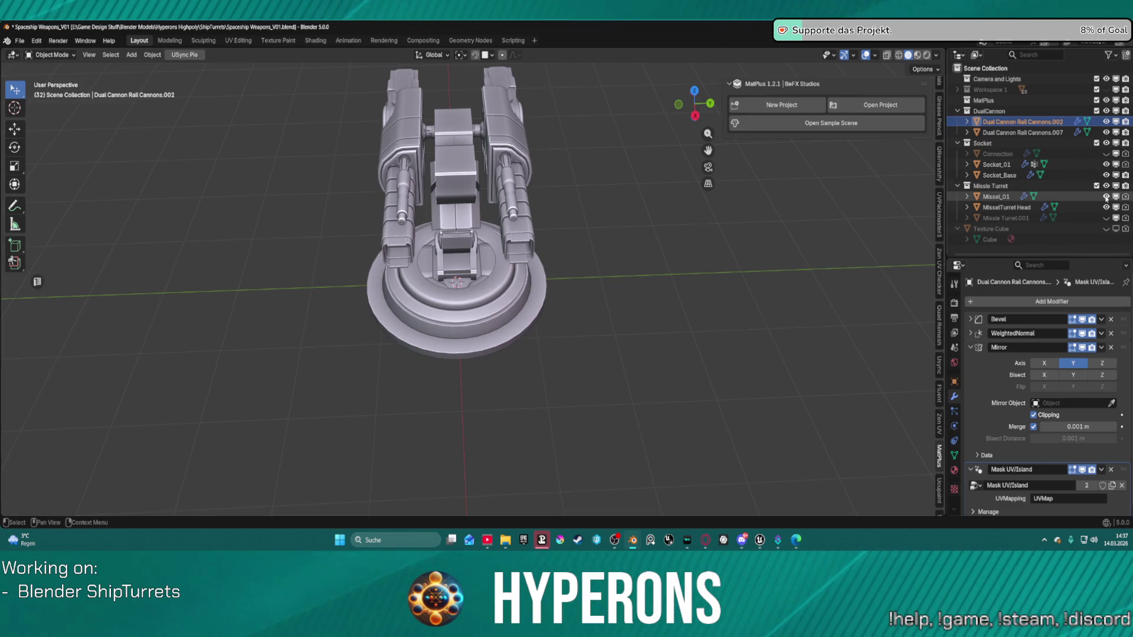
Hide Dual Cannon Rail Cannons.002 and .007, Missel_01 and MisselTurret Head in the Outliner
click(1106, 122)
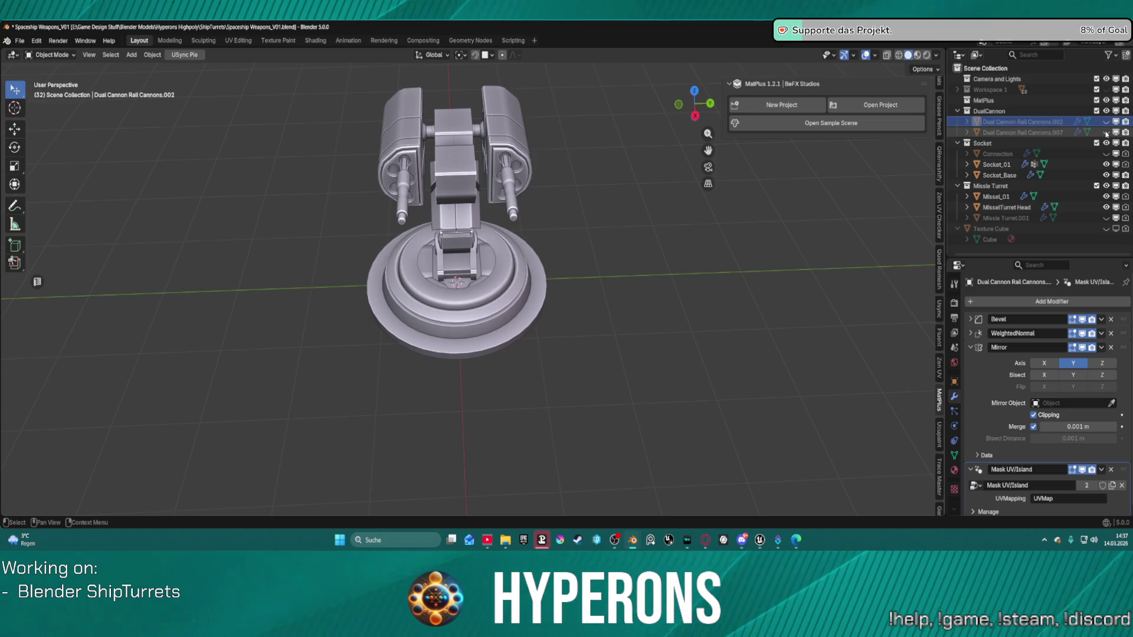
click(1106, 133)
click(1105, 133)
click(1106, 133)
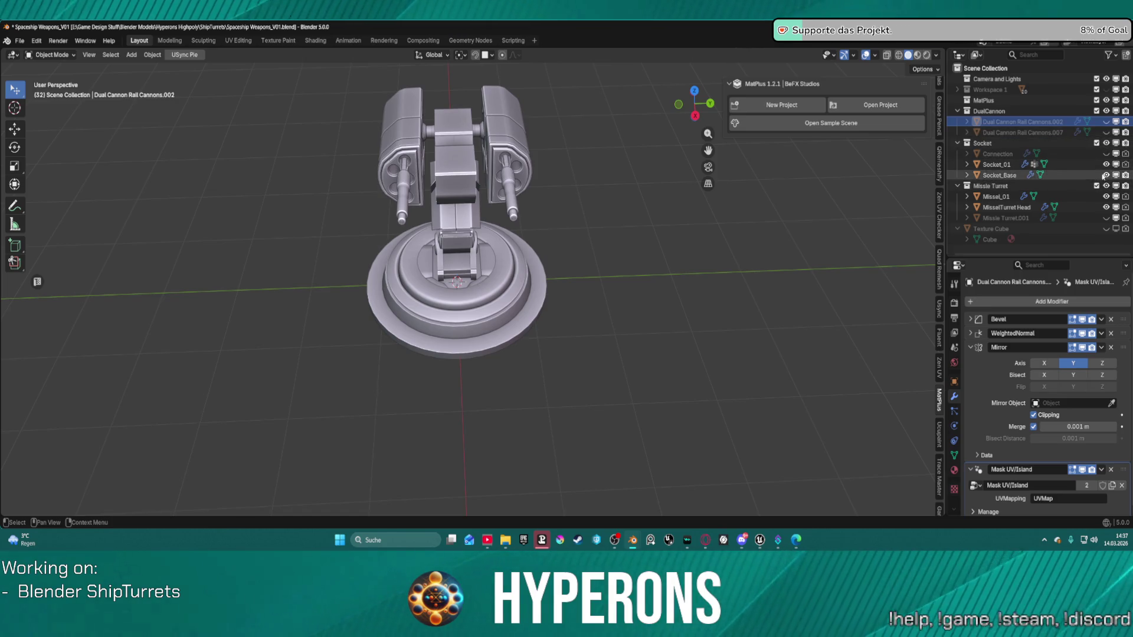
click(1106, 207)
click(1106, 208)
click(1106, 196)
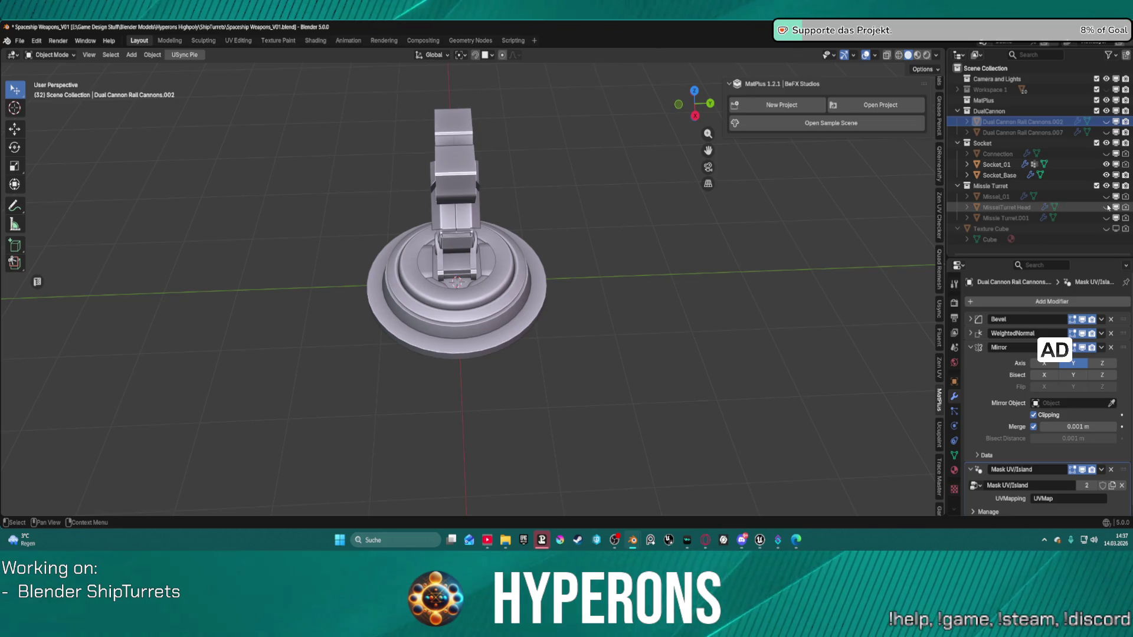
click(1107, 207)
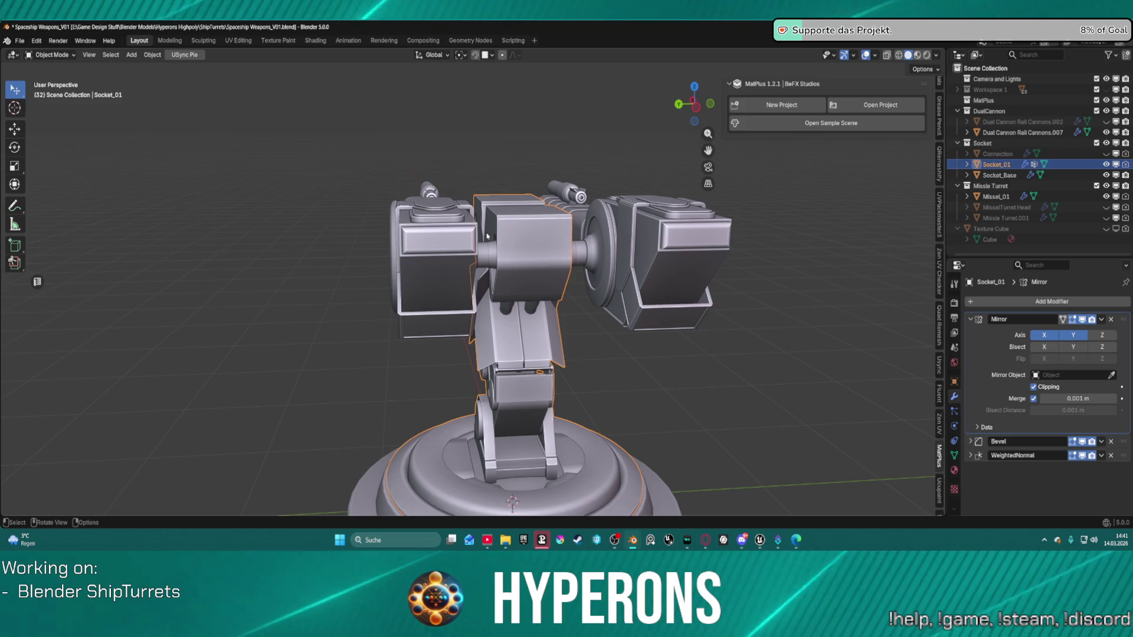
Switch Socket_01's Mirror modifier from the X axis to the Y axis and inspect the turret
scroll(688, 210, up, 6)
mouse_move(688, 210)
middle_down()
mouse_move(466, 199)
mouse_move(839, 238)
mouse_move(686, 246)
mouse_move(924, 193)
mouse_move(394, 230)
mouse_move(678, 243)
mouse_move(707, 232)
mouse_move(708, 211)
mouse_move(793, 201)
mouse_move(856, 221)
middle_up()
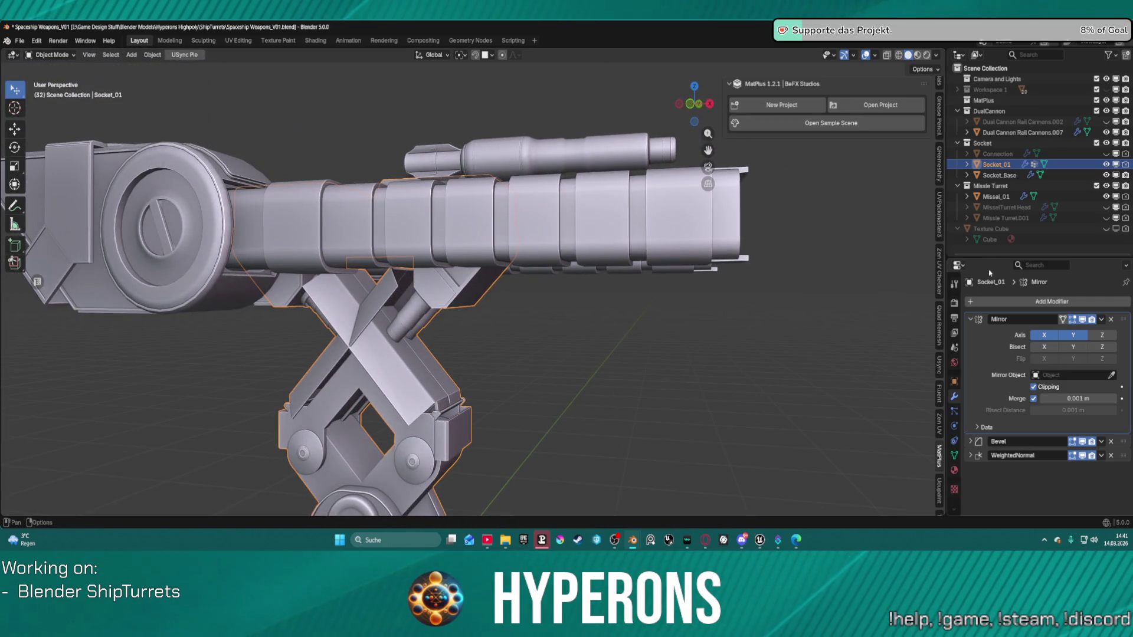
click(1043, 336)
click(1073, 335)
mouse_move(619, 378)
middle_down()
mouse_move(554, 409)
mouse_move(496, 404)
mouse_move(610, 266)
middle_up()
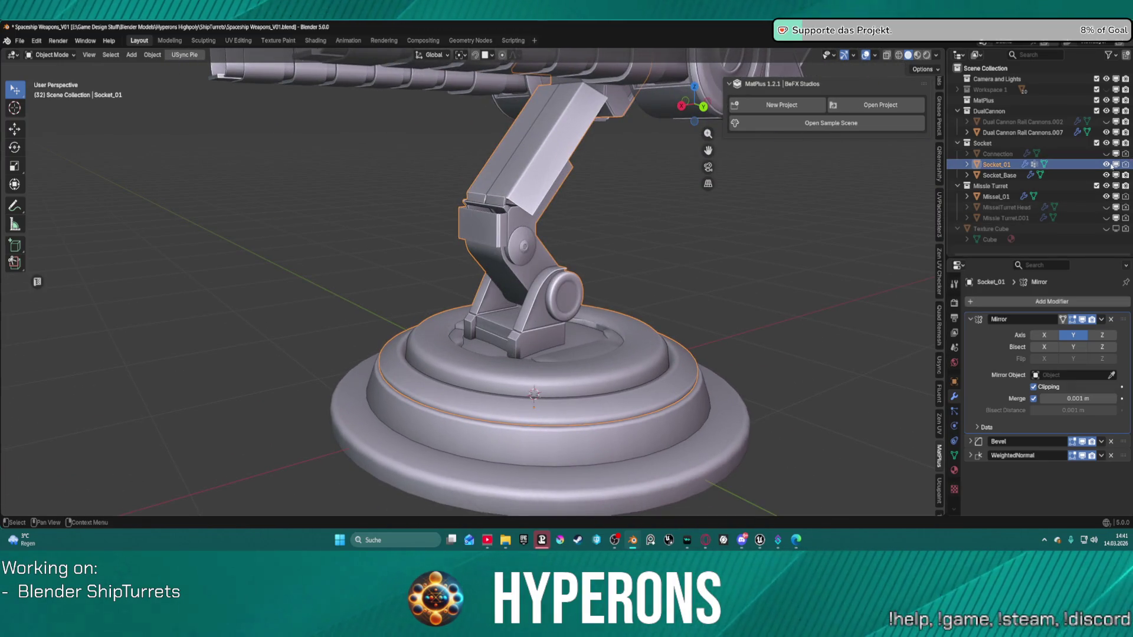
click(791, 342)
mouse_move(792, 342)
middle_down()
mouse_move(682, 306)
mouse_move(867, 282)
mouse_move(645, 306)
mouse_move(567, 298)
mouse_move(629, 305)
mouse_move(643, 292)
mouse_move(627, 290)
middle_up()
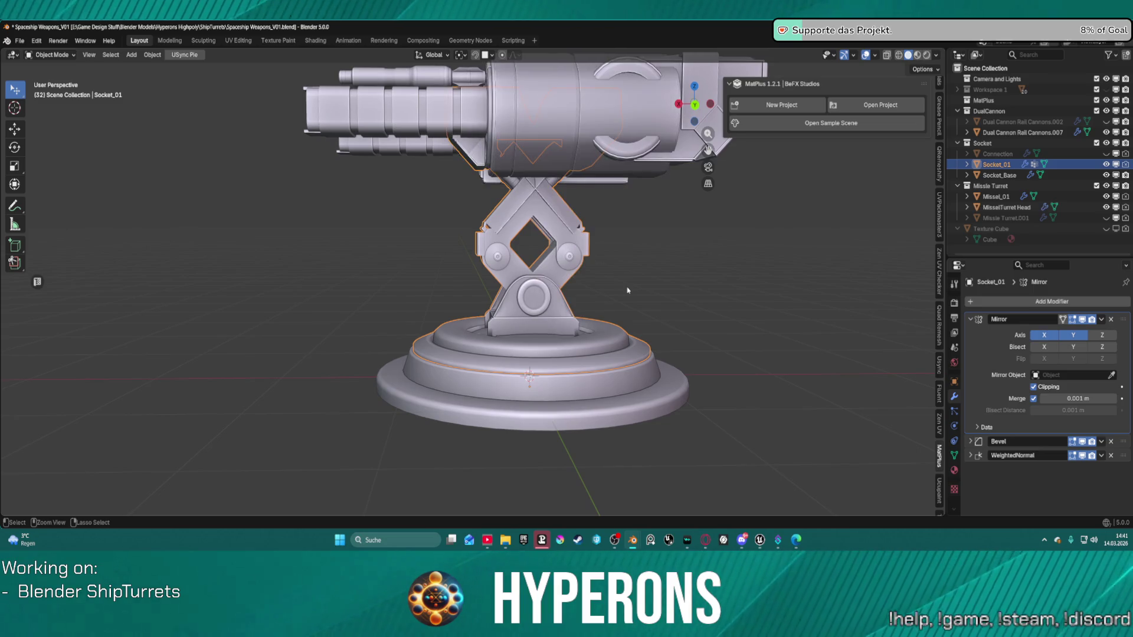
Undo the recent edge-loop, modifier and collection changes back to the separate socket parts
key(shift+l)
key(ctrl+z)
key(ctrl+z)
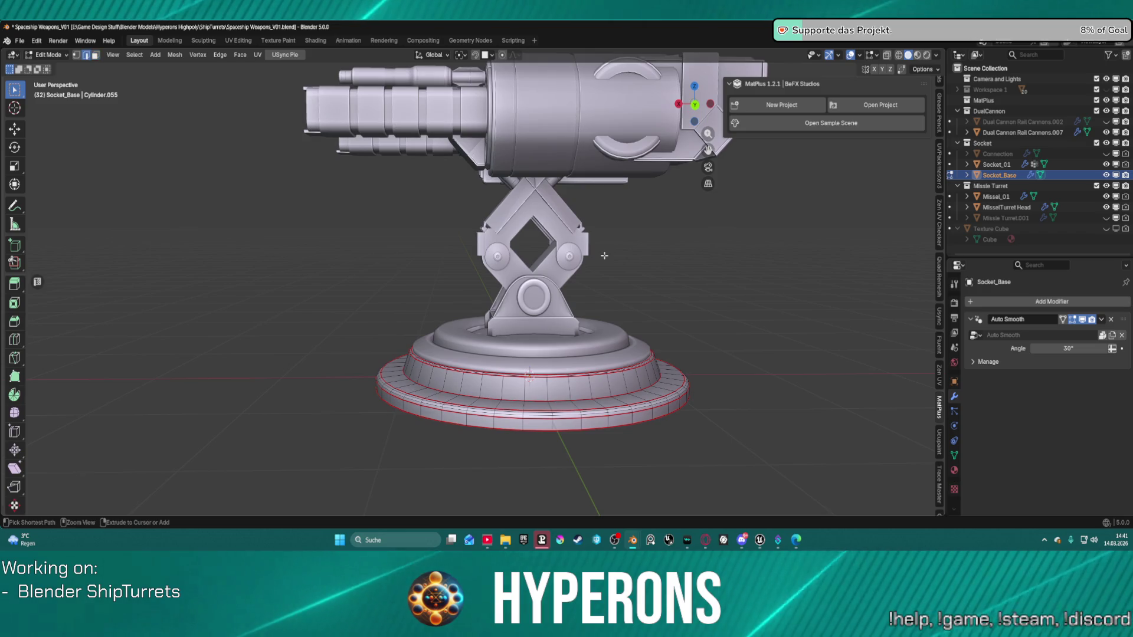
key(ctrl+z)
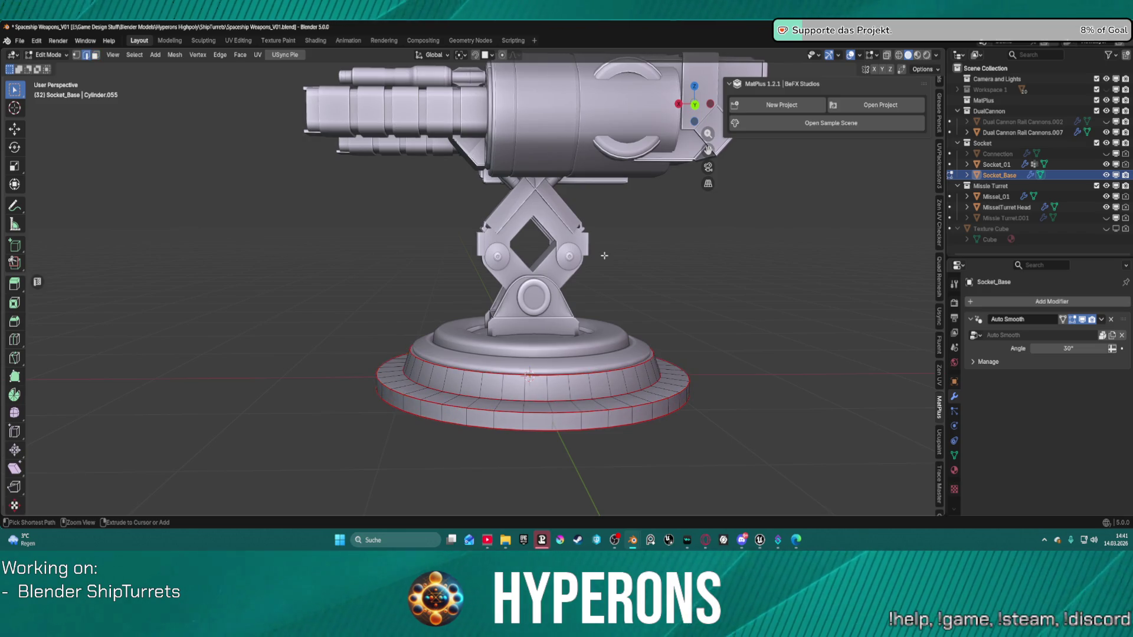
key(ctrl+z)
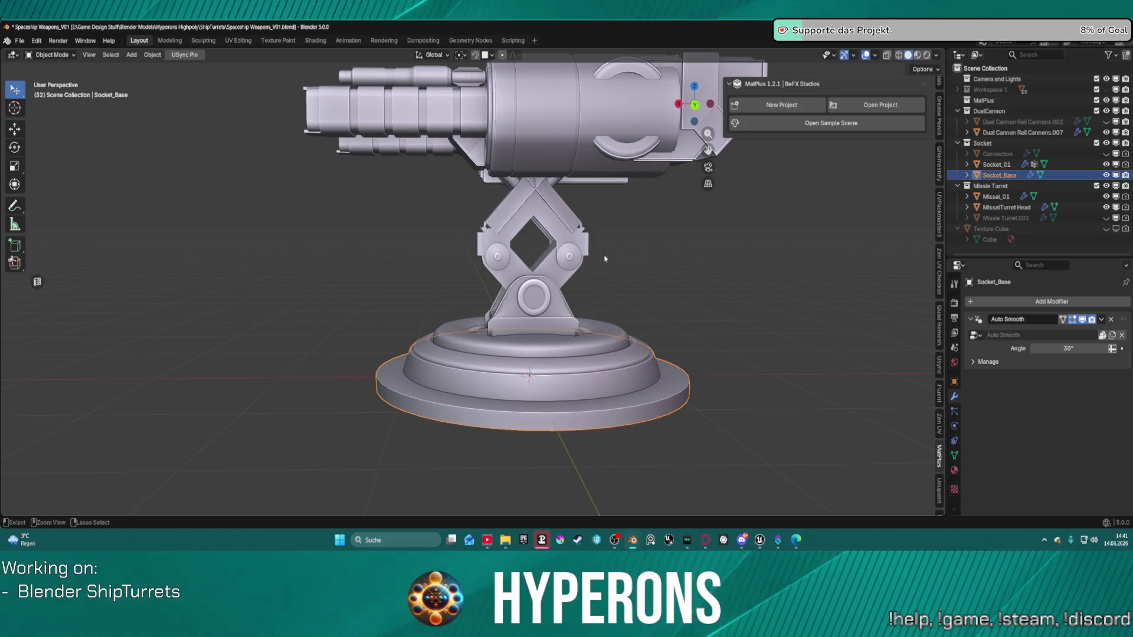
key(ctrl+z)
key(ctrl+z)
key(ctrl+z)
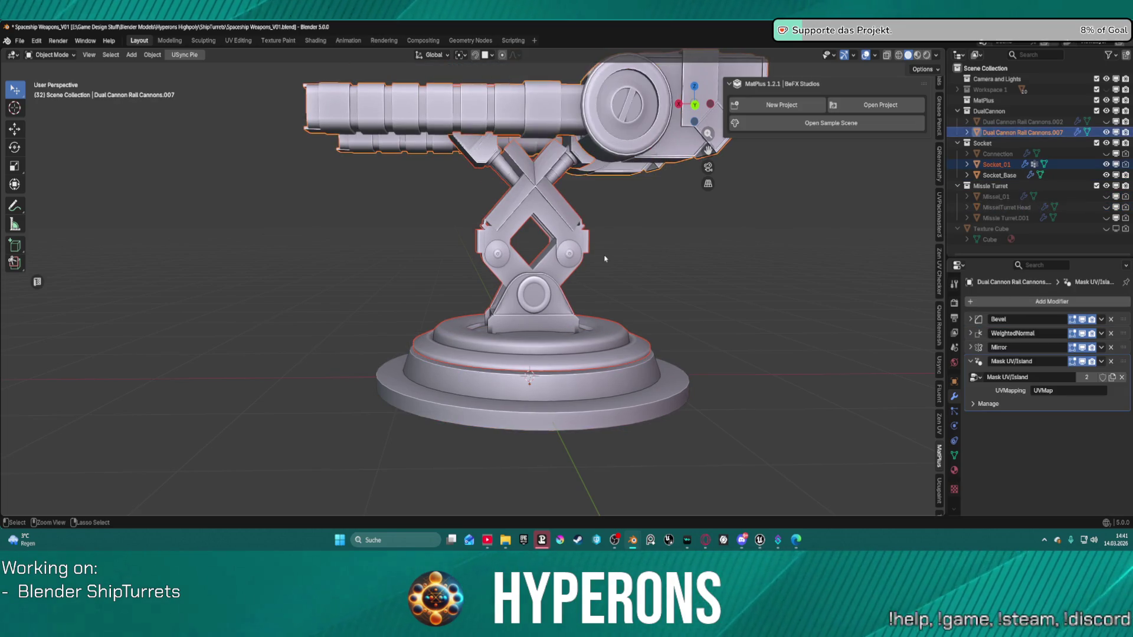
key(ctrl+z)
key(ctrl+z)
key(ctrl+z)
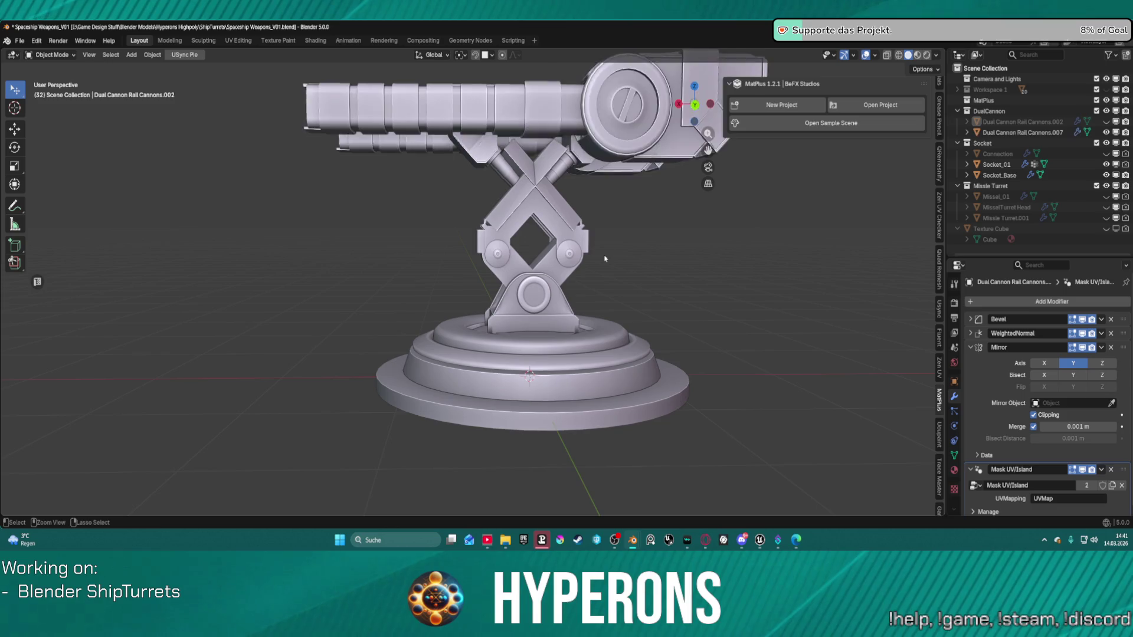
key(h)
key(alt+h)
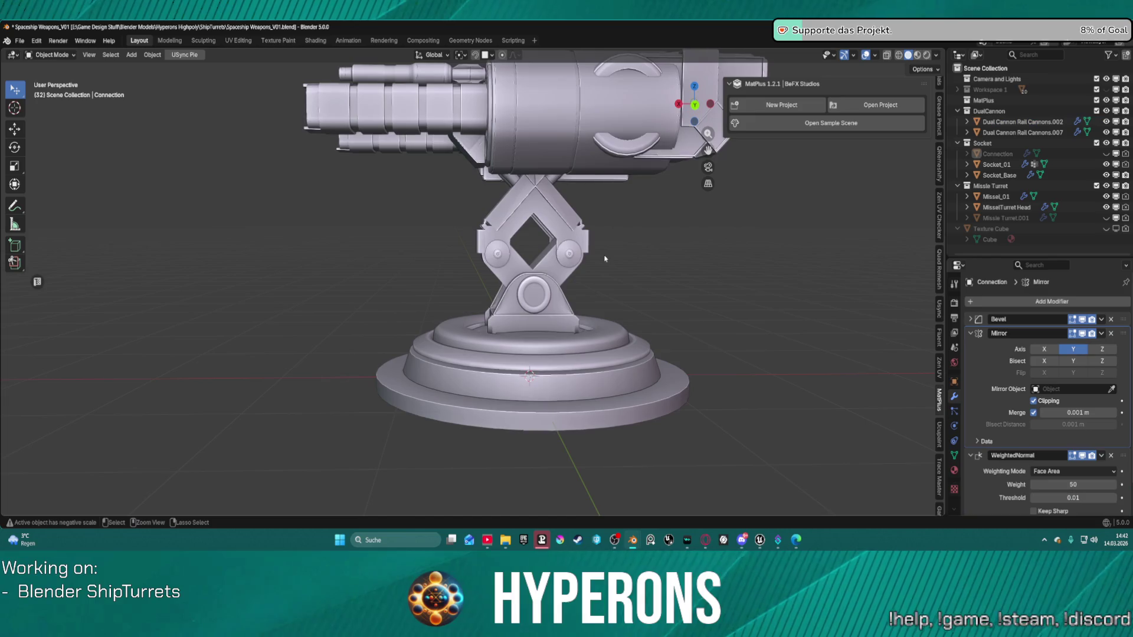
drag(999, 175, 992, 186)
key(ctrl+z)
key(ctrl+z)
key(ctrl+z)
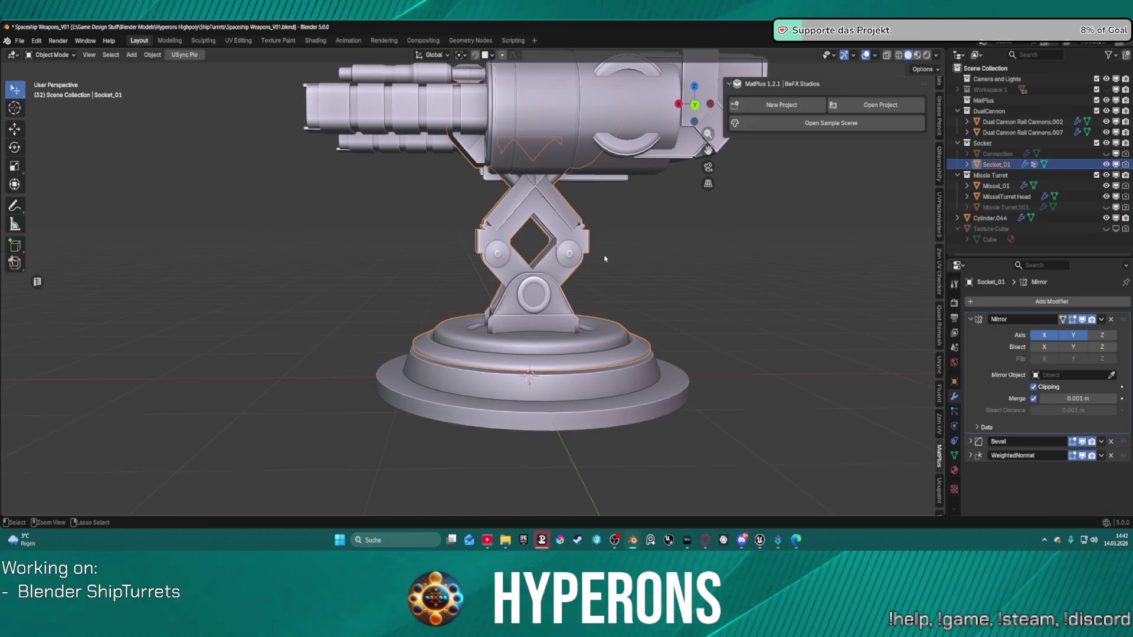
Nudge the selected socket arm slightly and select the Circle base ring
middle_drag(598, 257, 838, 274)
key(g)
click(453, 333)
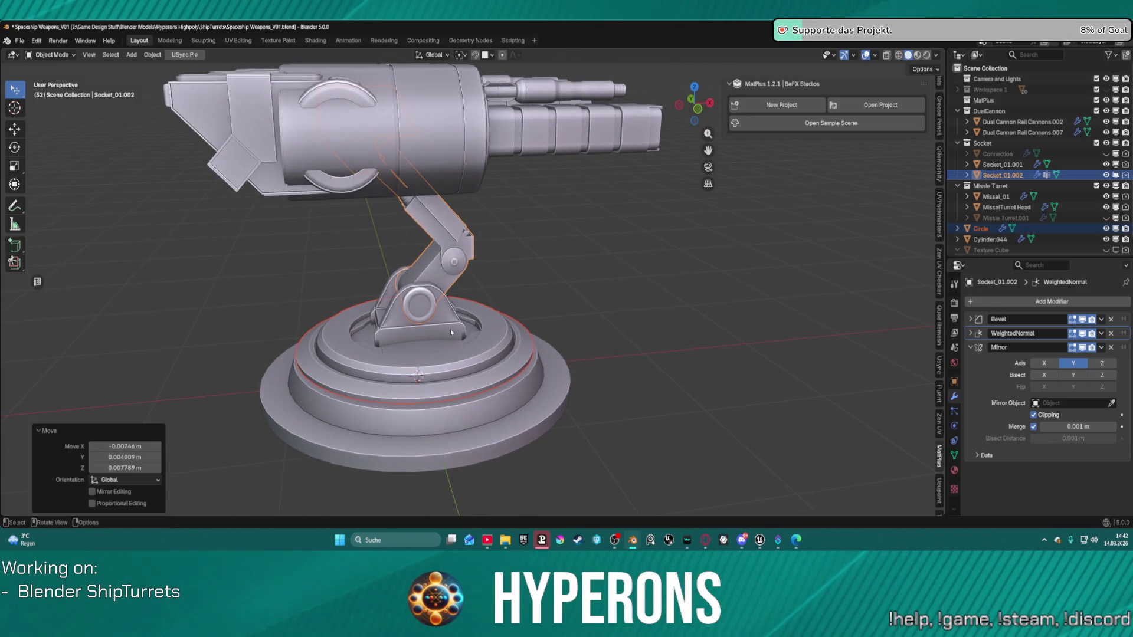
click(536, 313)
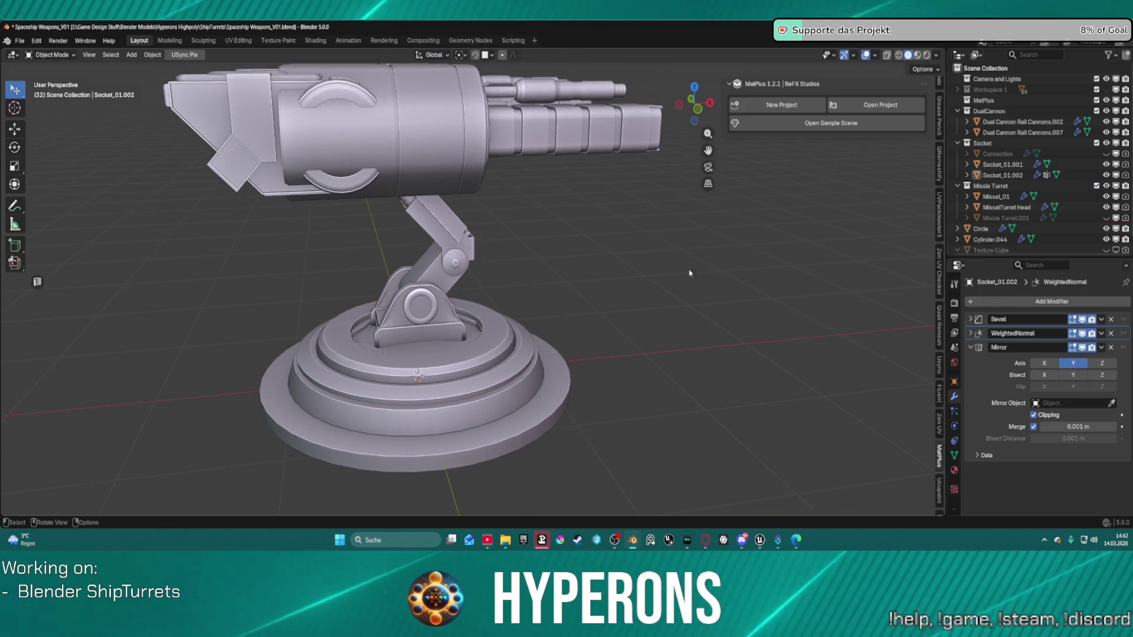
click(444, 394)
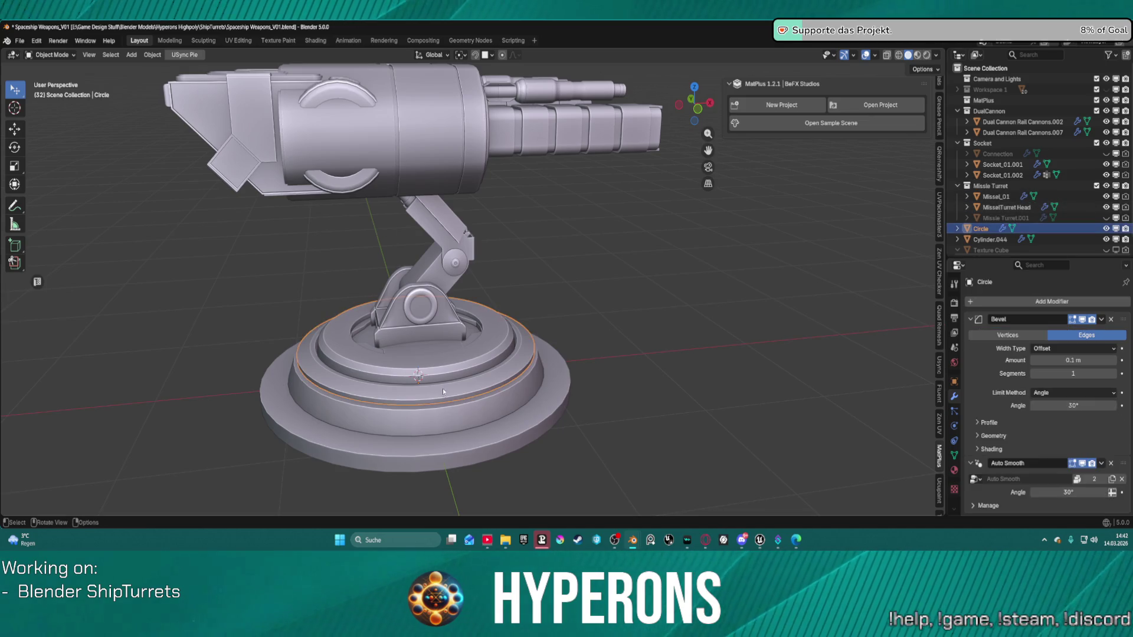
Apply Socket_01.001's Mirror modifier, then select the Socket_01.002 arm
click(403, 322)
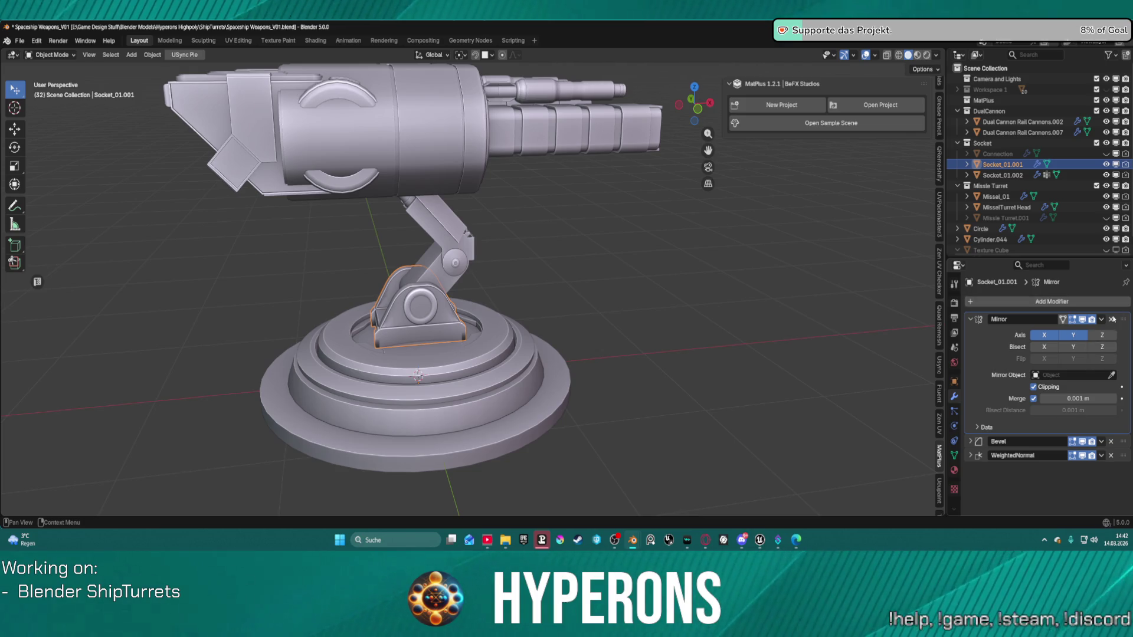
click(1101, 320)
click(1091, 333)
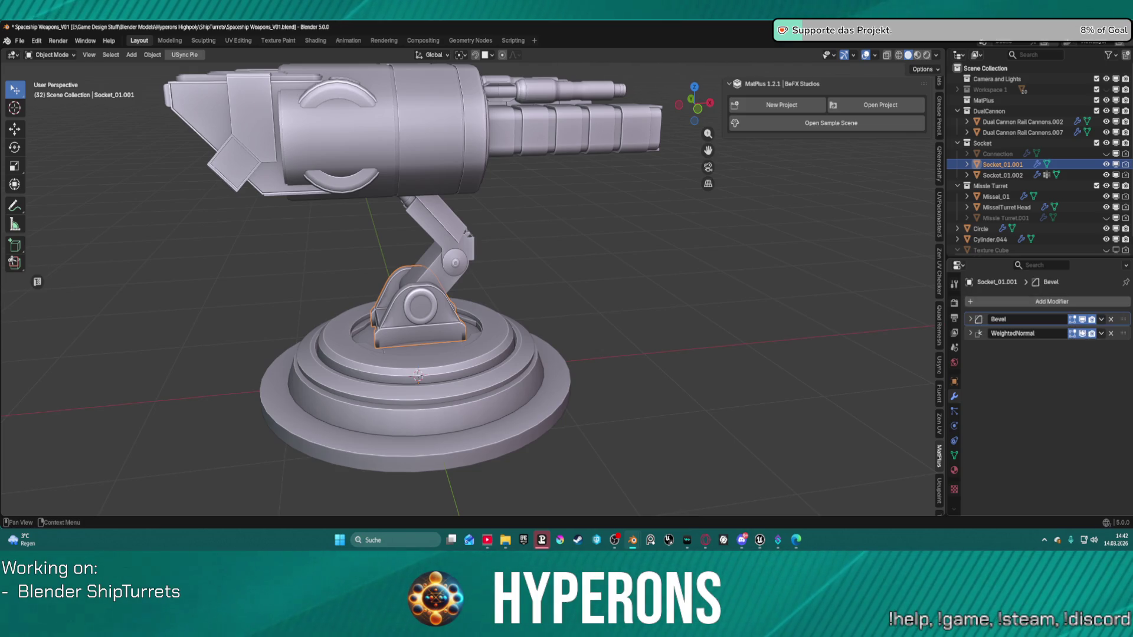
click(448, 271)
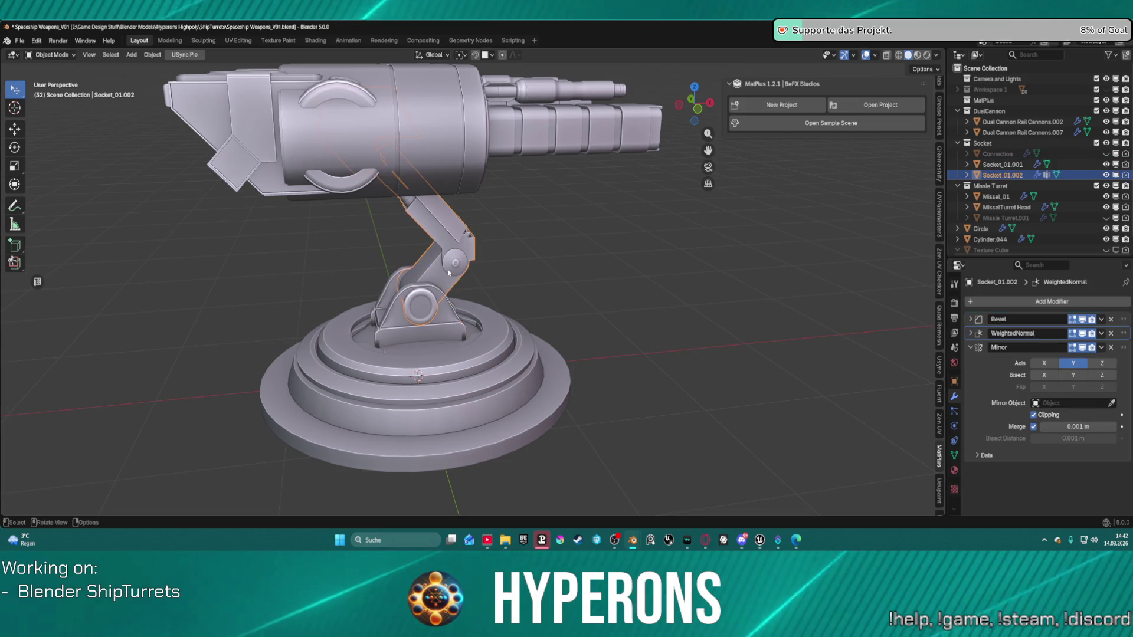
middle_drag(607, 308, 472, 307)
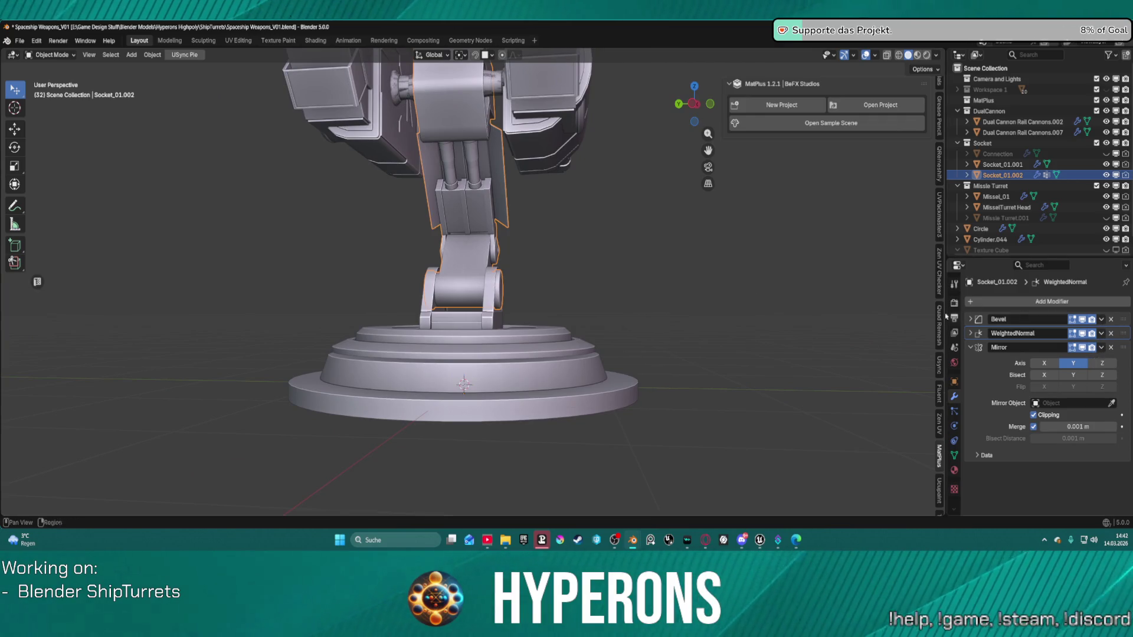
Revert the Mirror apply on Socket_01.001, then select Socket_01.002 and the Circle ring
mouse_move(625, 301)
middle_down()
mouse_move(533, 355)
mouse_move(644, 309)
mouse_move(596, 319)
middle_up()
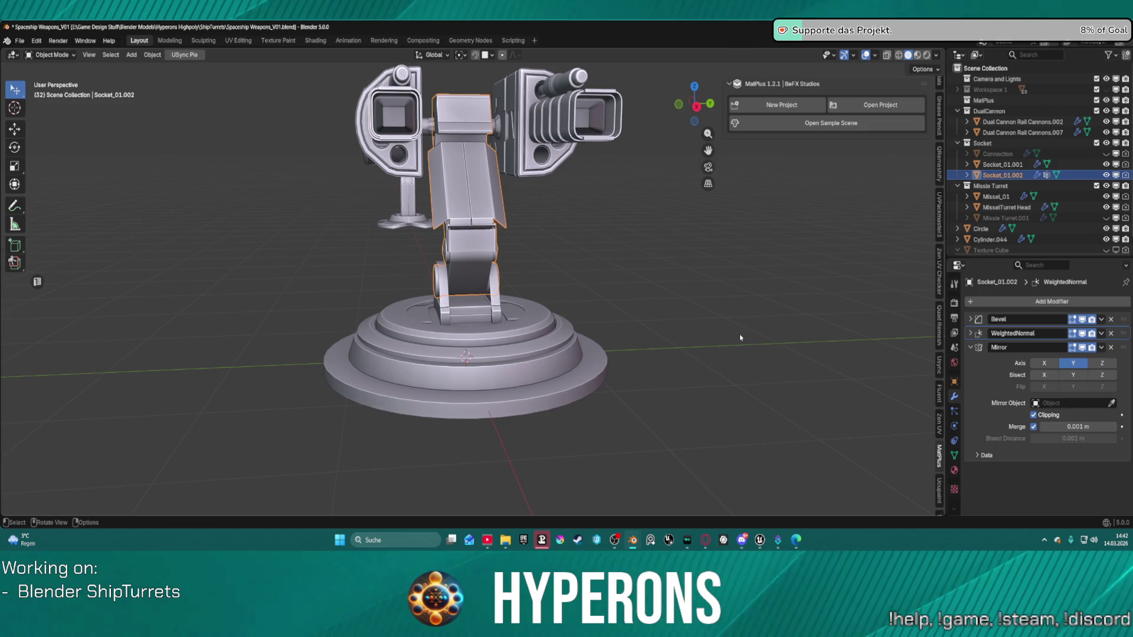
key(ctrl+z)
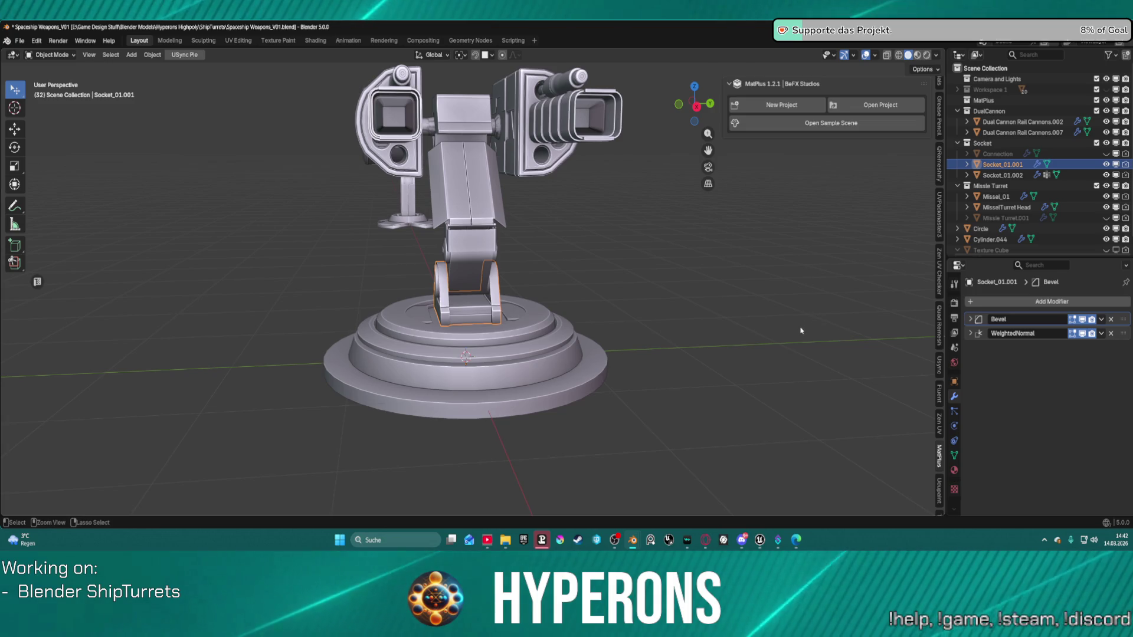
key(ctrl+shift+z)
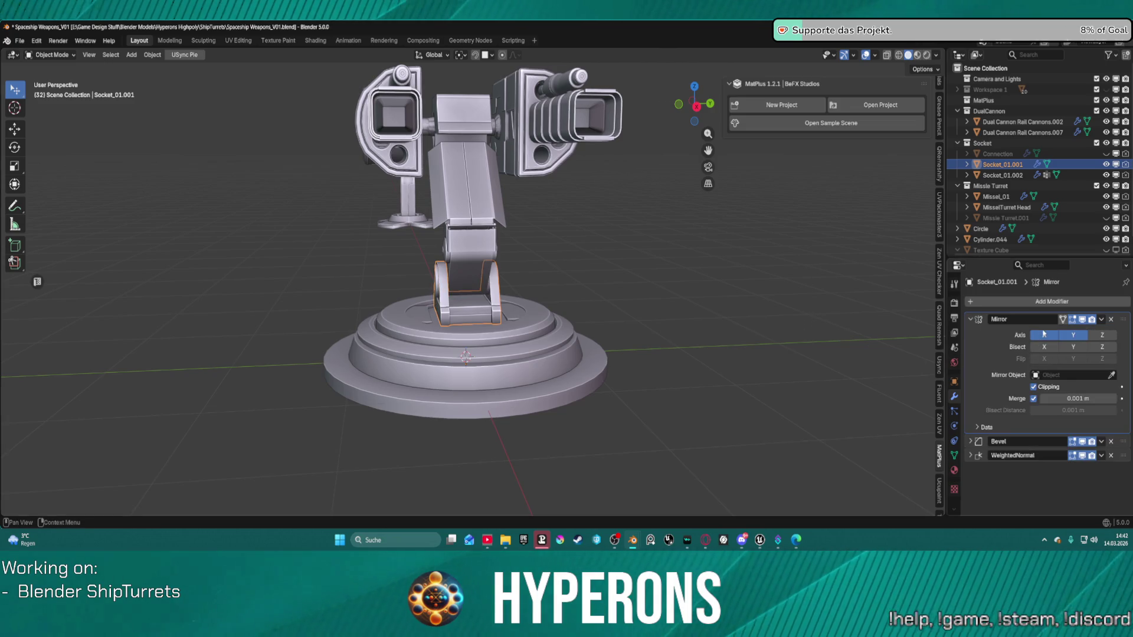
middle_drag(784, 303, 626, 291)
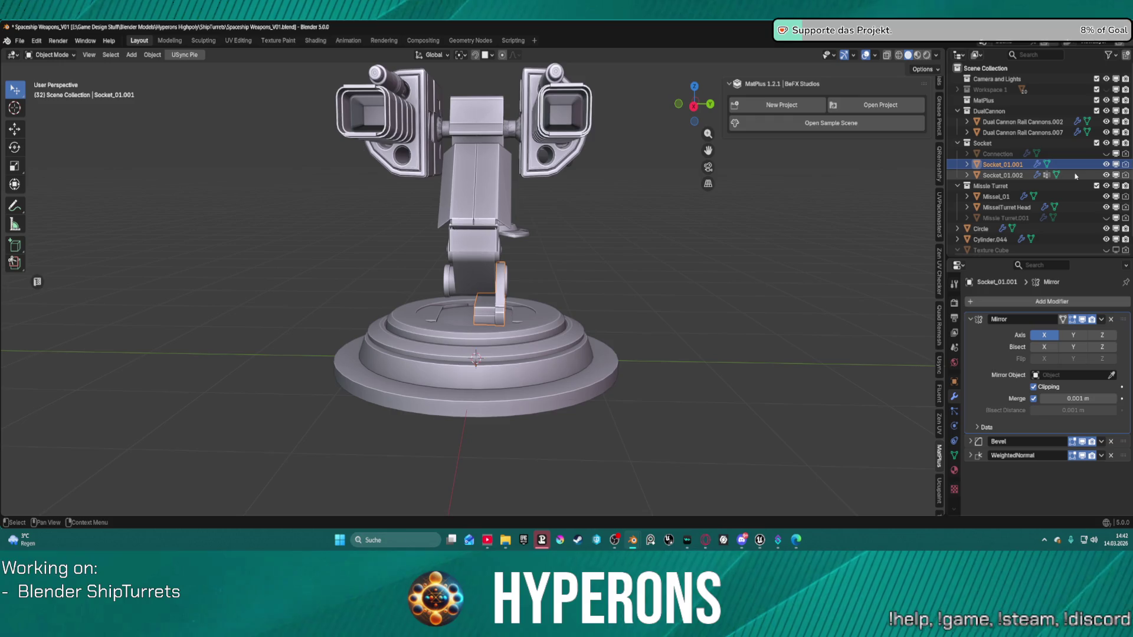
mouse_move(484, 266)
middle_down()
mouse_move(683, 262)
mouse_move(624, 272)
middle_up()
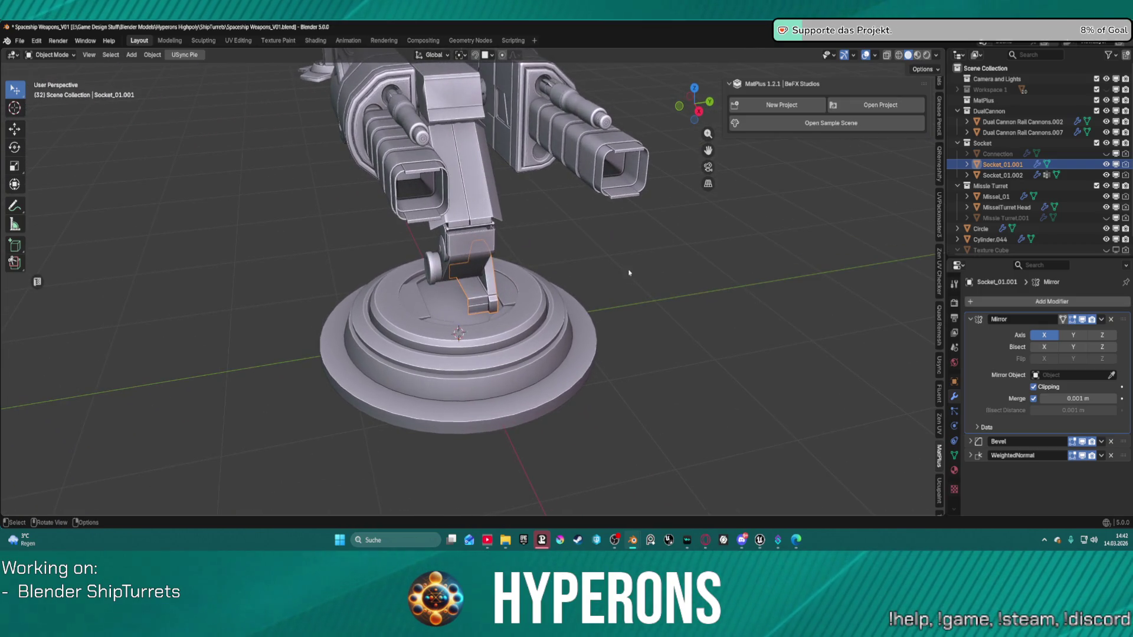
click(591, 298)
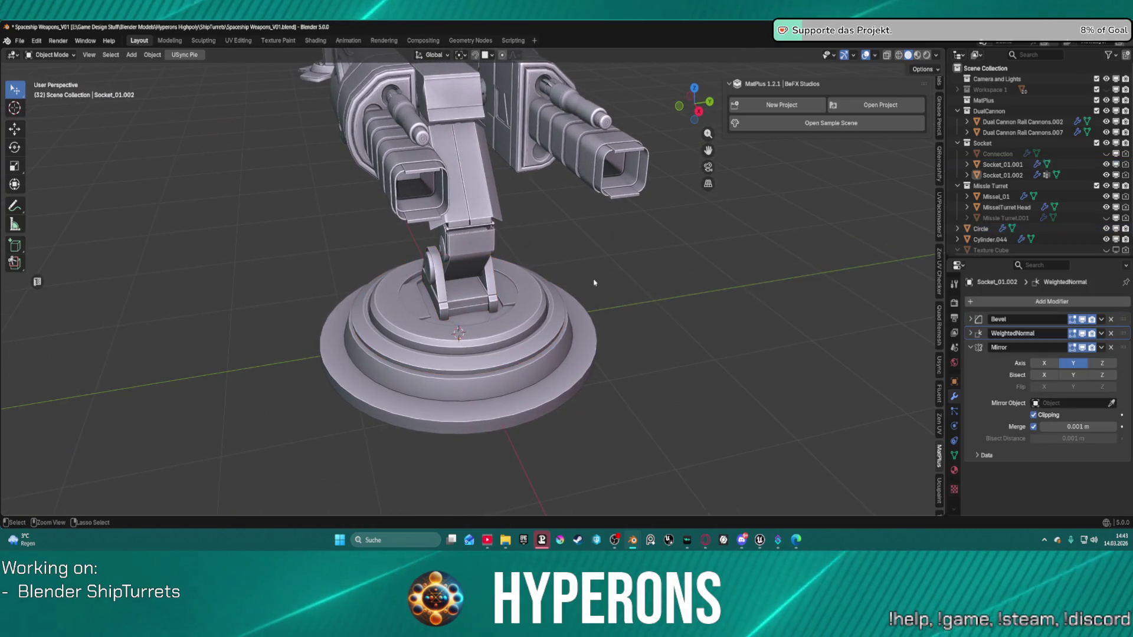
click(490, 330)
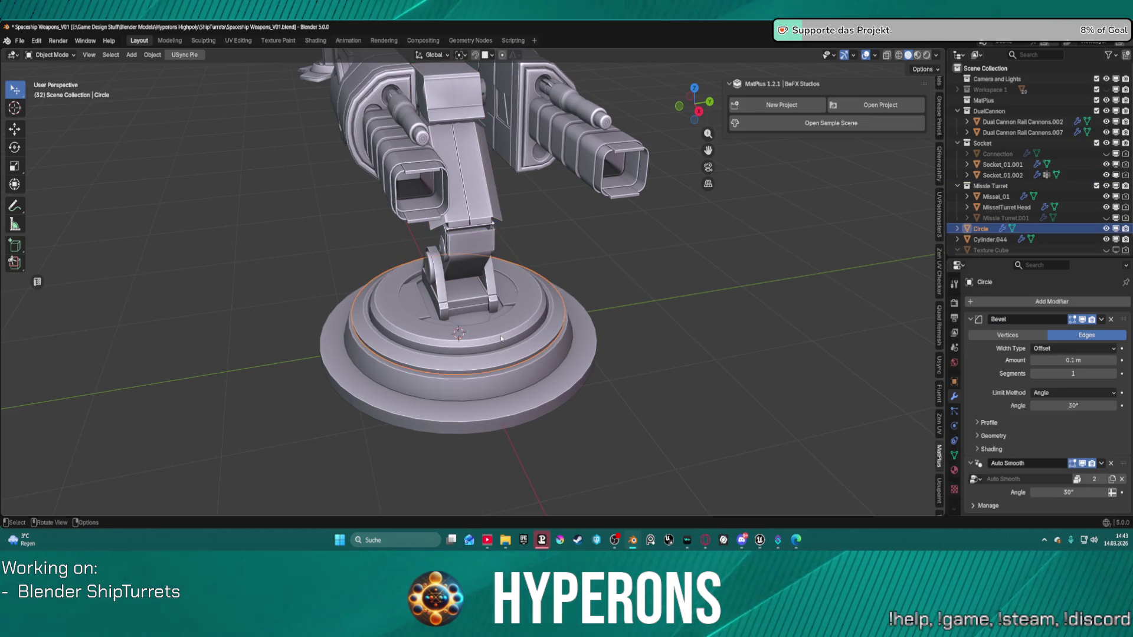
Switch the Circle ring into Edit Mode and back to Object Mode
middle_drag(501, 338, 491, 334)
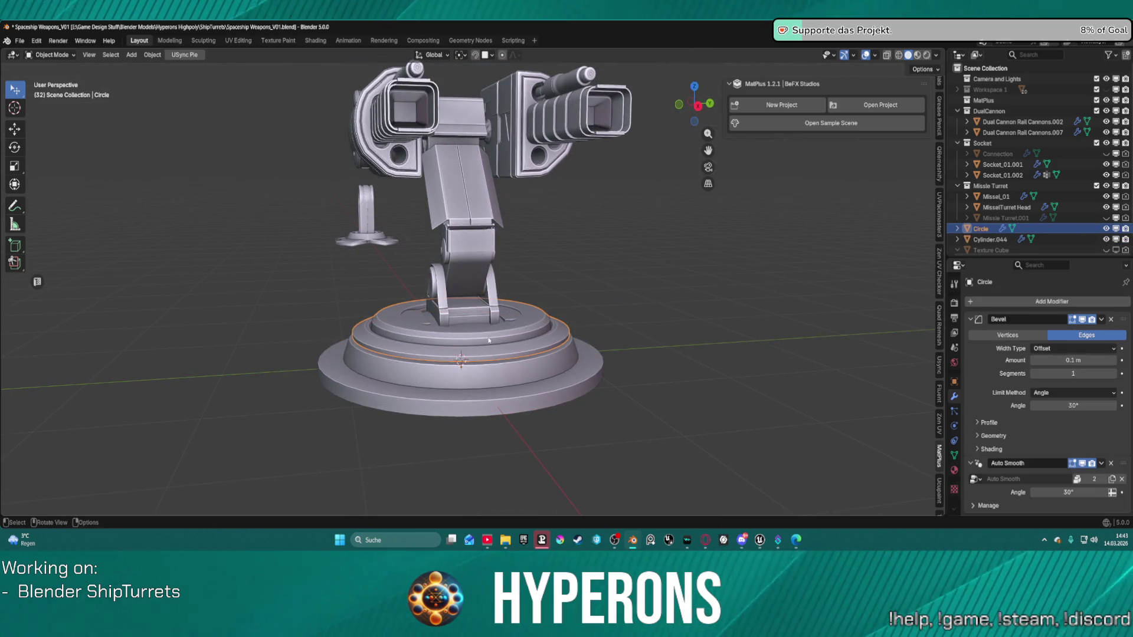
key(ctrl+Tab)
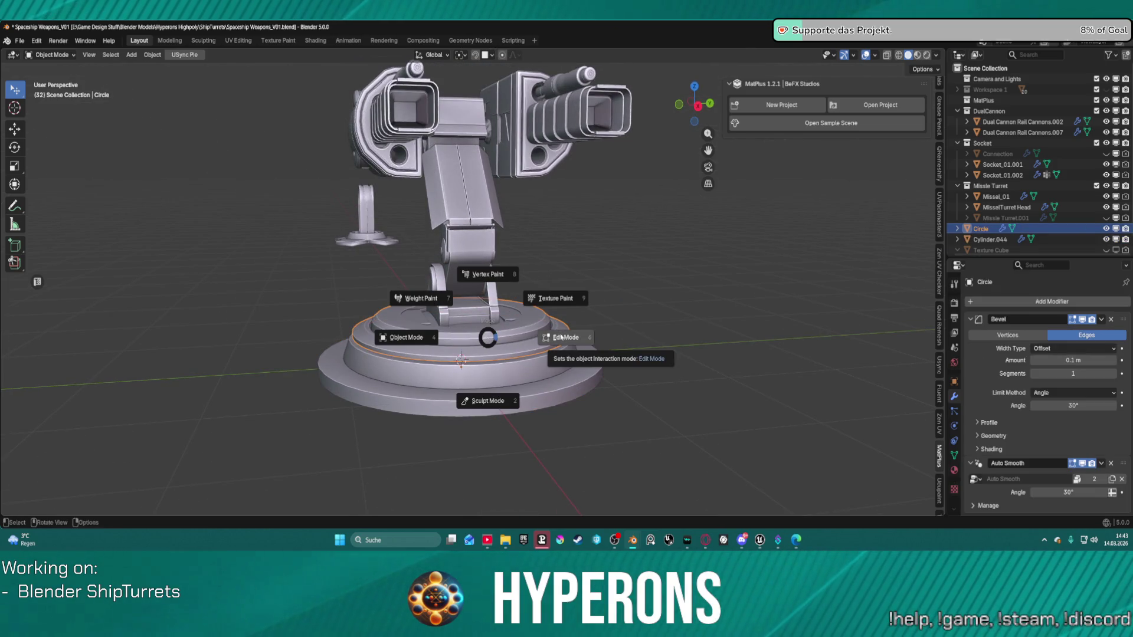
click(611, 325)
key(ctrl+Tab)
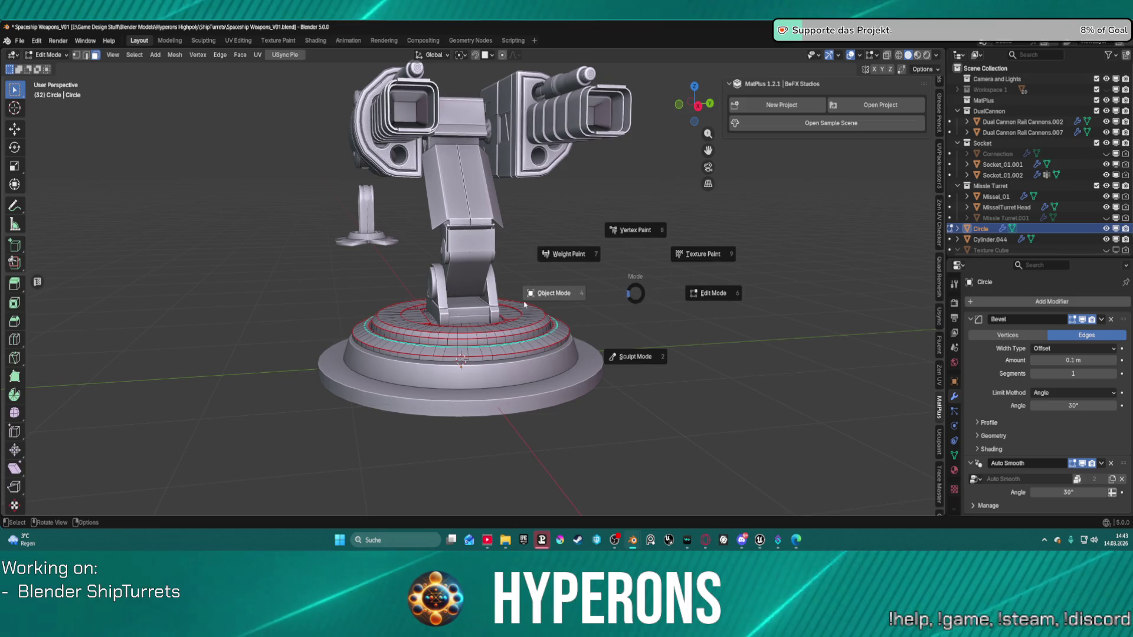
click(544, 298)
middle_drag(544, 298, 538, 308)
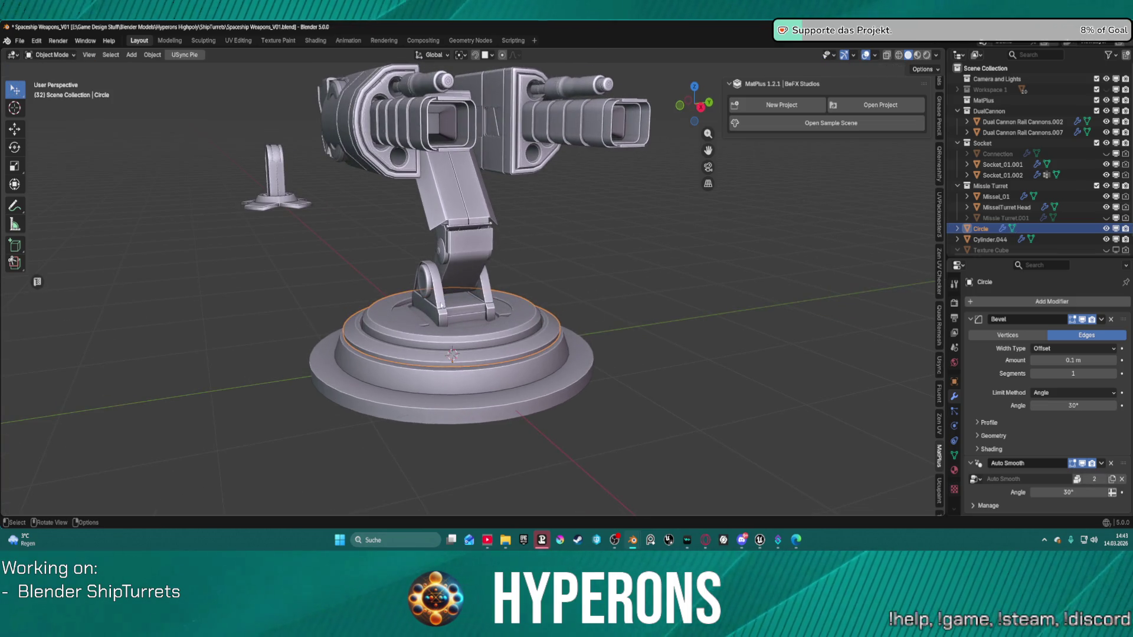
Select Socket_01.002, Socket_01.001 and Connection and copy them with Ctrl+C
click(440, 305)
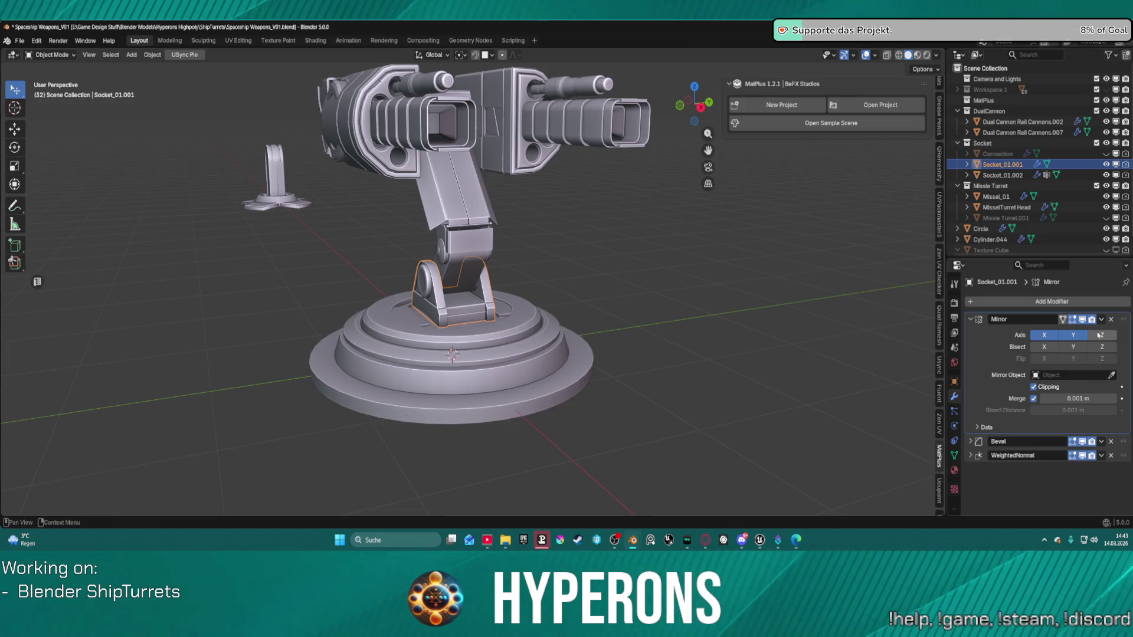
click(443, 210)
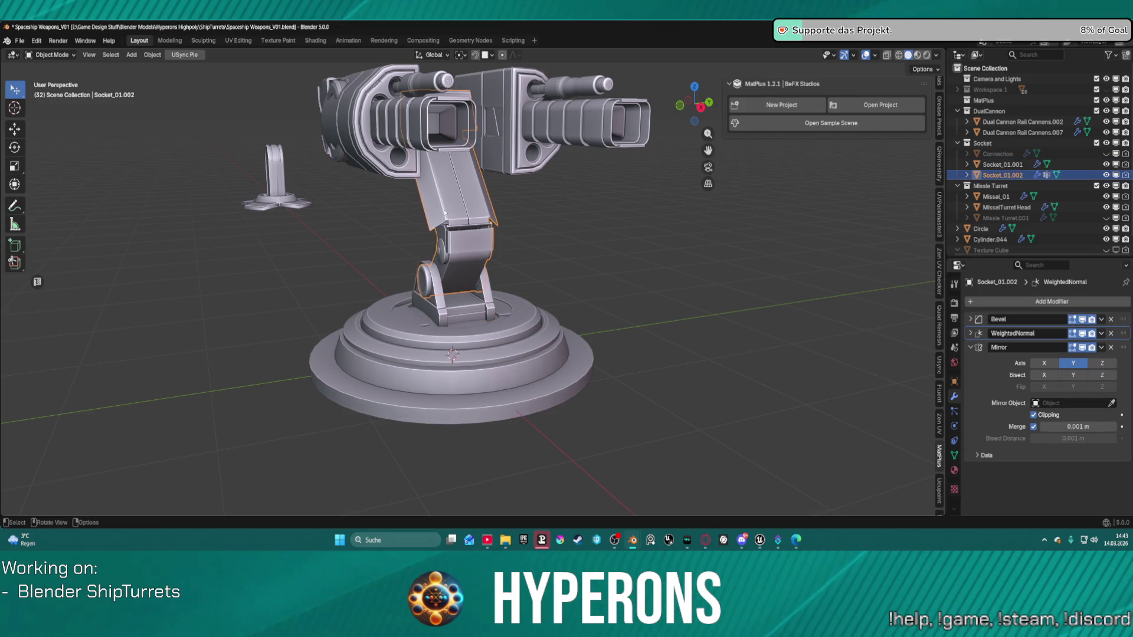
shift+click(1003, 164)
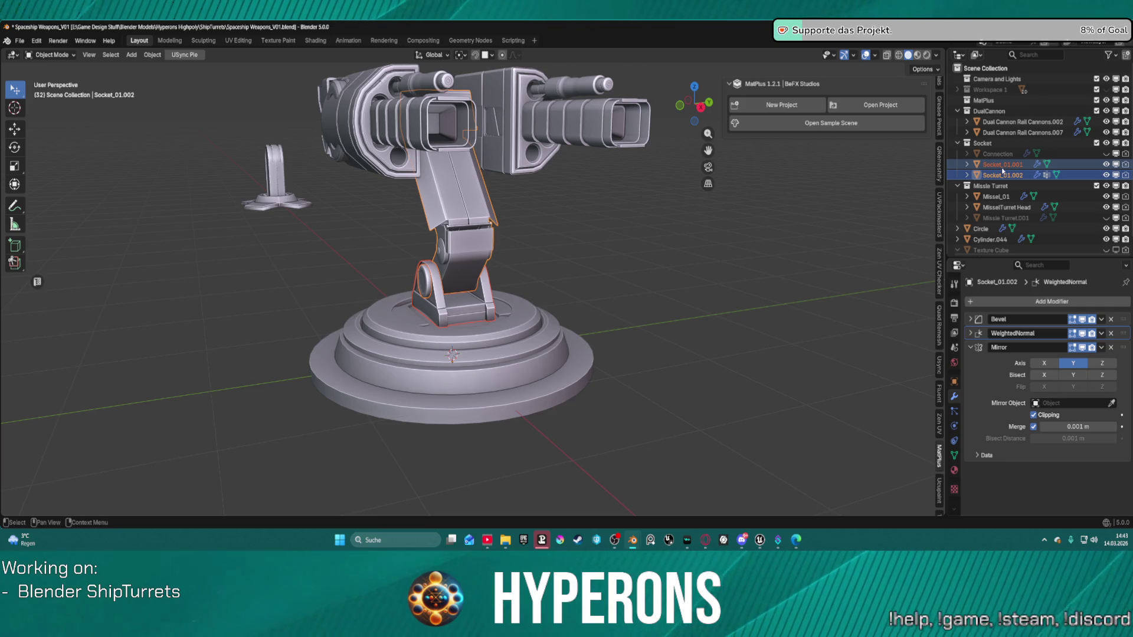
shift+click(997, 154)
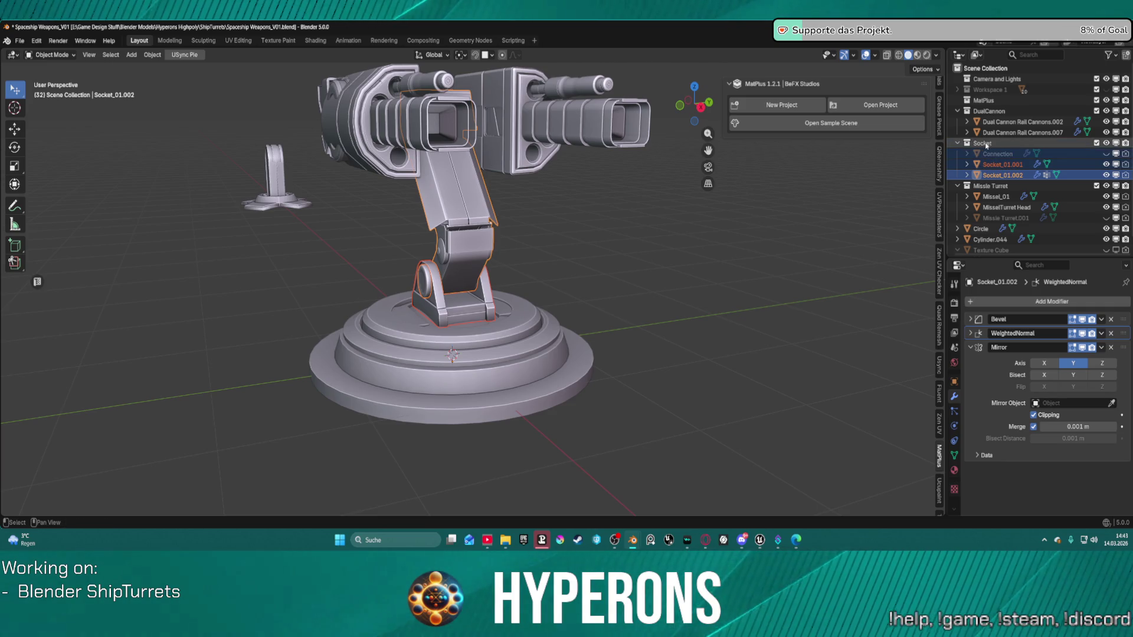
key(ctrl+c)
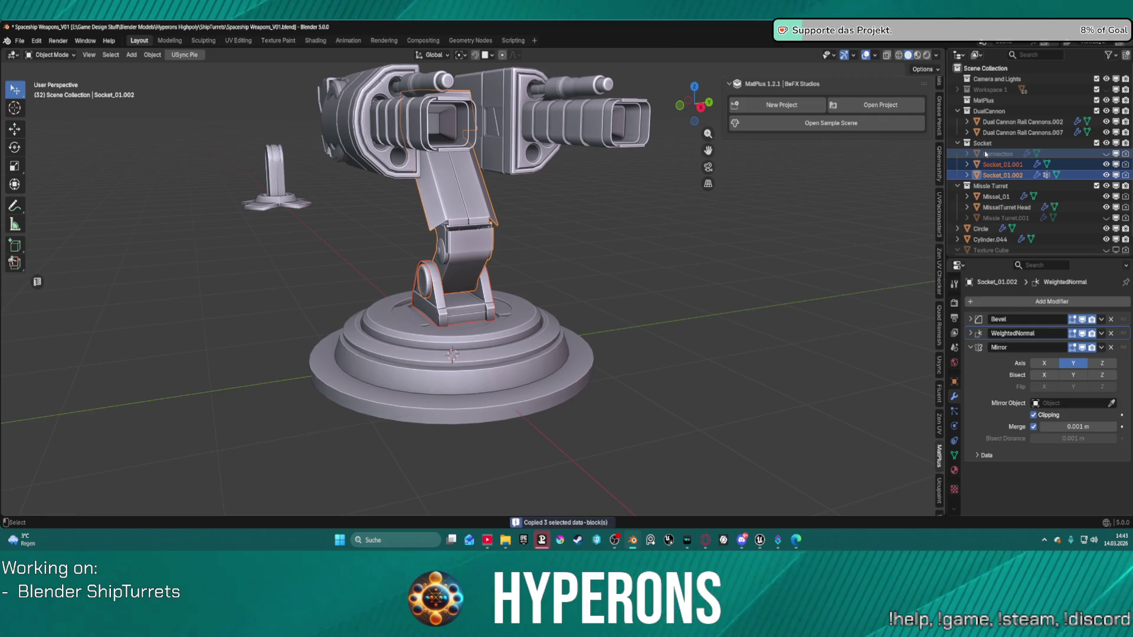
Paste the socket copies and move them into a new Collection 7
key(ctrl+v)
scroll(985, 177, down, 2)
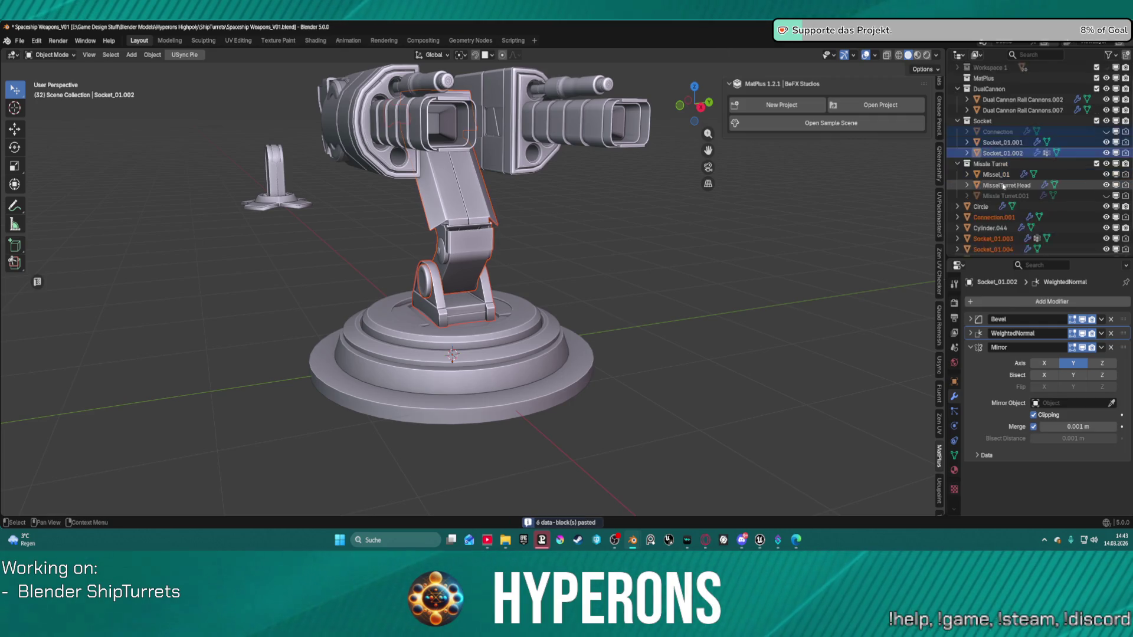
click(984, 193)
shift+click(991, 224)
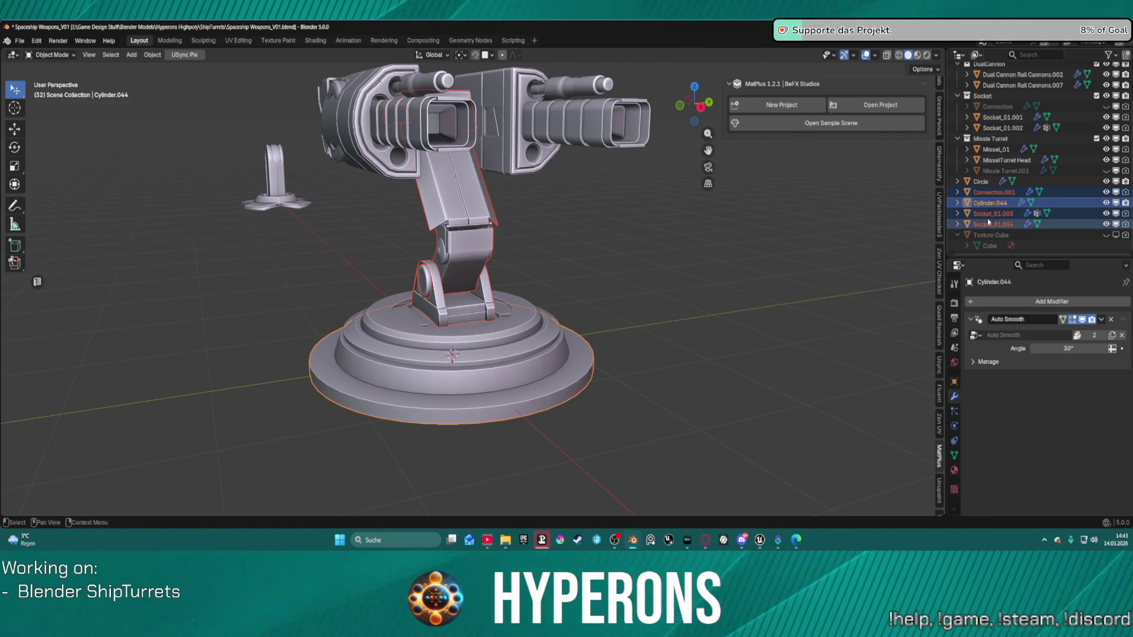
right_click(989, 235)
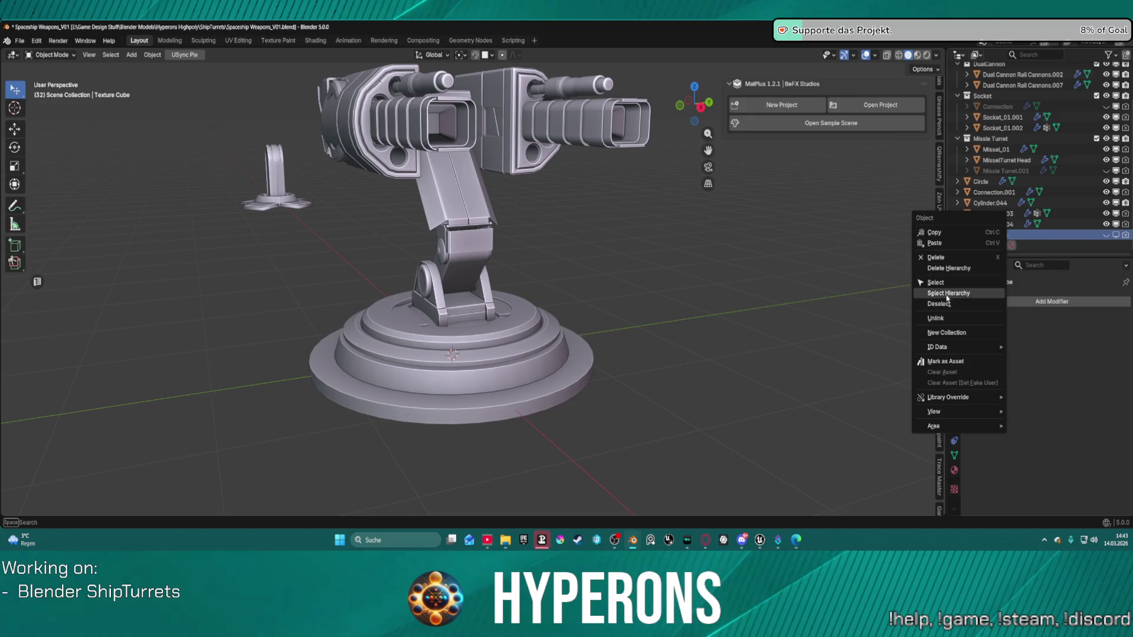
click(963, 333)
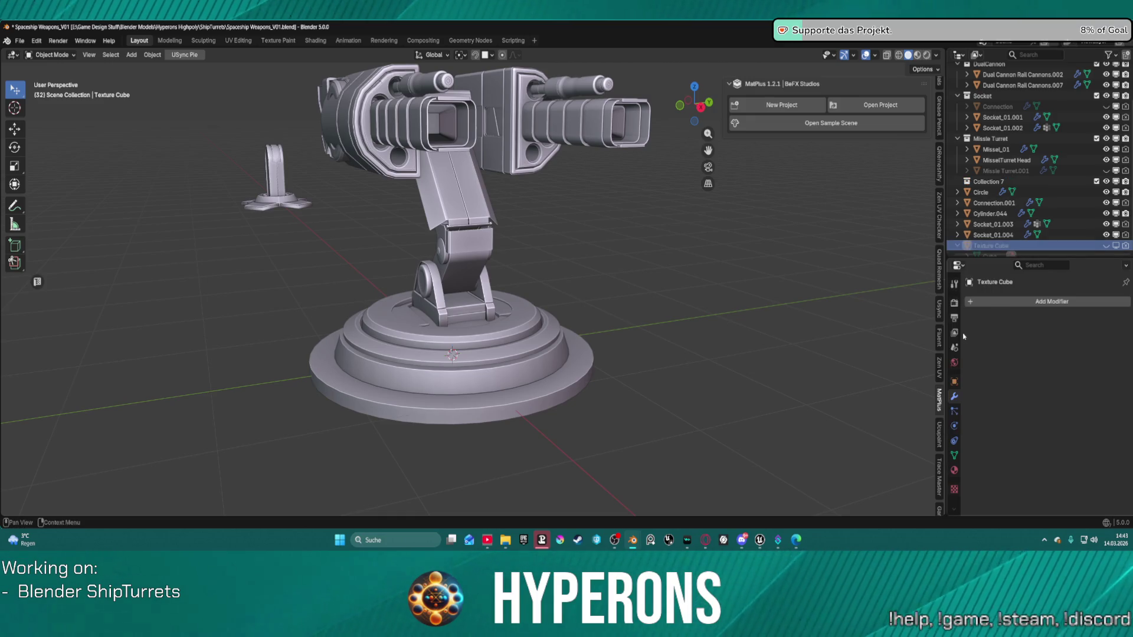
click(993, 235)
ctrl+click(993, 224)
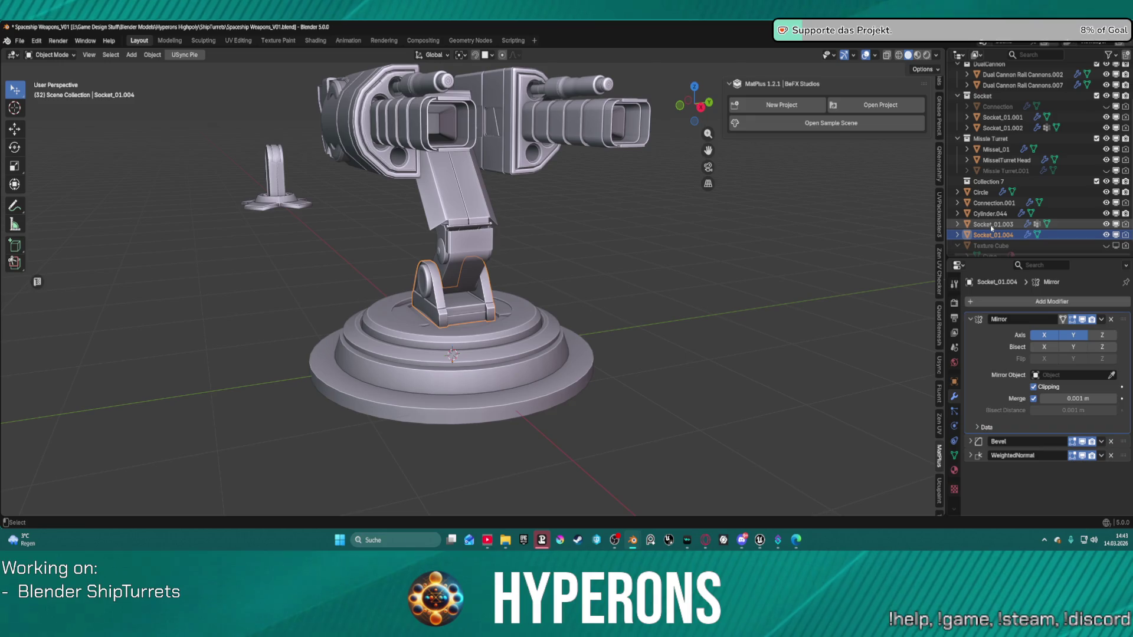
ctrl+click(995, 202)
drag(995, 202, 983, 185)
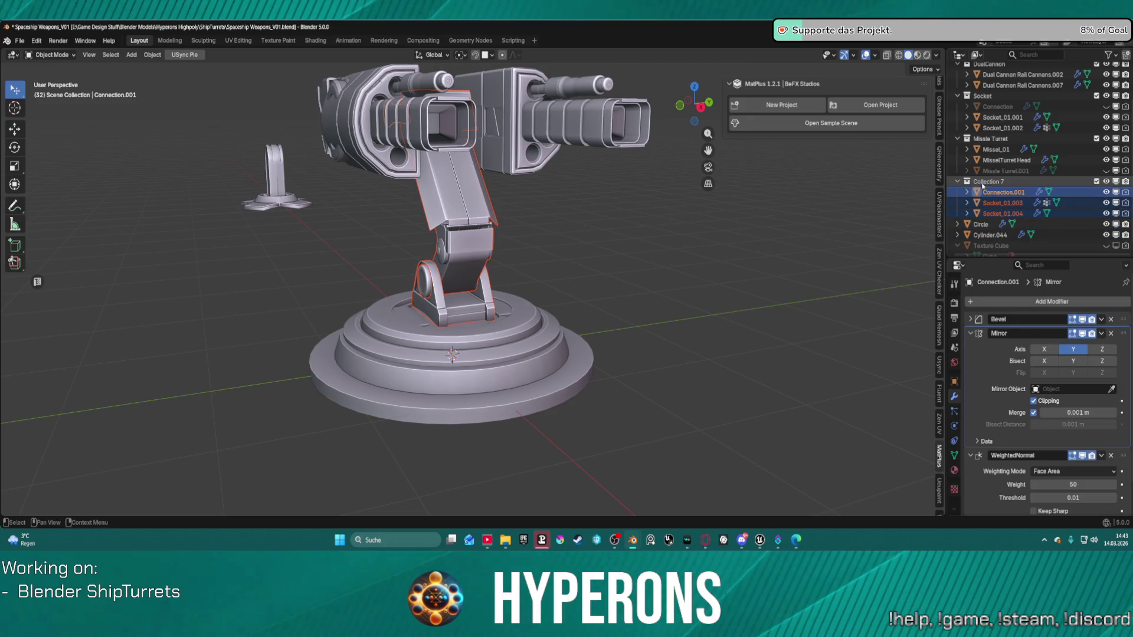
click(959, 181)
Rename Collection 7 to Backup_Socket and exclude it from the view layer
click(984, 203)
double_click(985, 202)
text(Backu)
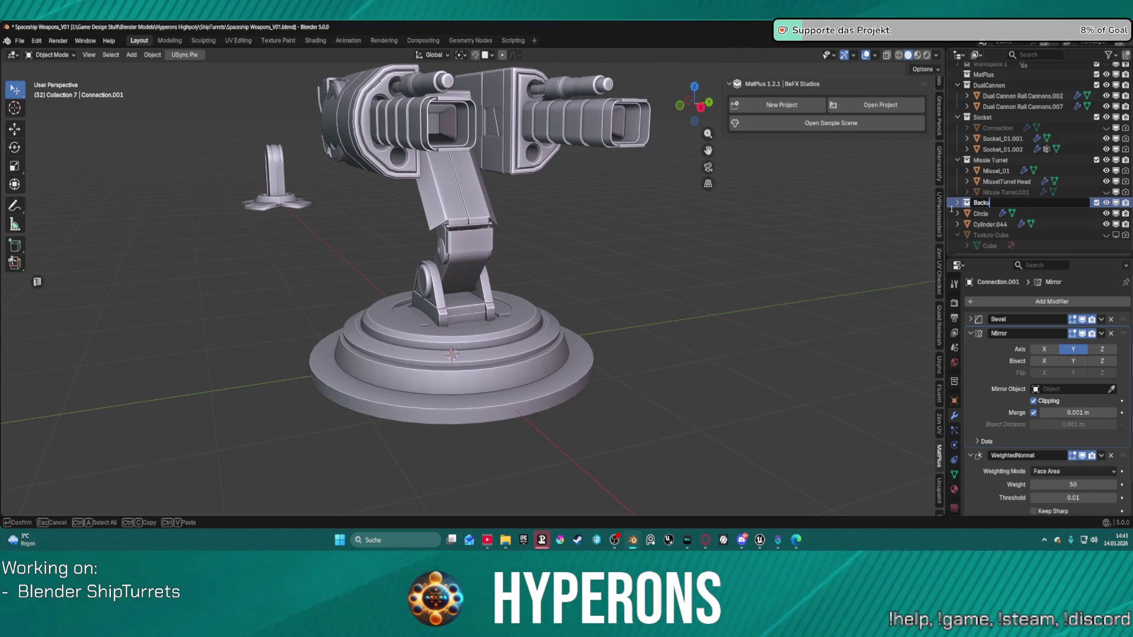
text(p_So)
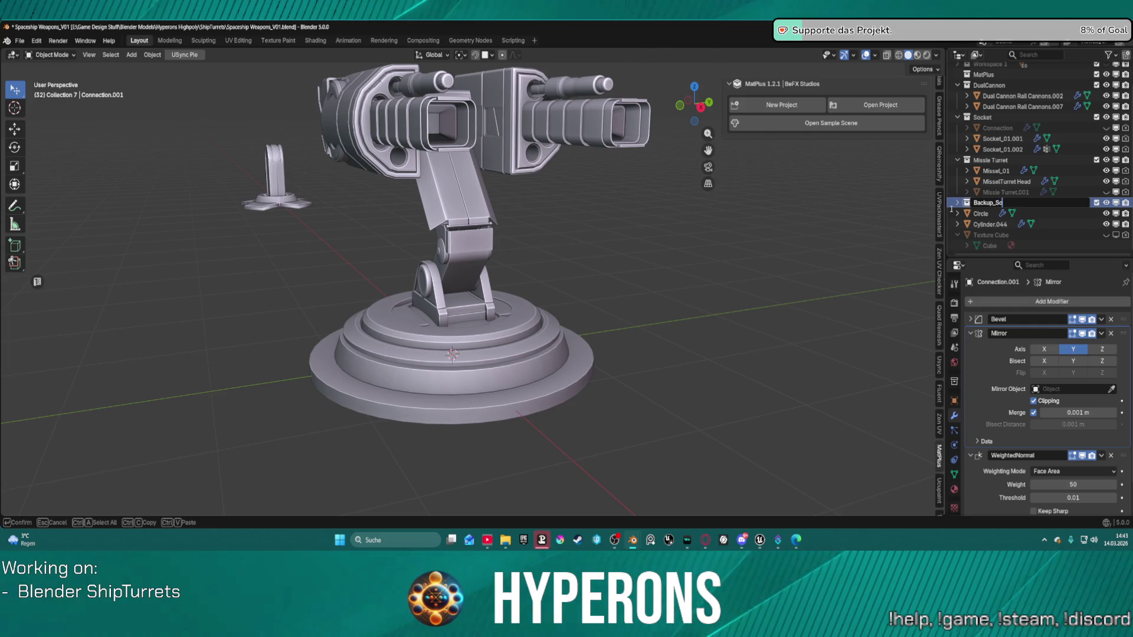
text(t)
key(Return)
click(1106, 203)
click(1096, 205)
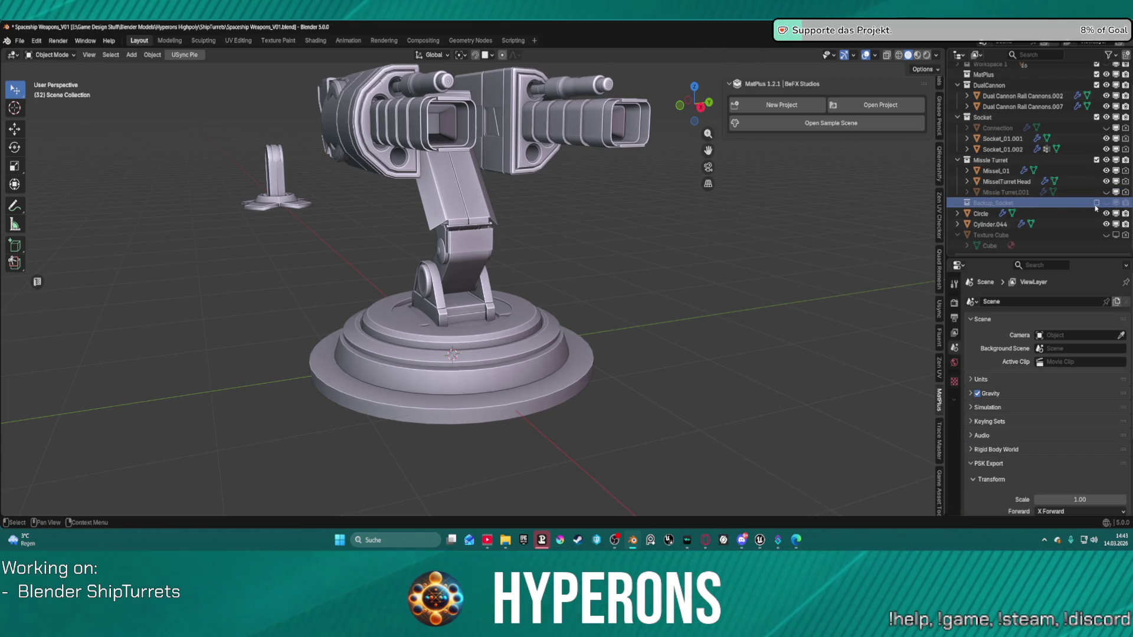
click(1097, 204)
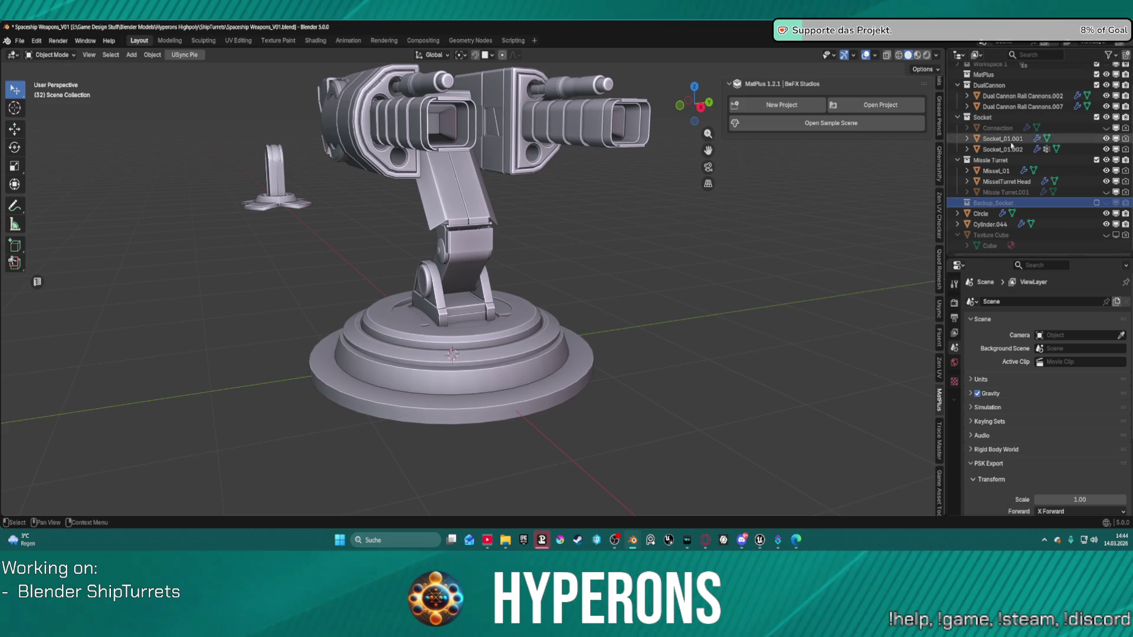
Apply the Mirror modifier on Socket_01.001, leaving Bevel and WeightedNormal
click(986, 214)
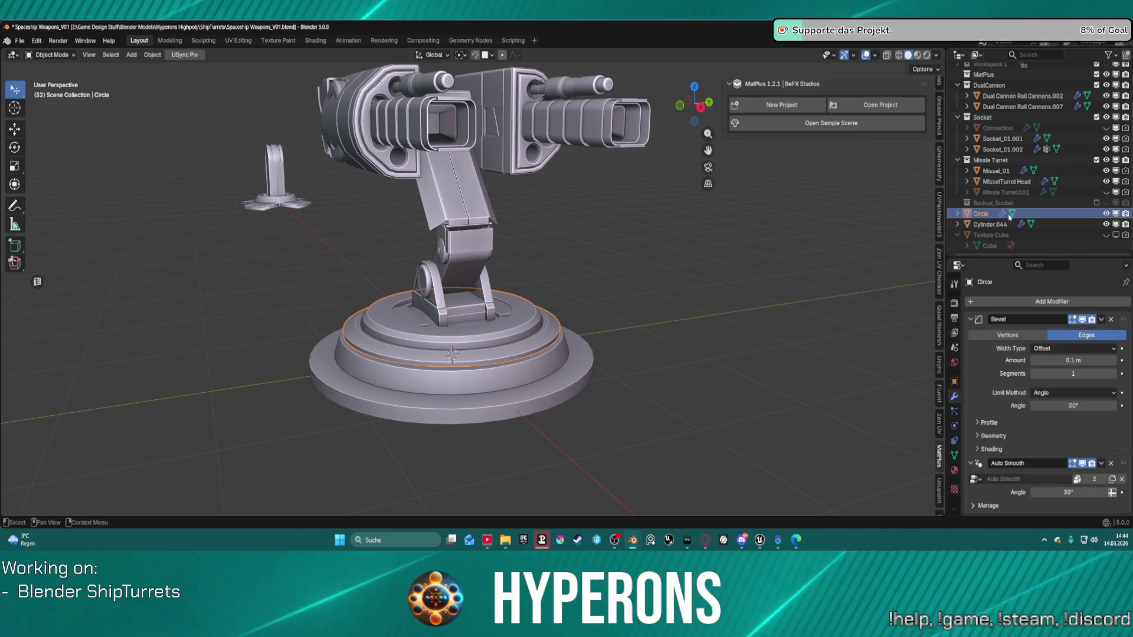
click(1001, 139)
click(1001, 149)
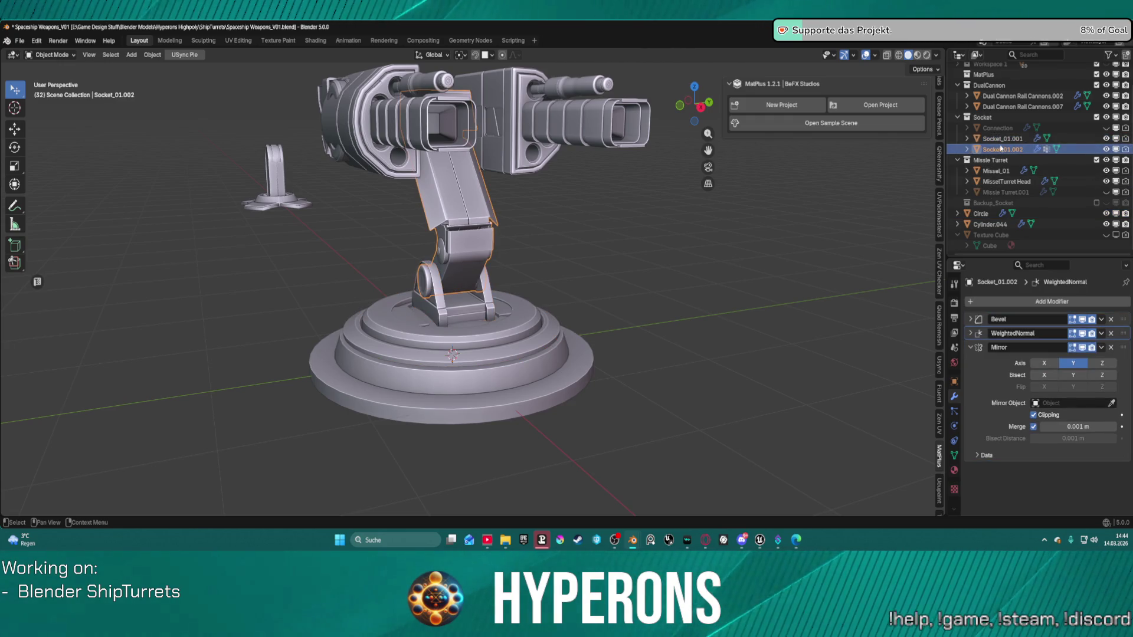
click(1002, 139)
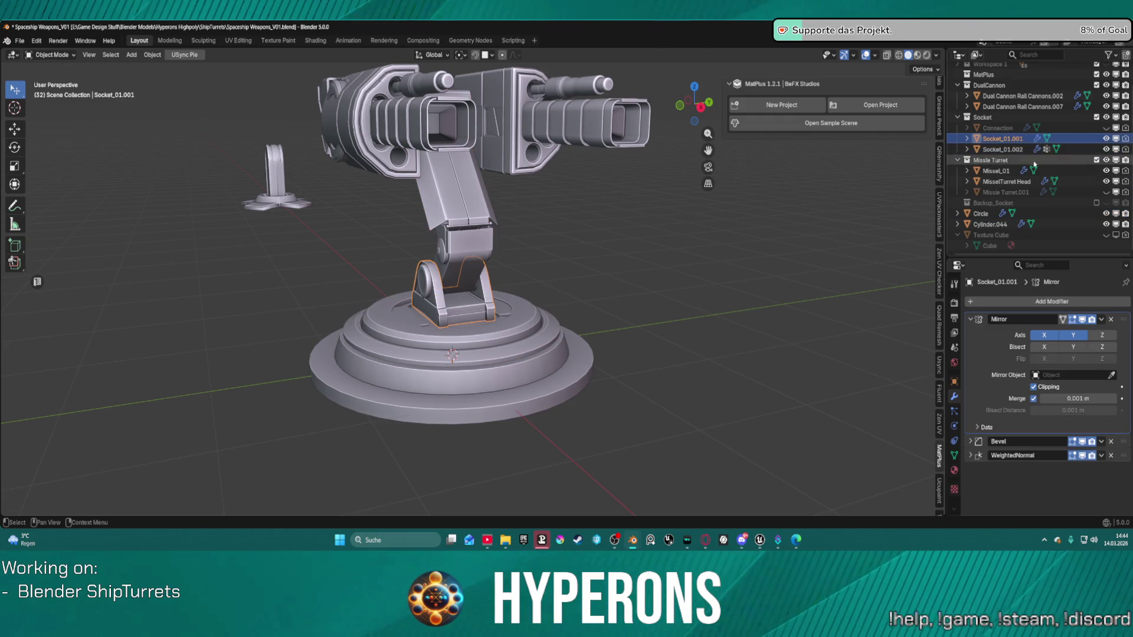
click(1100, 319)
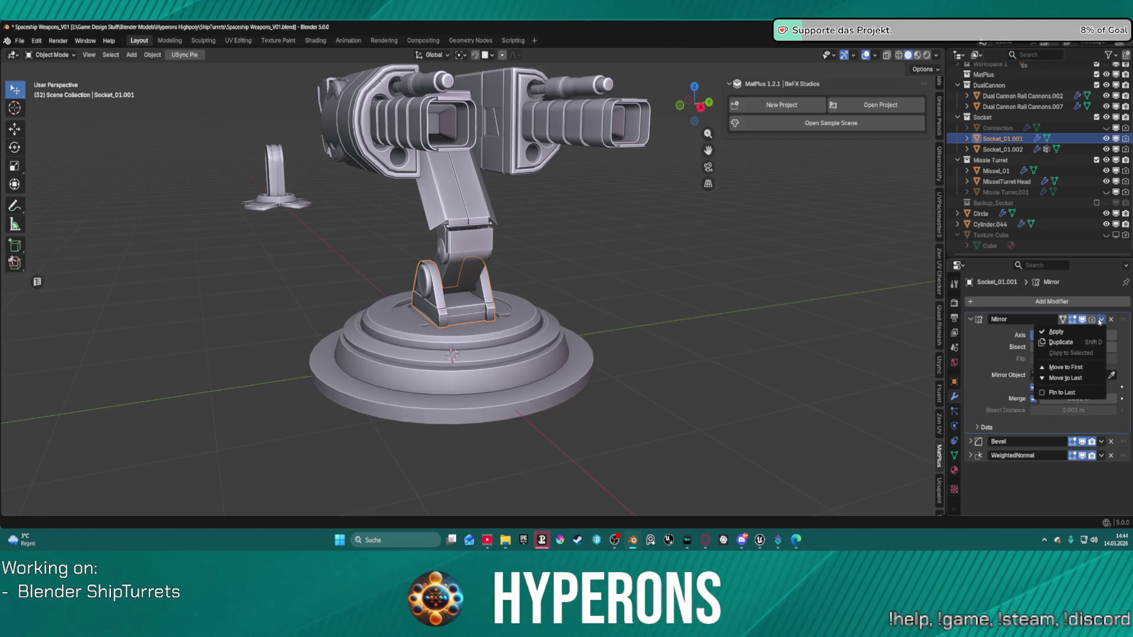
click(1061, 333)
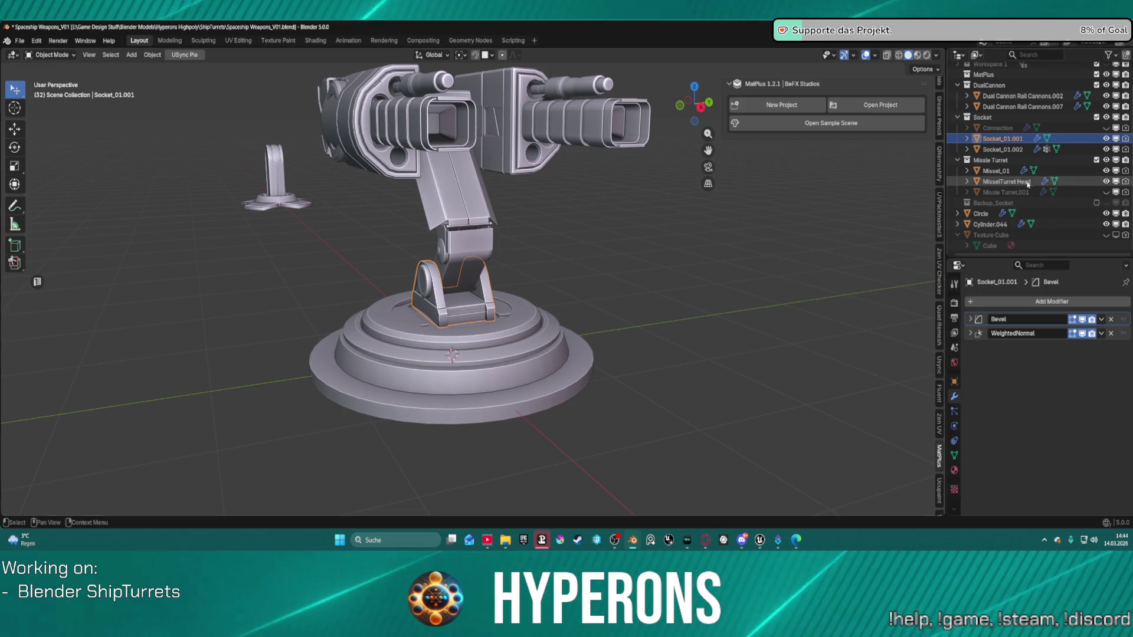
Move the Circle ring into the Socket collection and select Cylinder.044
click(1004, 149)
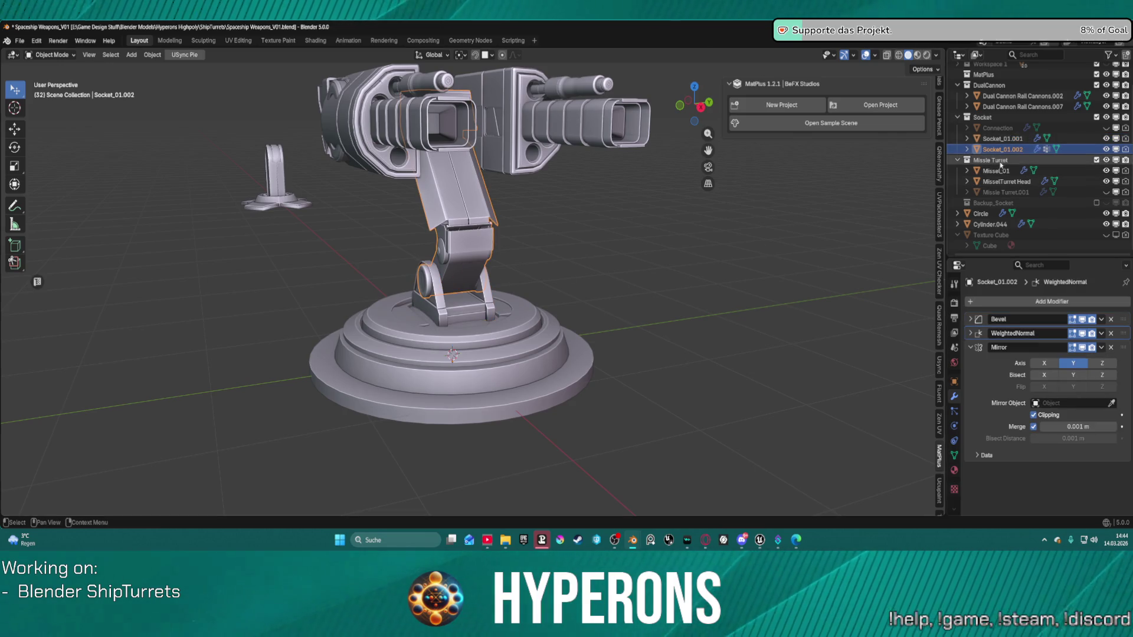
click(988, 215)
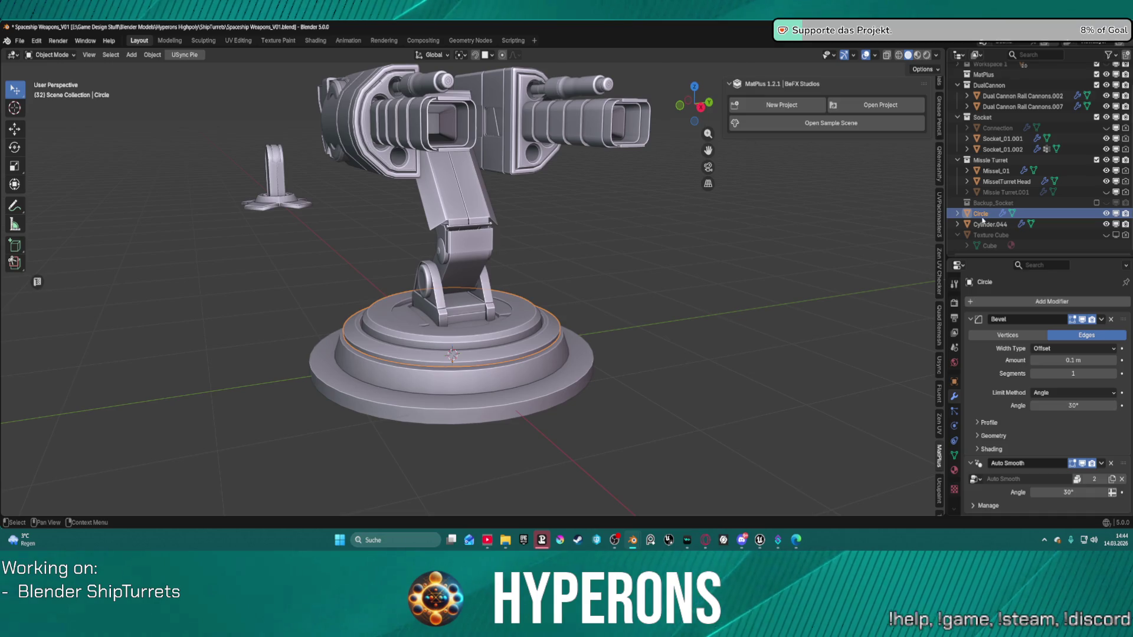
mouse_move(982, 219)
mouse_down()
mouse_move(996, 171)
mouse_move(989, 118)
mouse_up()
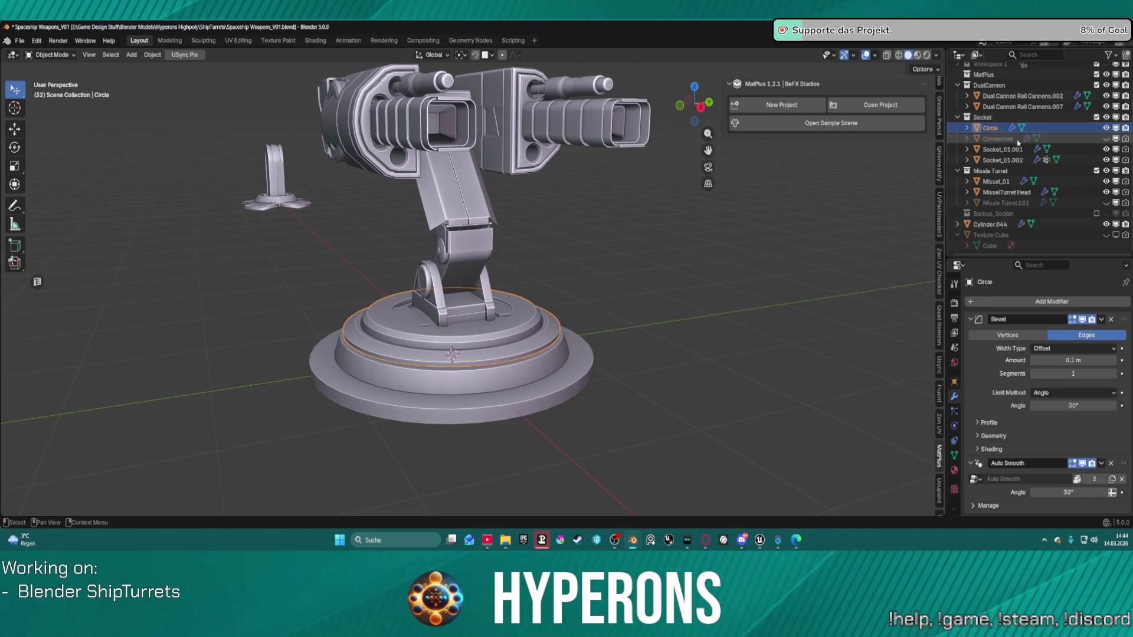
click(992, 228)
right_click(992, 227)
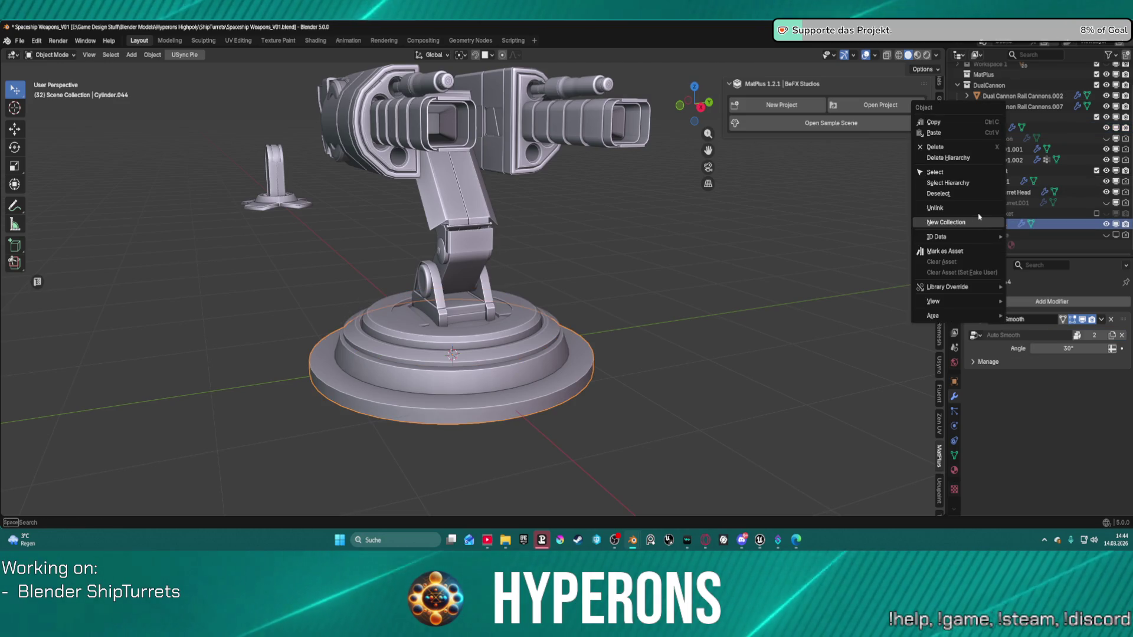
Put Cylinder.044 into a new Collection 8 and delete the extra empty Collection 9
click(973, 224)
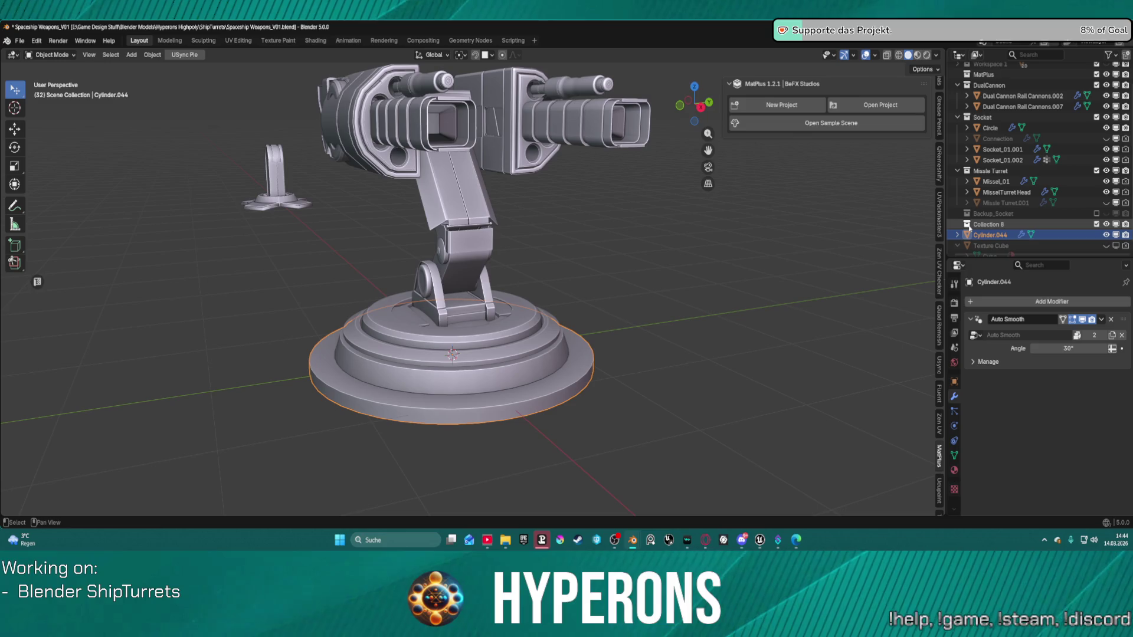
key(c)
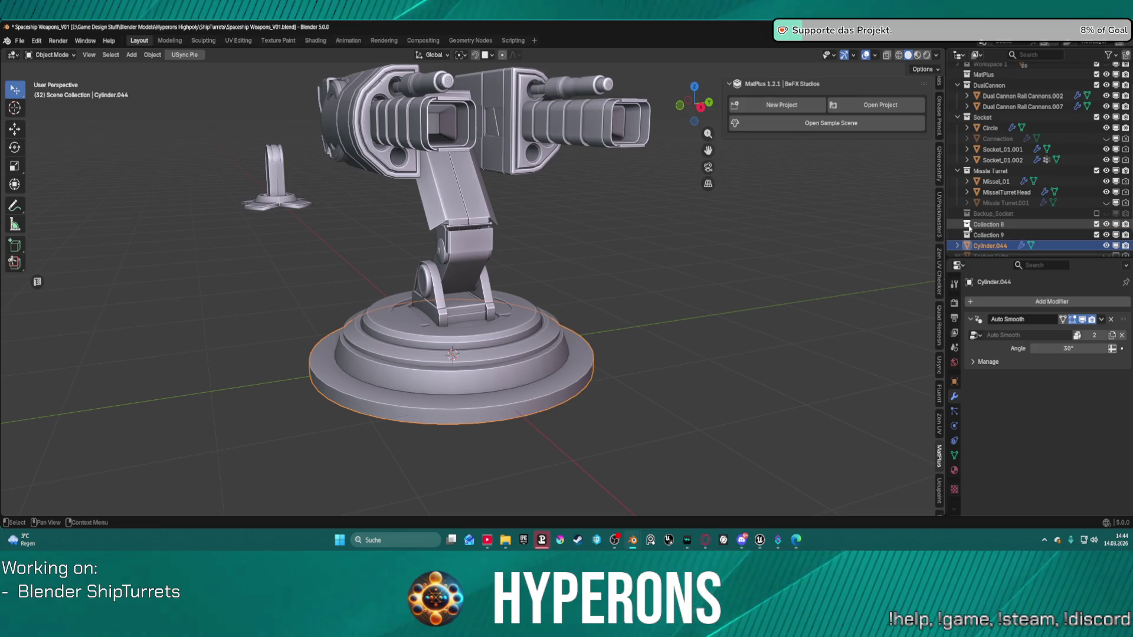
scroll(980, 231, down, 2)
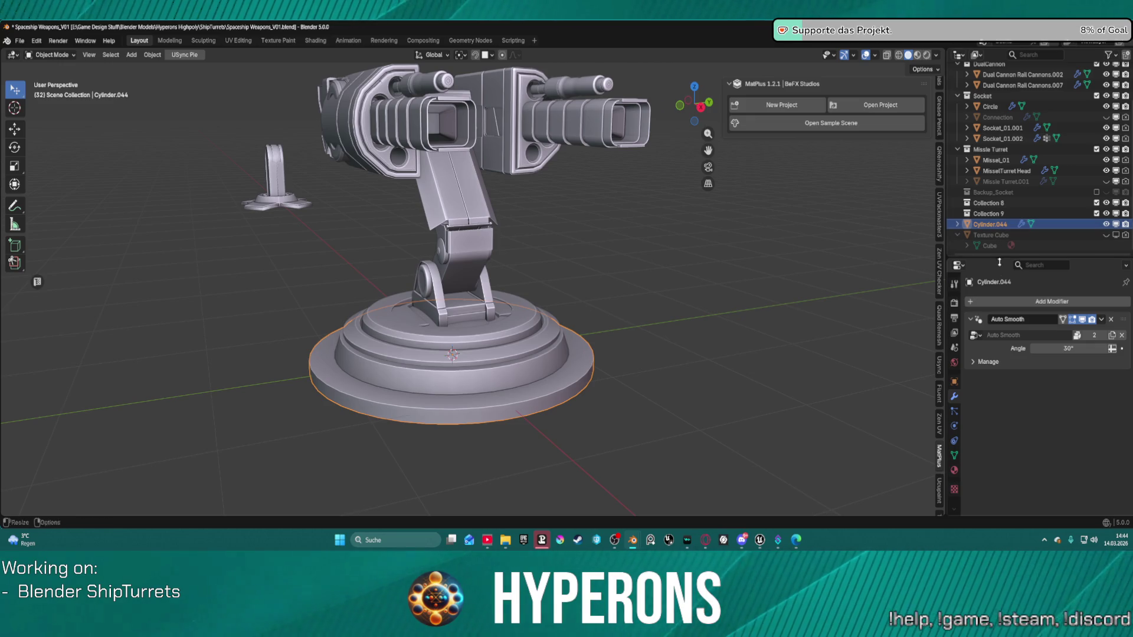
click(989, 207)
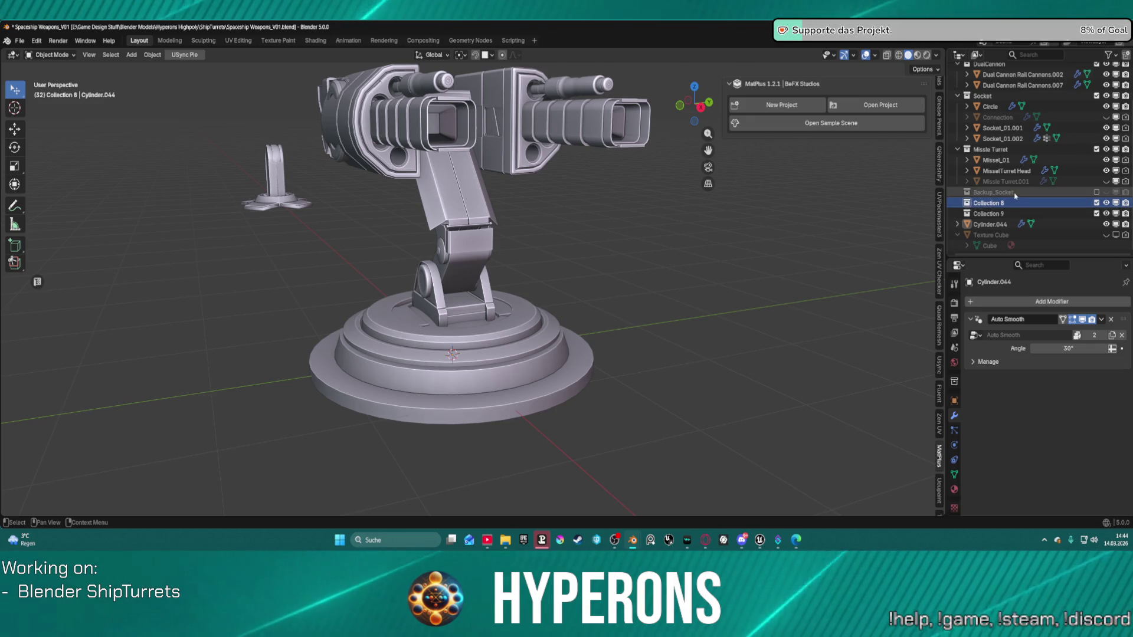
click(980, 224)
key(x)
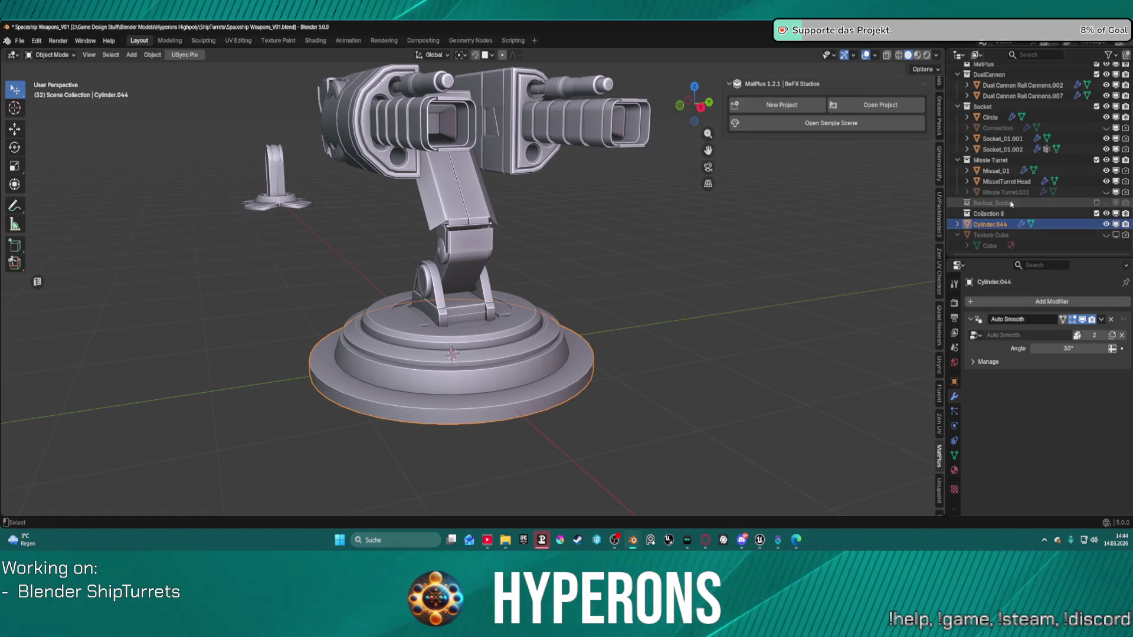
double_click(990, 215)
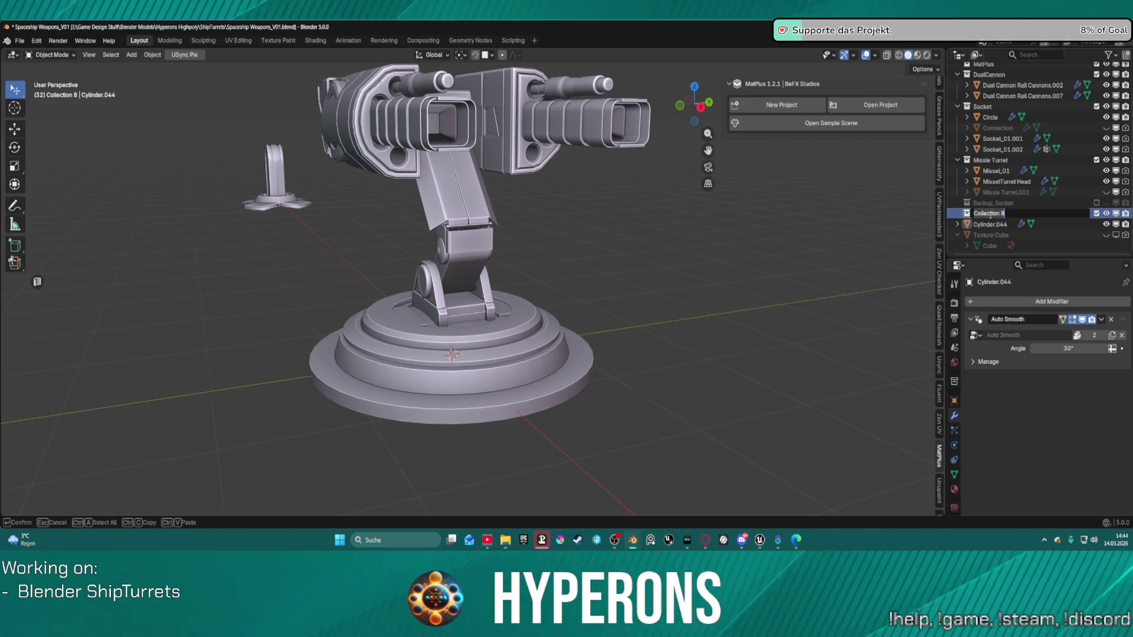
key(Return)
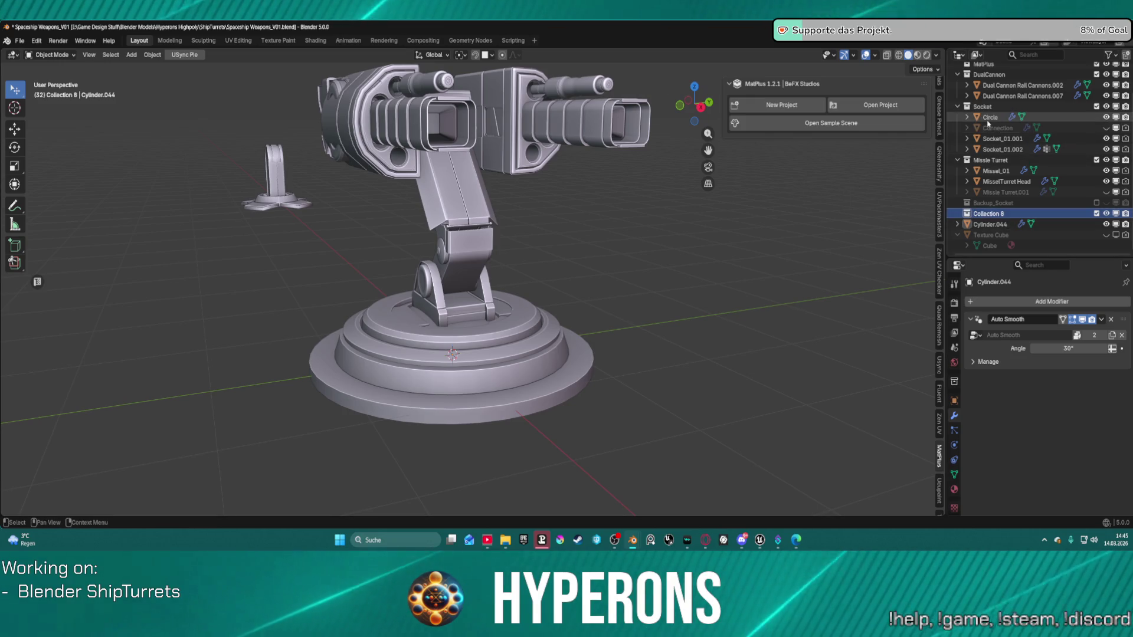
Rename Cylinder.044 to Socket_Base and move it into Collection 8
click(990, 117)
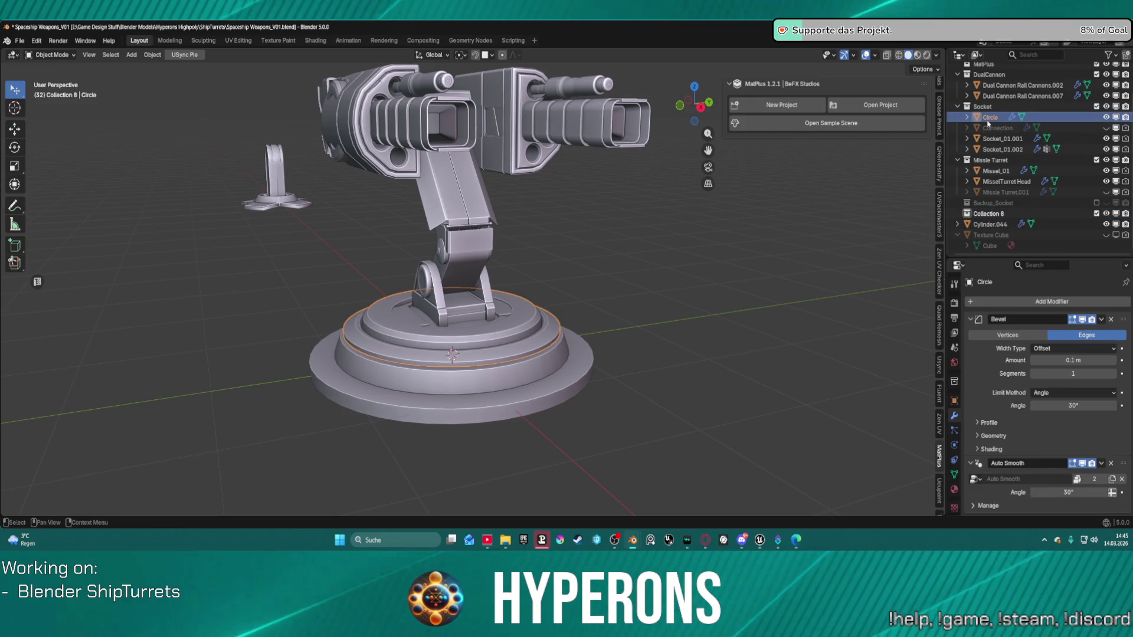
click(991, 225)
double_click(990, 227)
text(SocketBas)
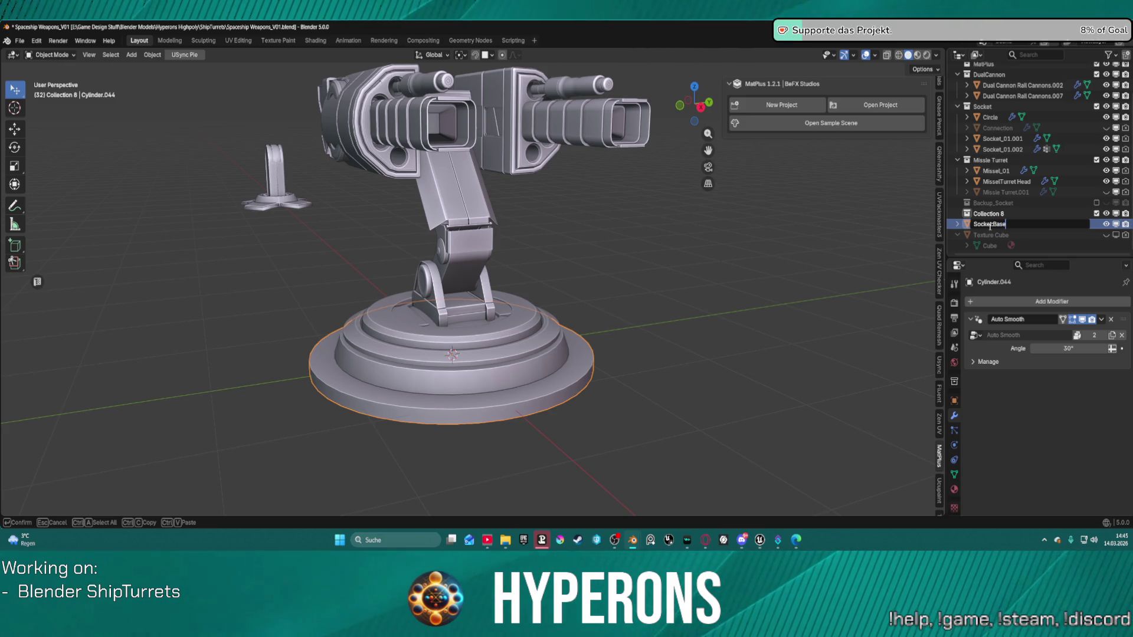
text(e)
key(Return)
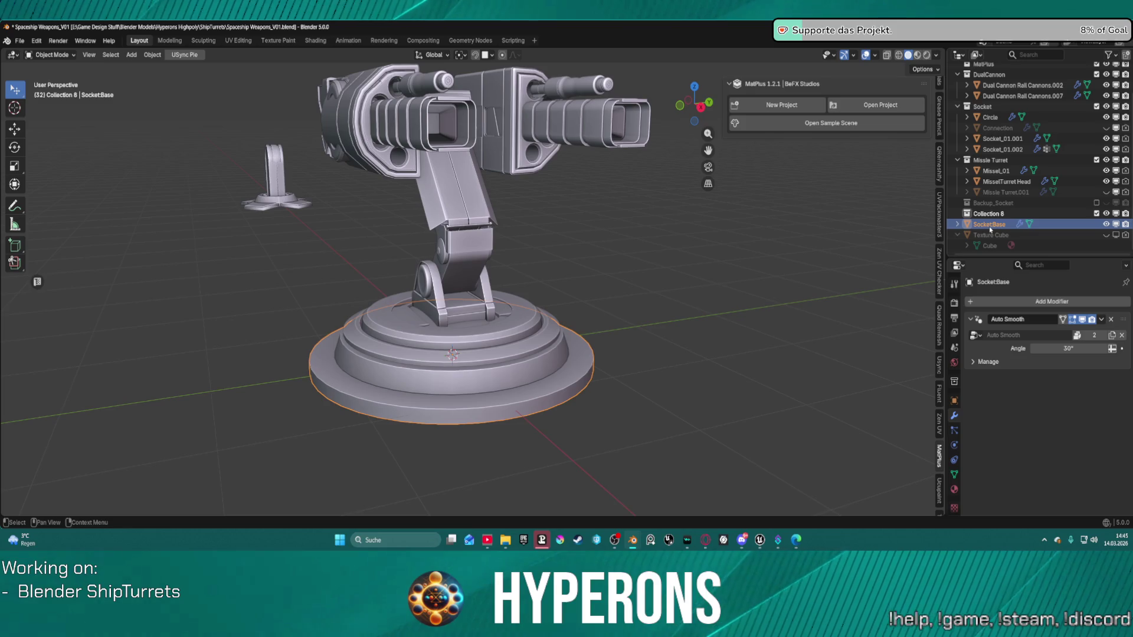
drag(991, 231, 980, 212)
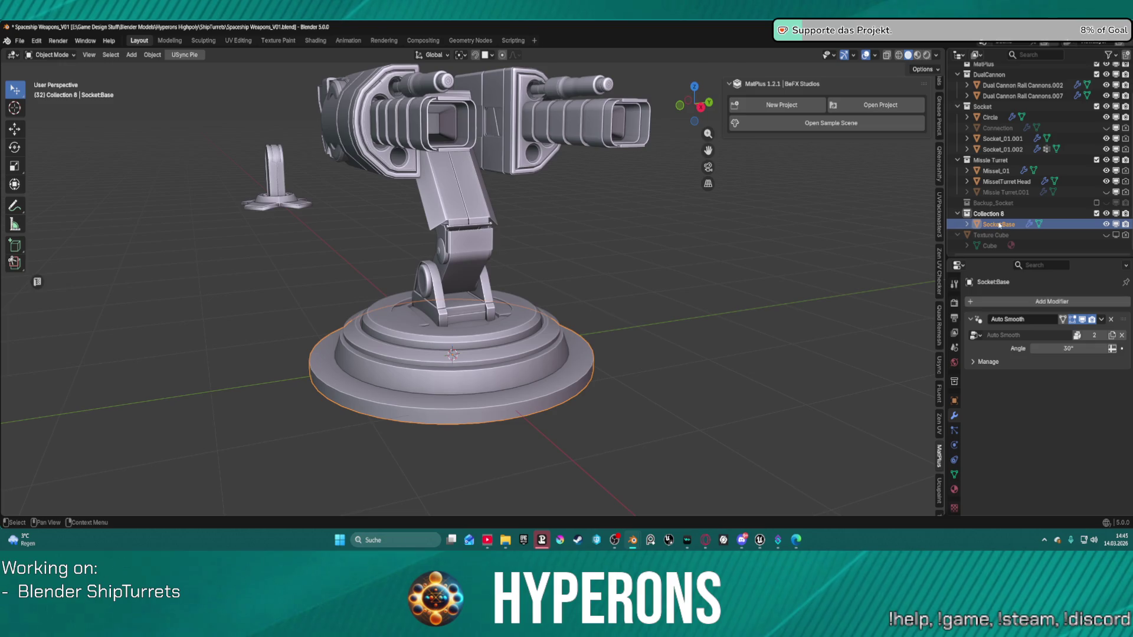
double_click(999, 224)
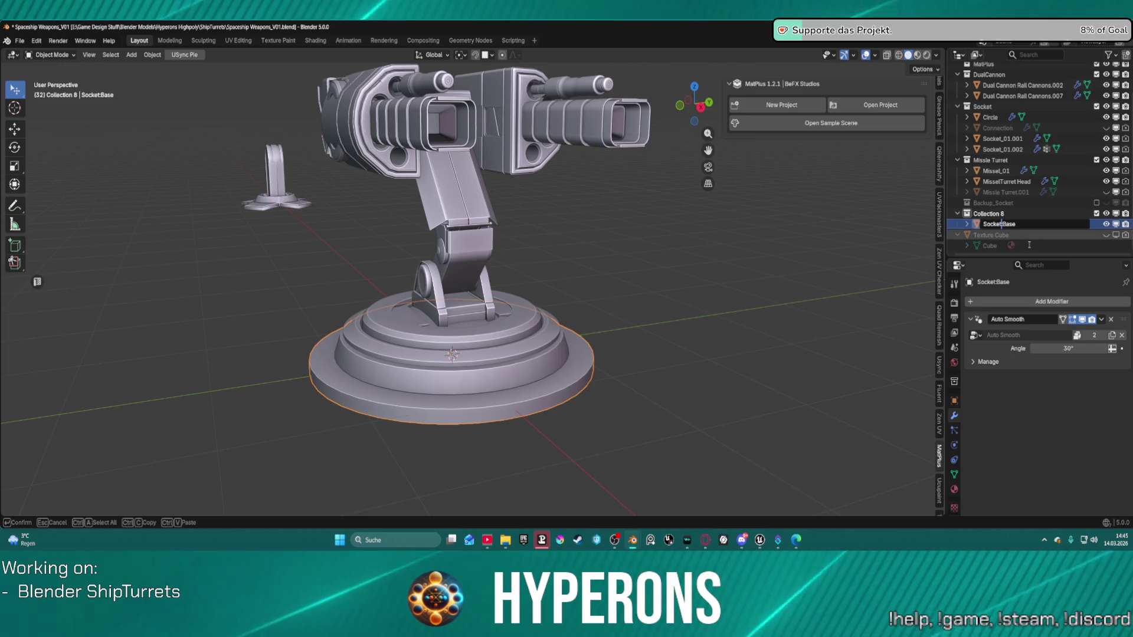
text(_)
key(Return)
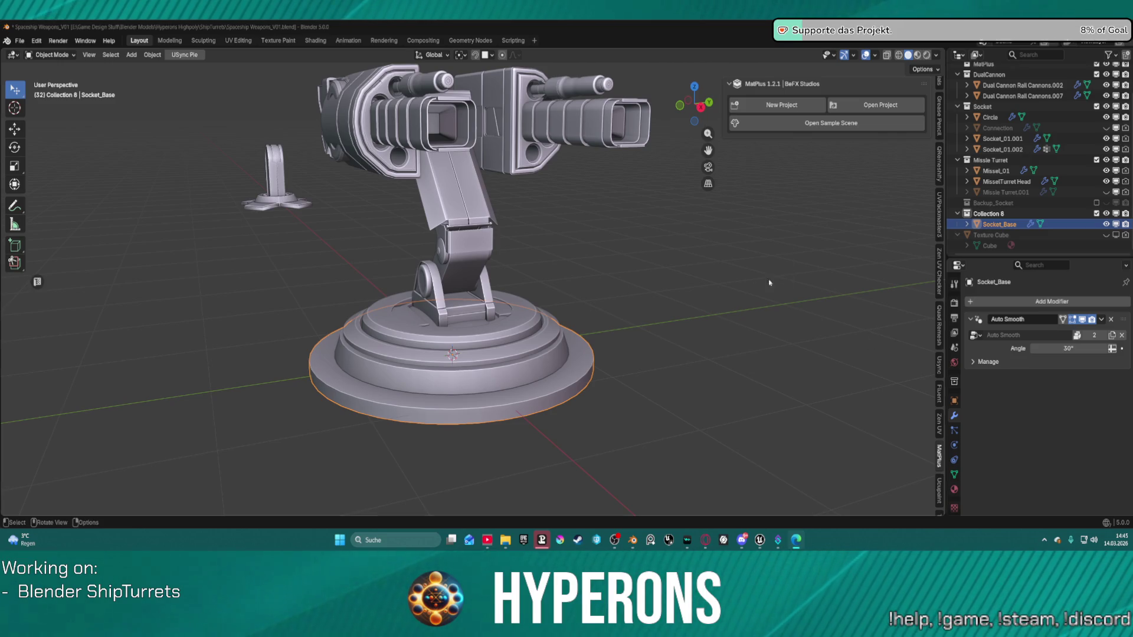
Rename Collection 8 to Socket_Bases
click(666, 295)
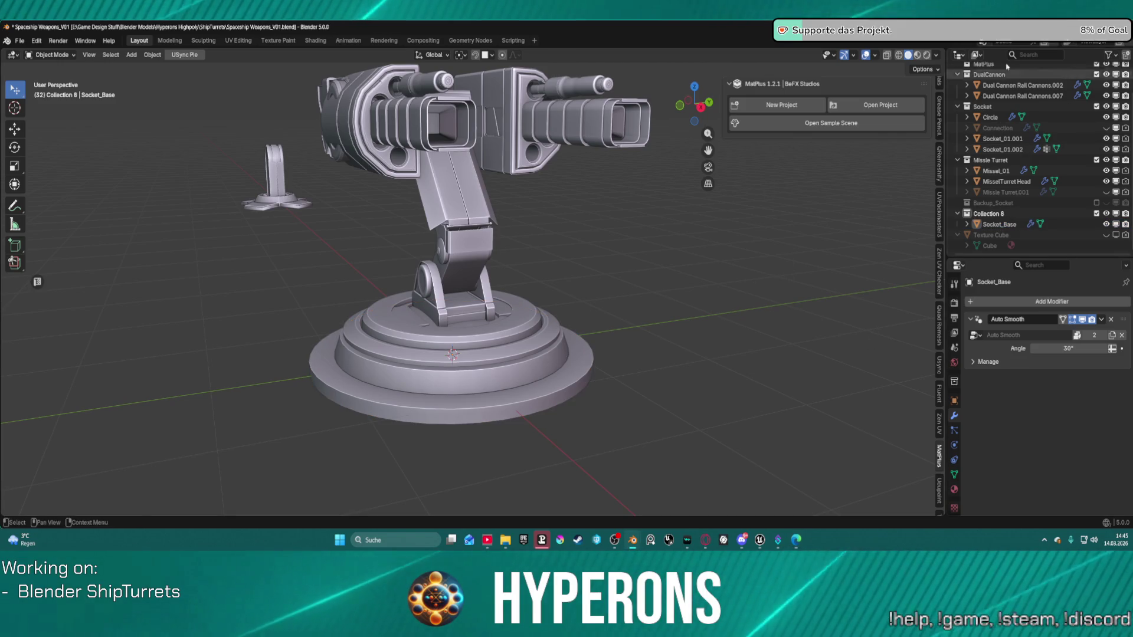
click(1006, 214)
double_click(1006, 213)
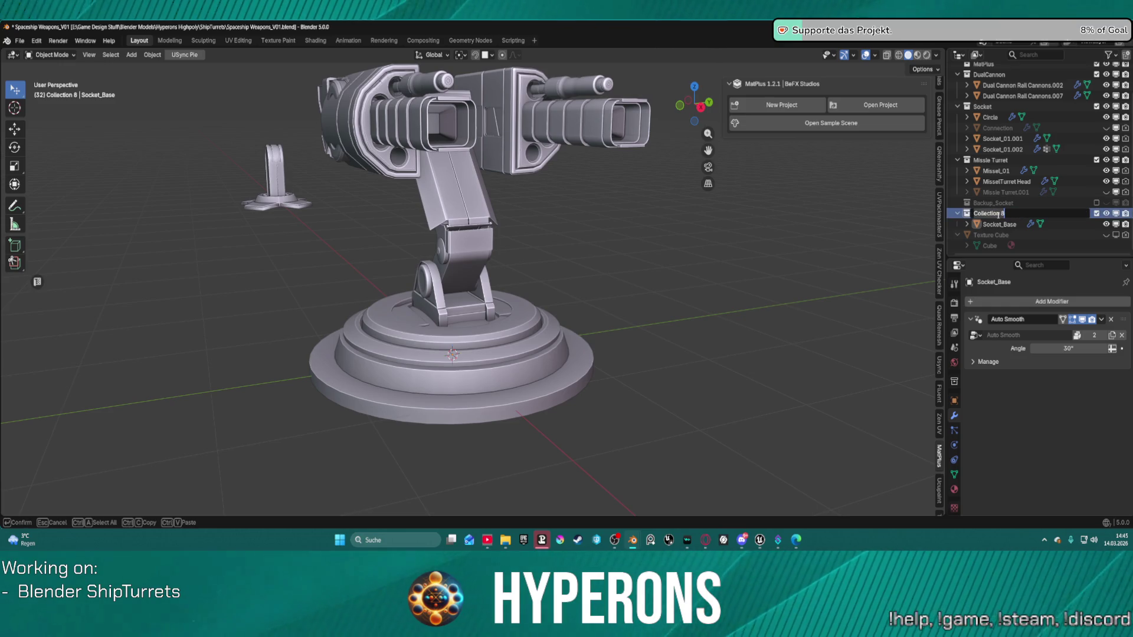
text(Socket_Bases)
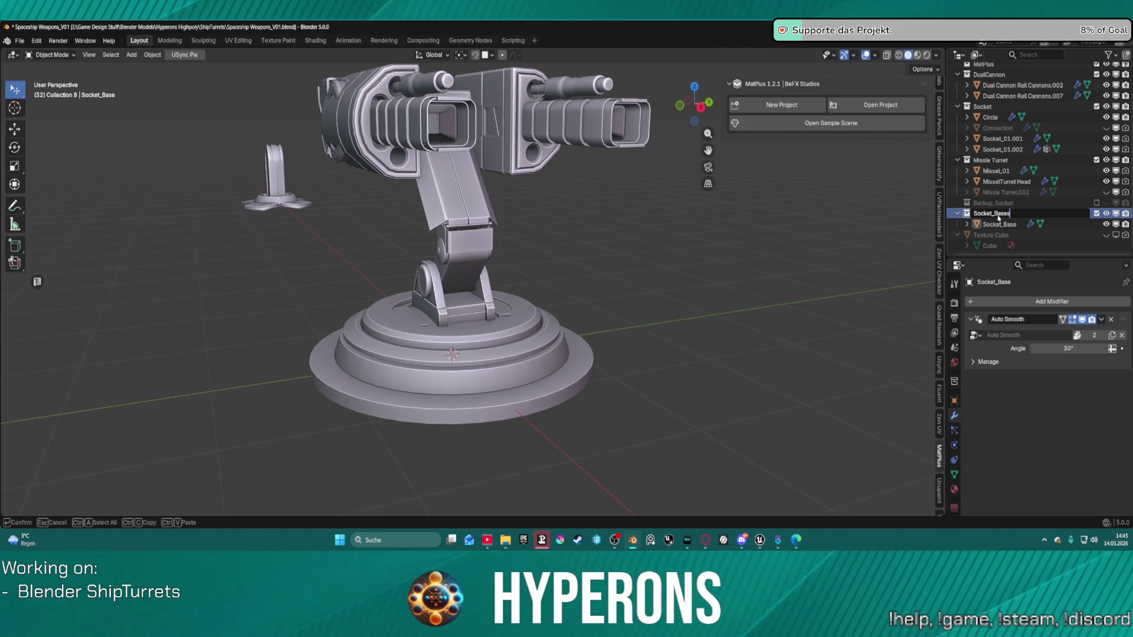
key(Return)
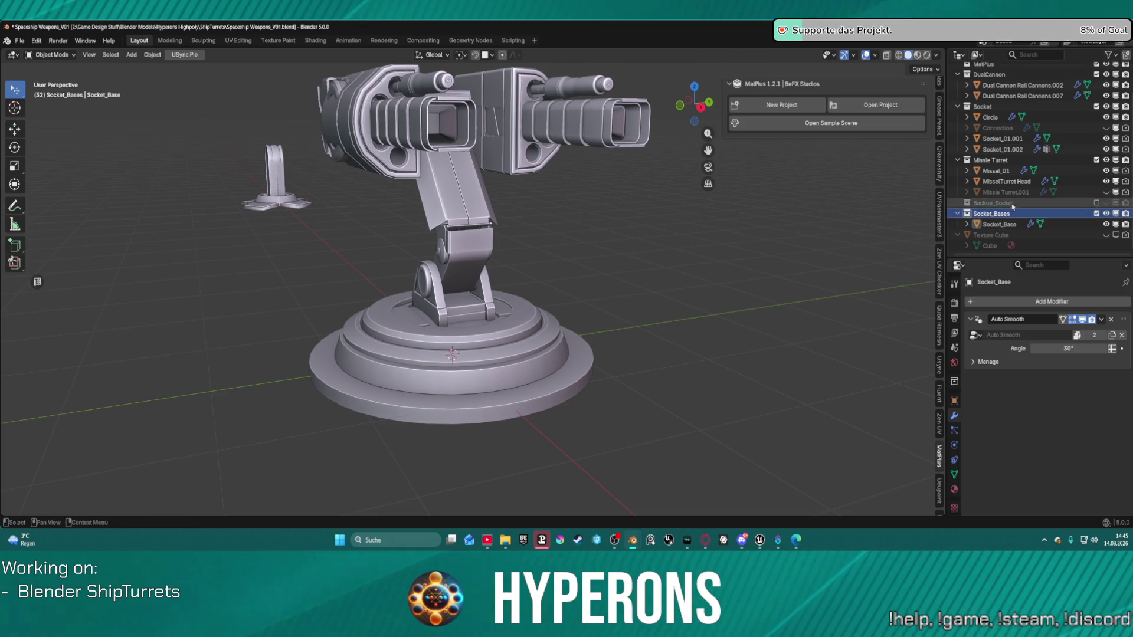
click(997, 149)
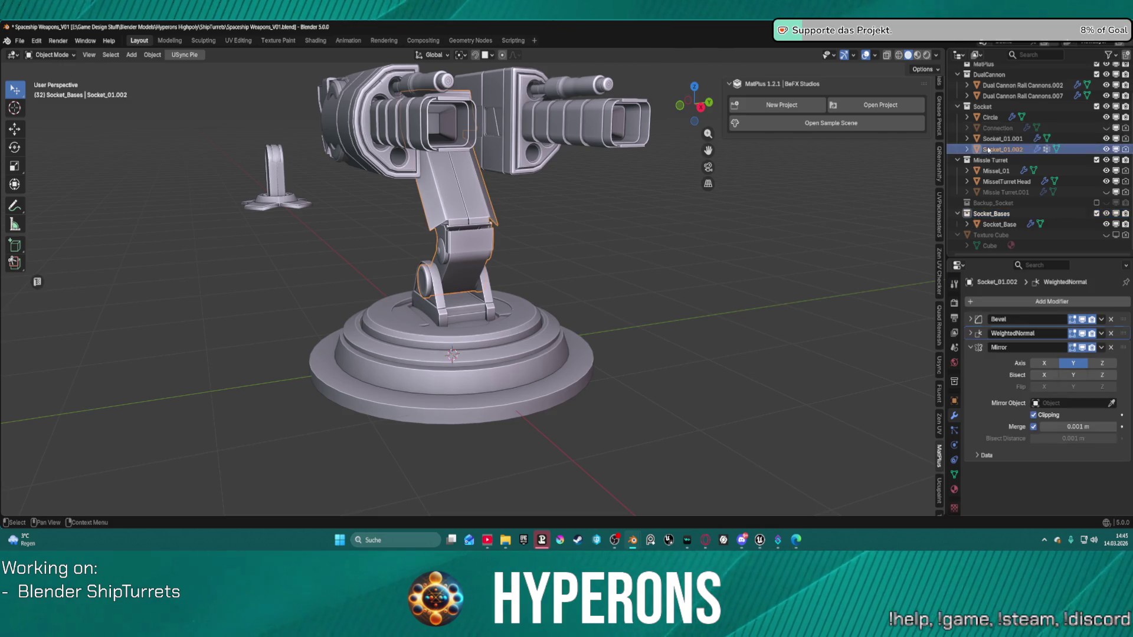
click(991, 139)
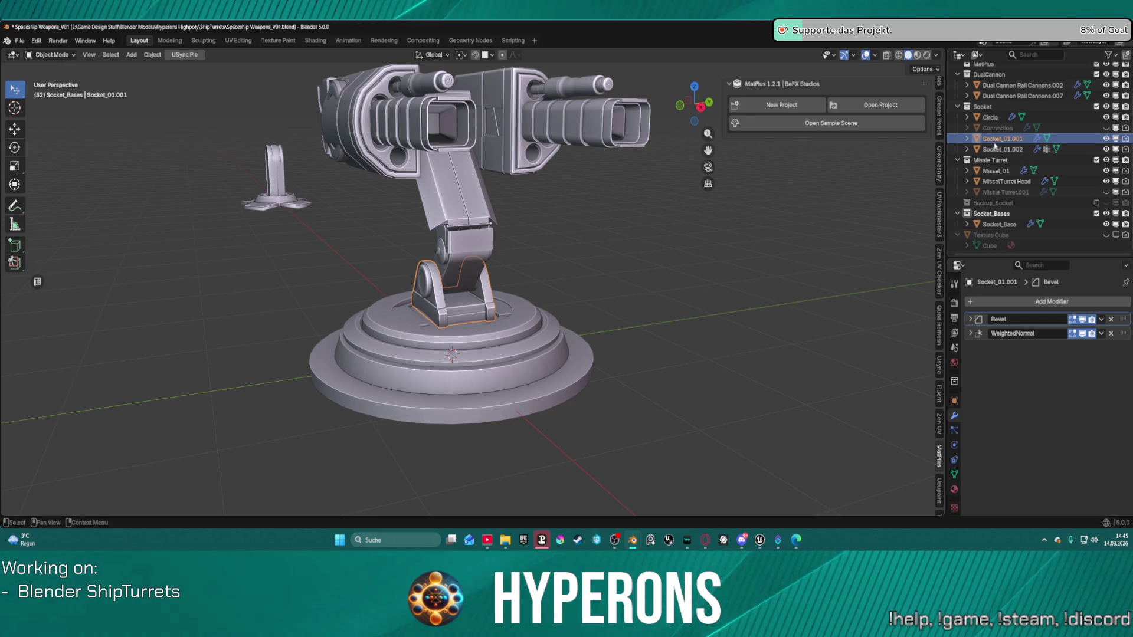
click(990, 117)
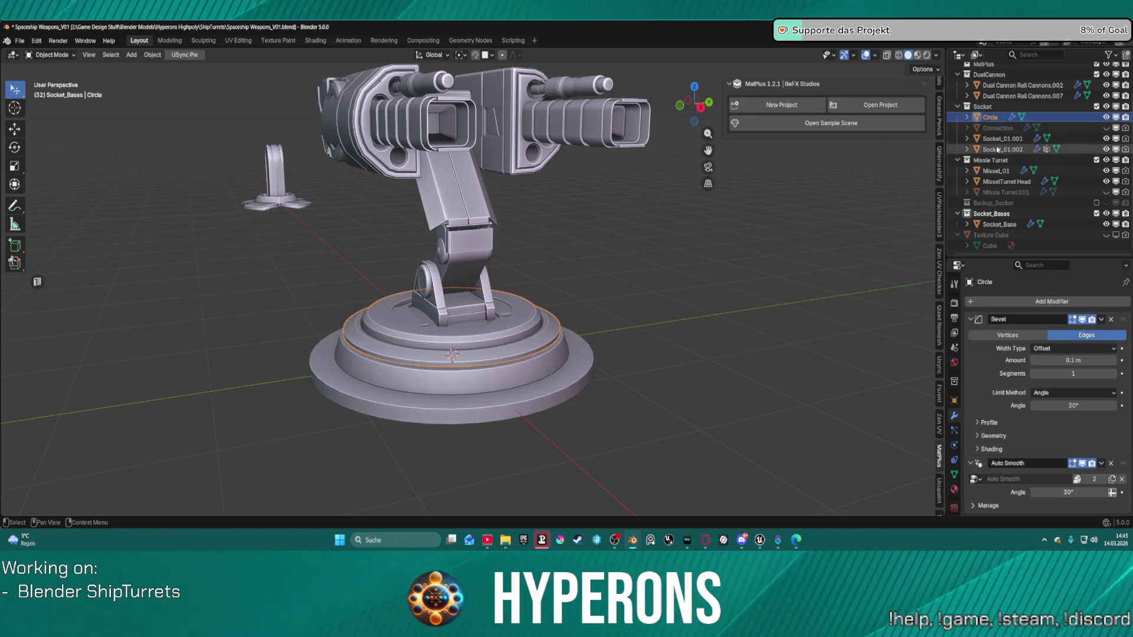
click(995, 149)
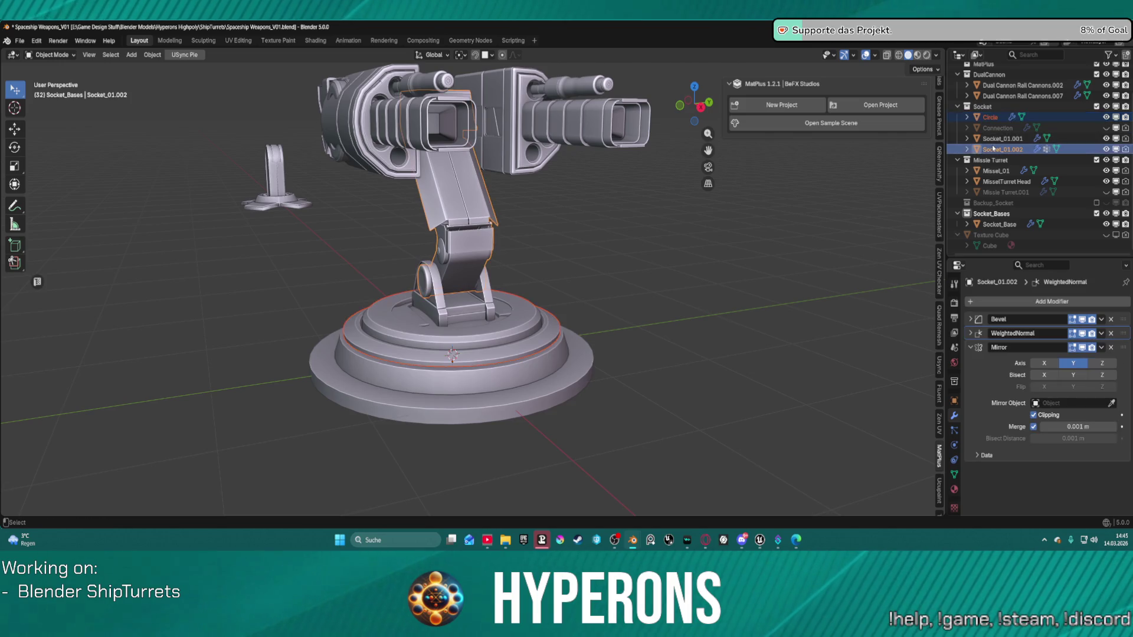
click(998, 138)
right_click(998, 138)
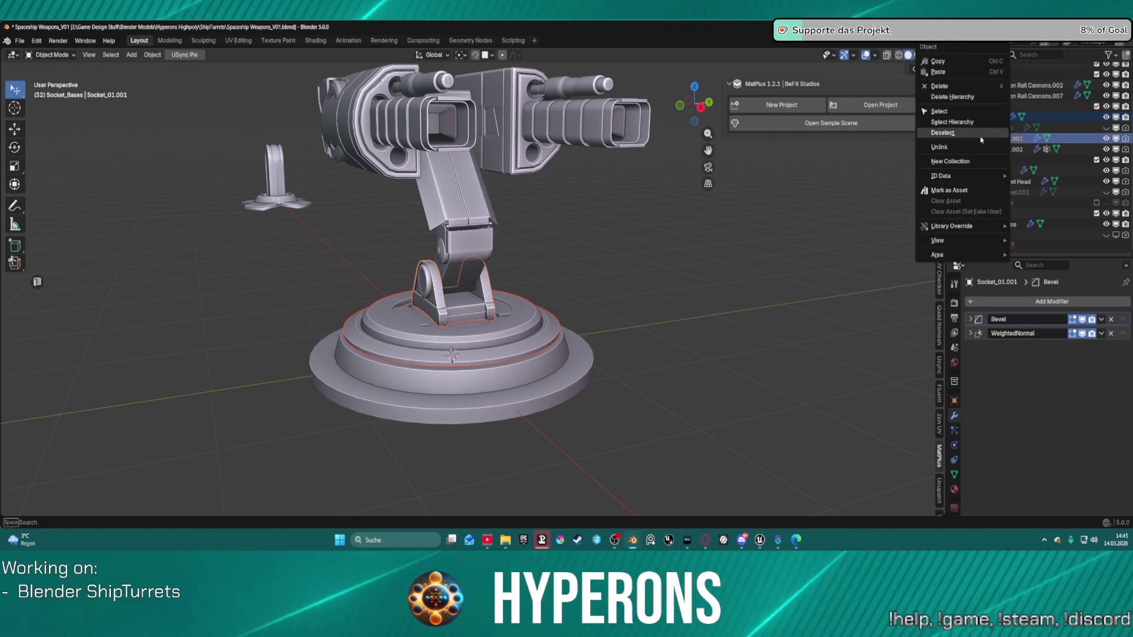
right_click(600, 218)
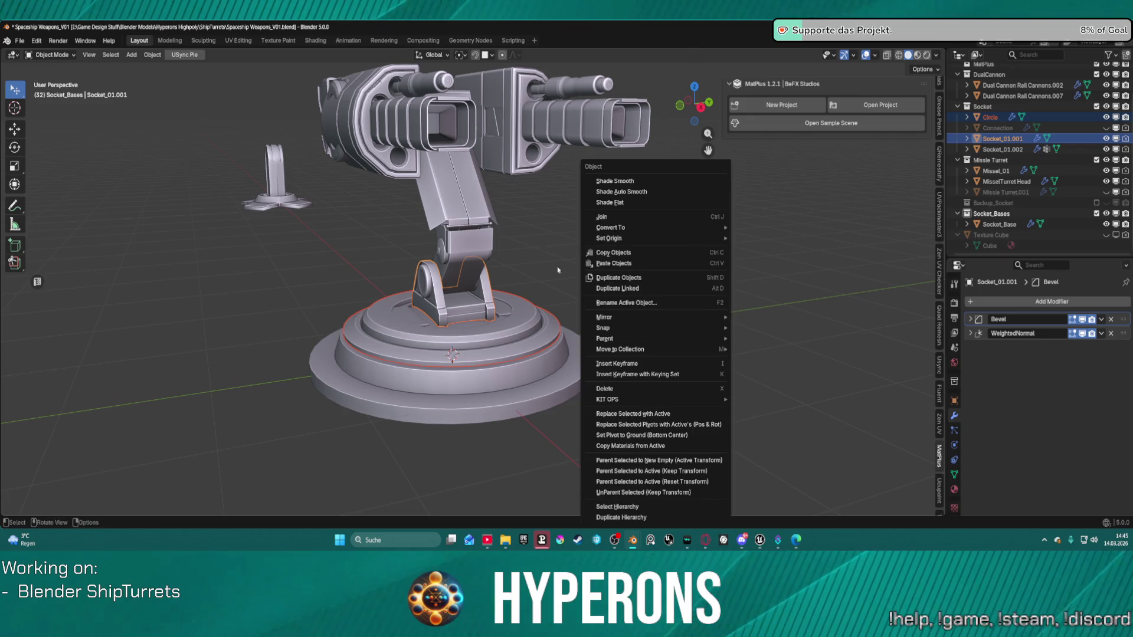
click(601, 217)
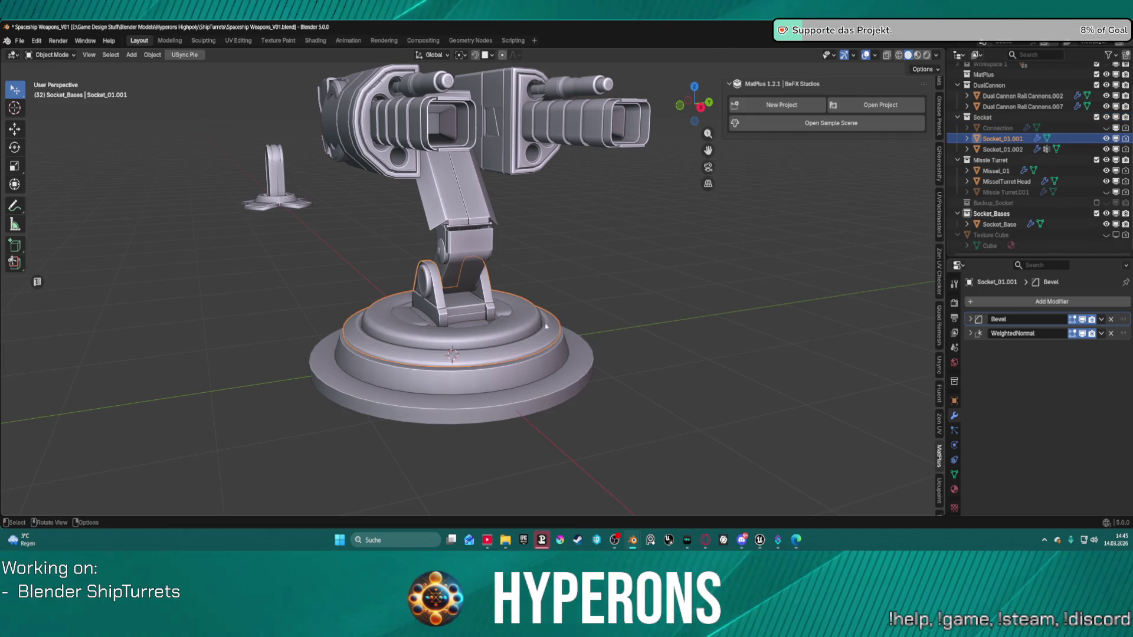
scroll(552, 322, up, 4)
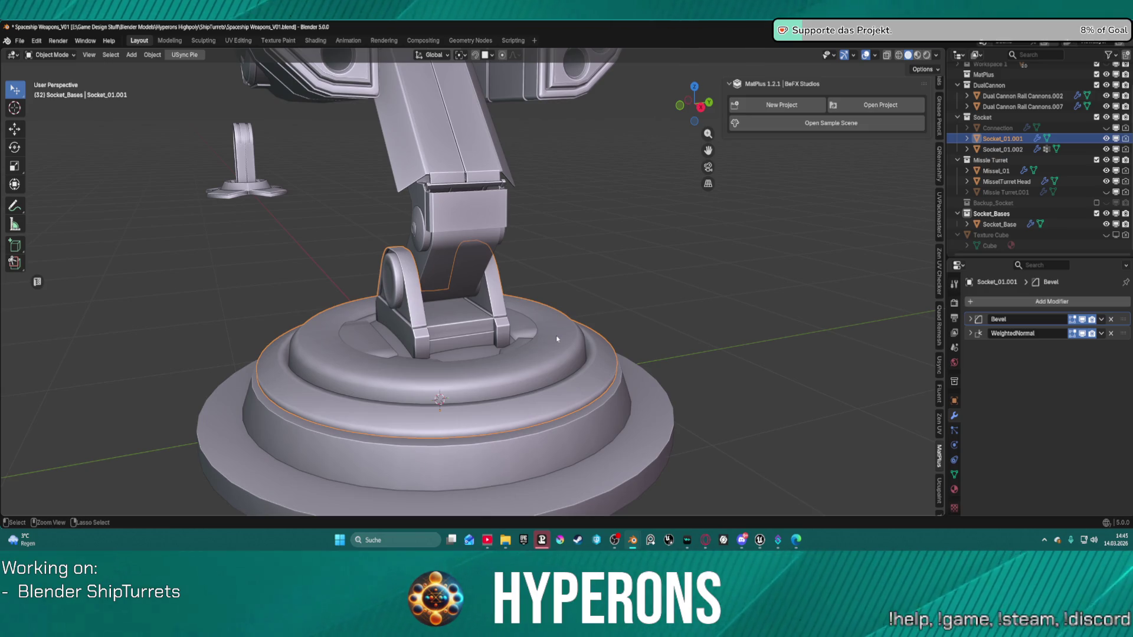
key(ctrl+z)
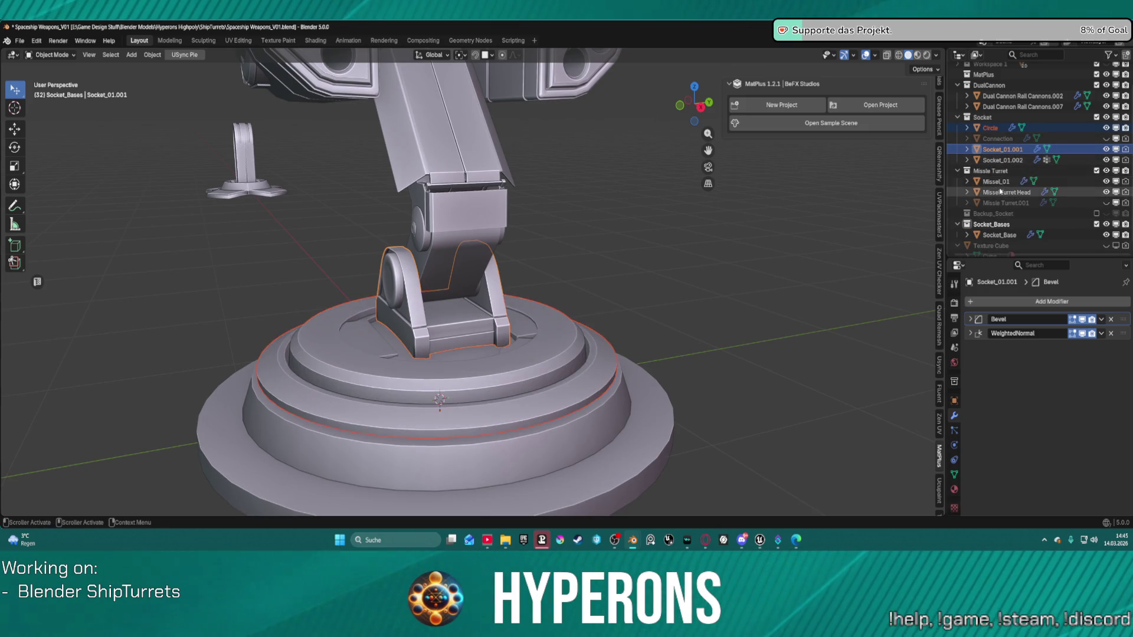
click(993, 130)
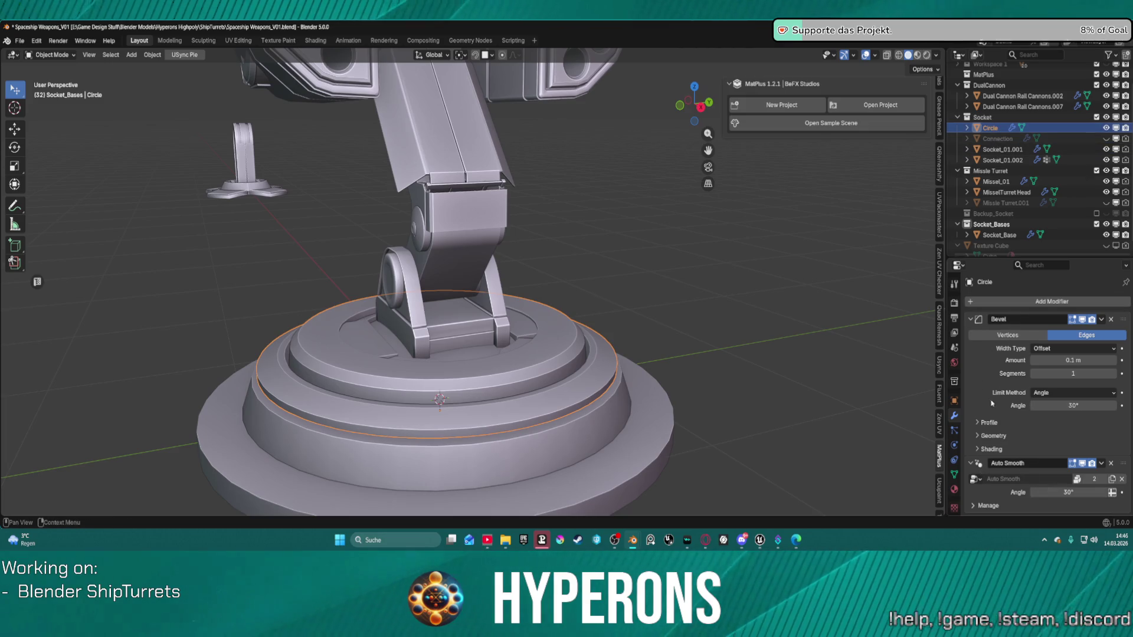
Delete Circle's Auto Smooth modifier after comparing shading, then compare the Bevel's viewport preview
click(1085, 465)
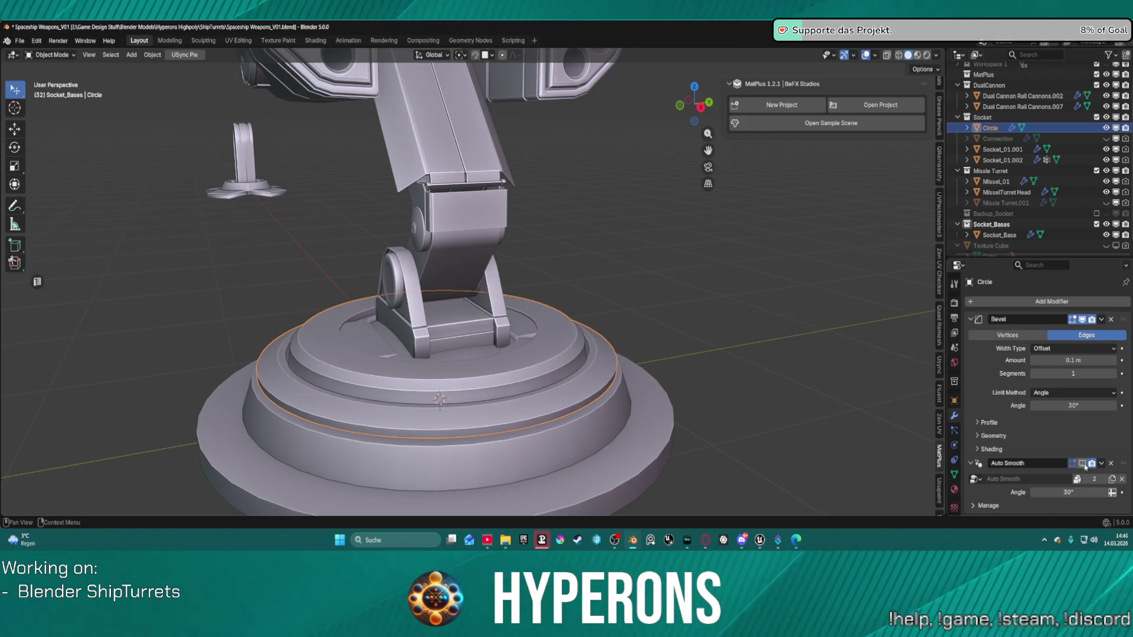
click(1083, 465)
click(1084, 465)
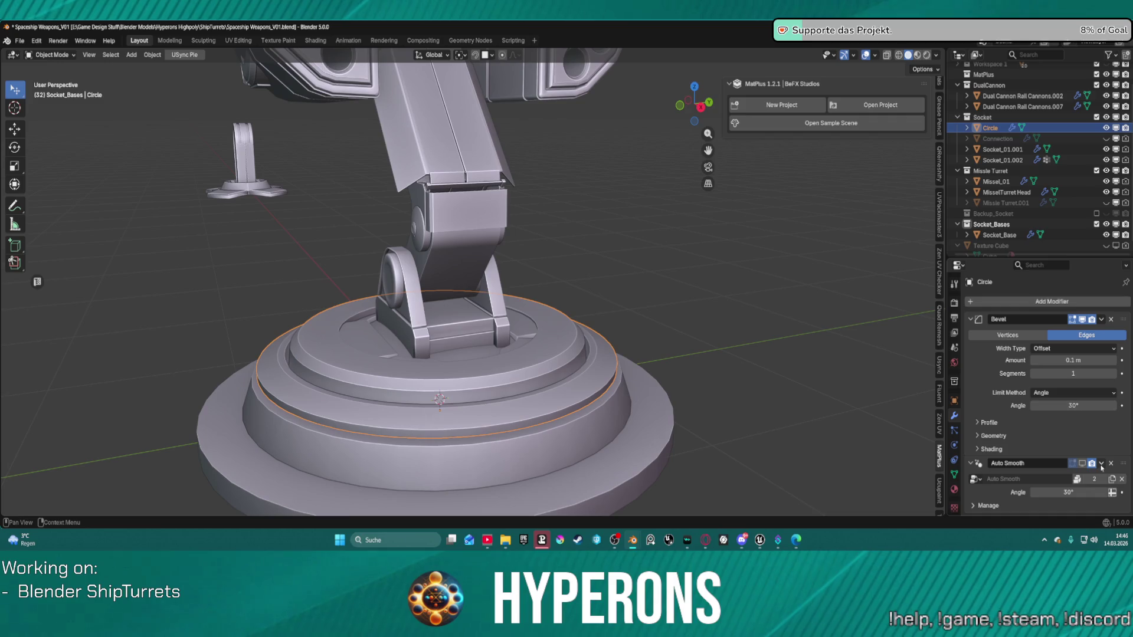
click(1112, 464)
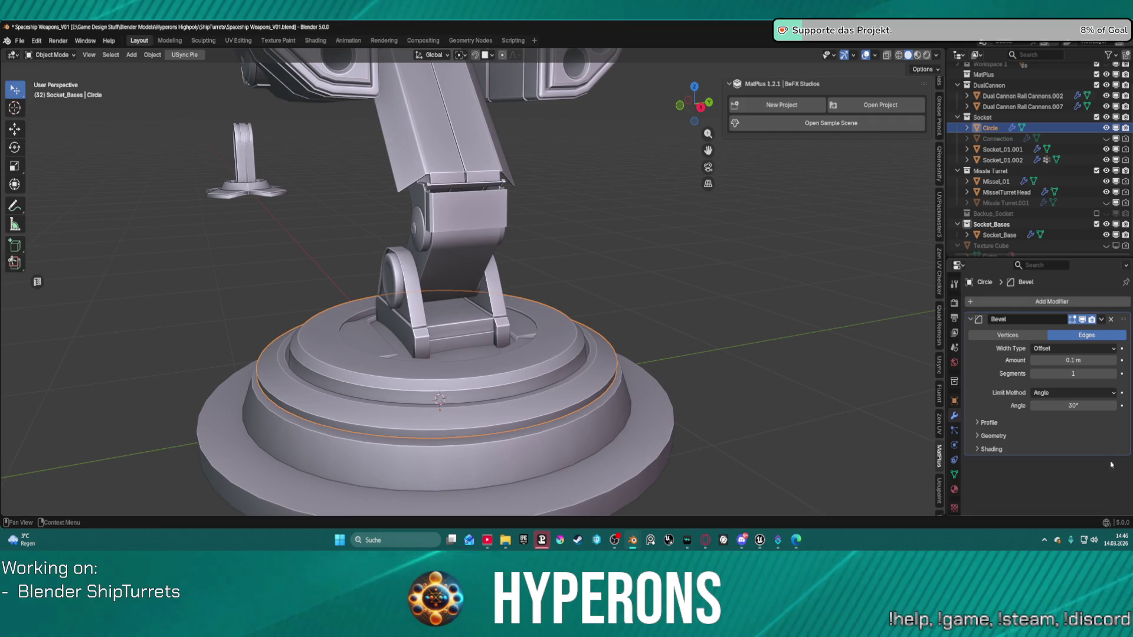
click(1083, 319)
click(1083, 319)
click(1083, 319)
click(1083, 320)
click(1083, 319)
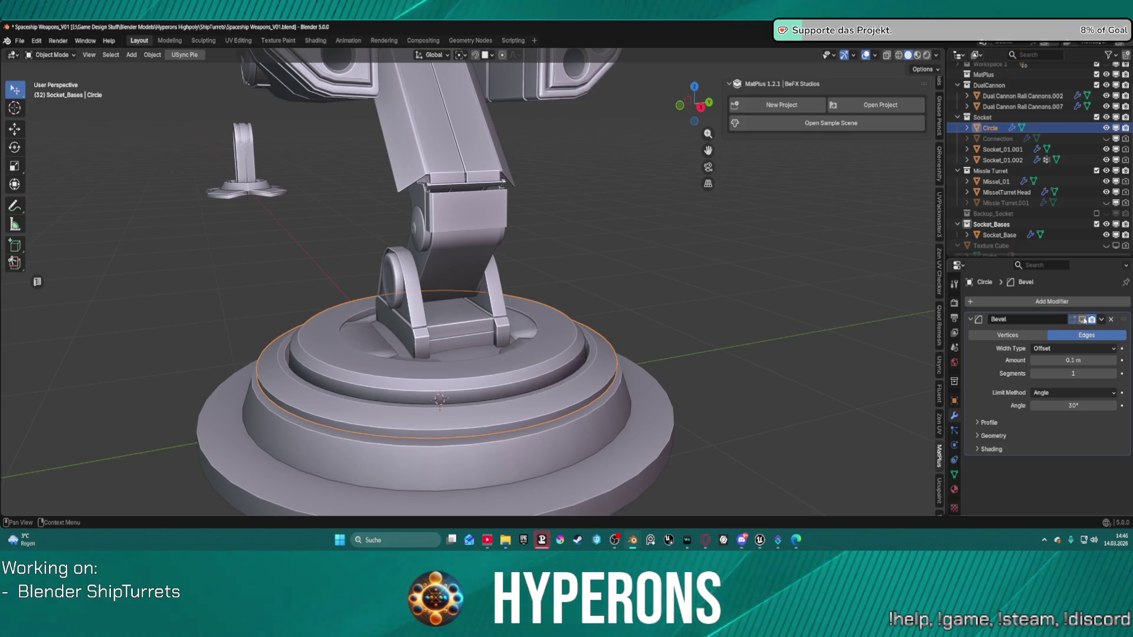
click(1083, 319)
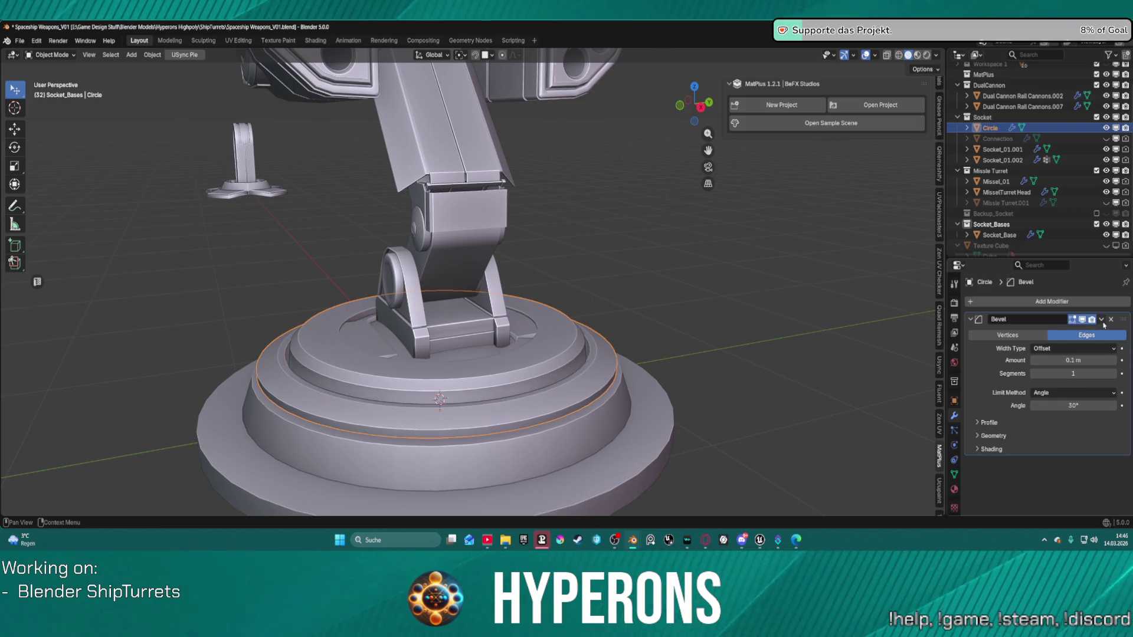